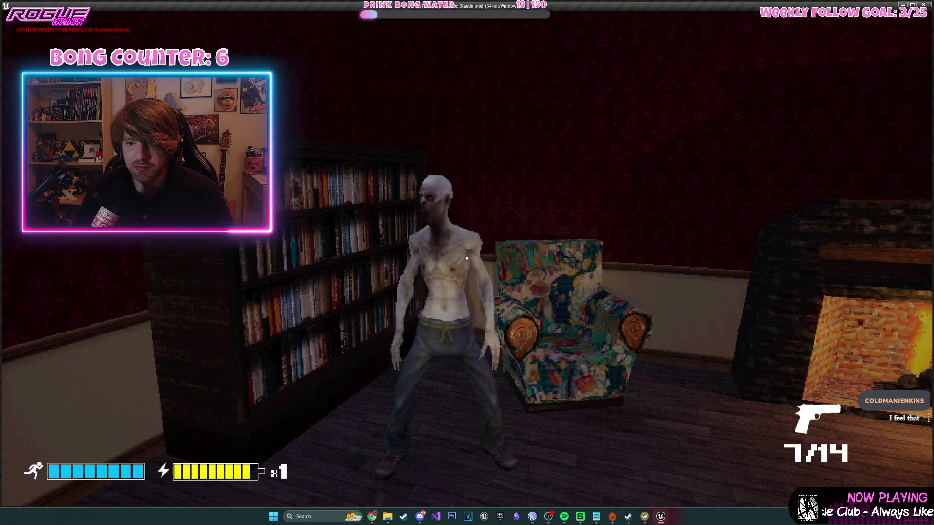
- Fly the viewport up over the mansion to see its layout from above
{"action": "left_click_drag", "start_coordinate": [518, 197], "coordinate": [517, 155]}
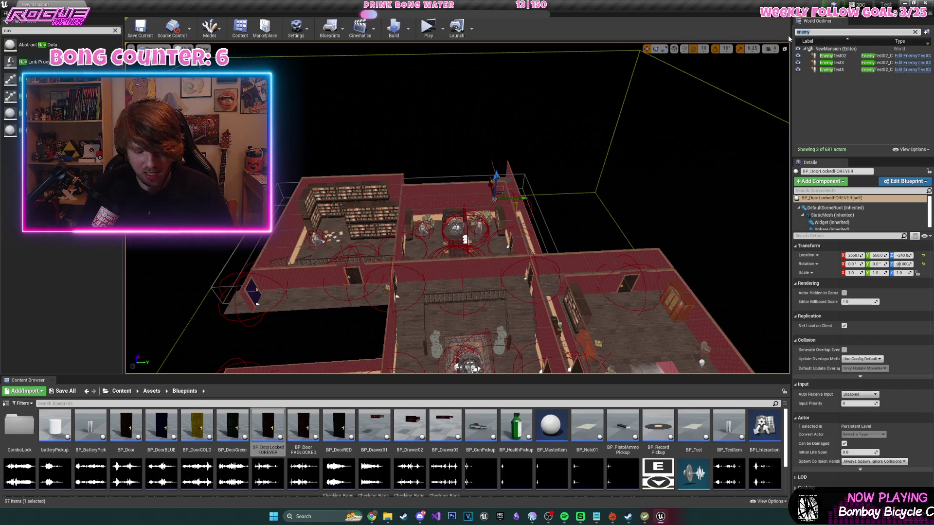
- Search 'nav', select and frame NavMeshBoundsVolume, then start a standalone playtest
{"action": "type", "text": "nav"}
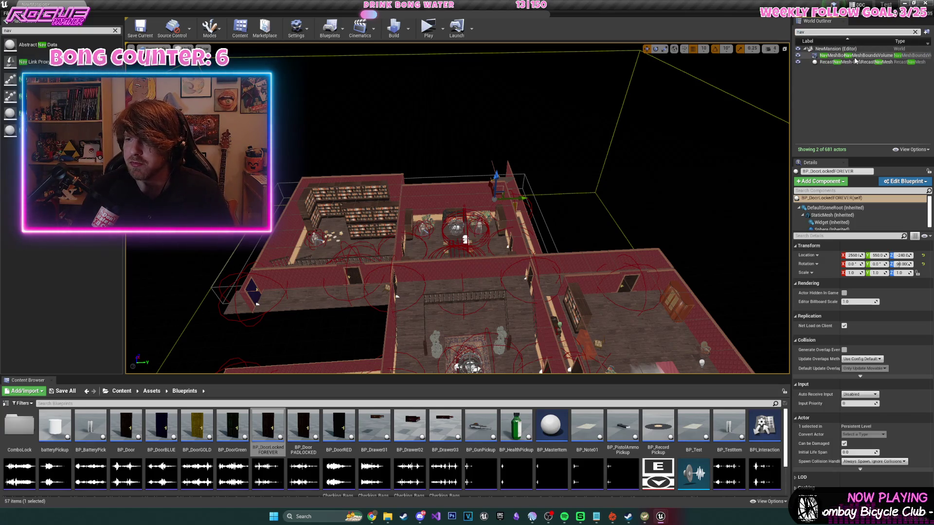
{"action": "left_click", "coordinate": [846, 56]}
{"action": "mouse_move", "coordinate": [513, 160]}
{"action": "left_mouse_down"}
{"action": "mouse_move", "coordinate": [513, 102]}
{"action": "mouse_move", "coordinate": [515, 162]}
{"action": "left_mouse_up"}
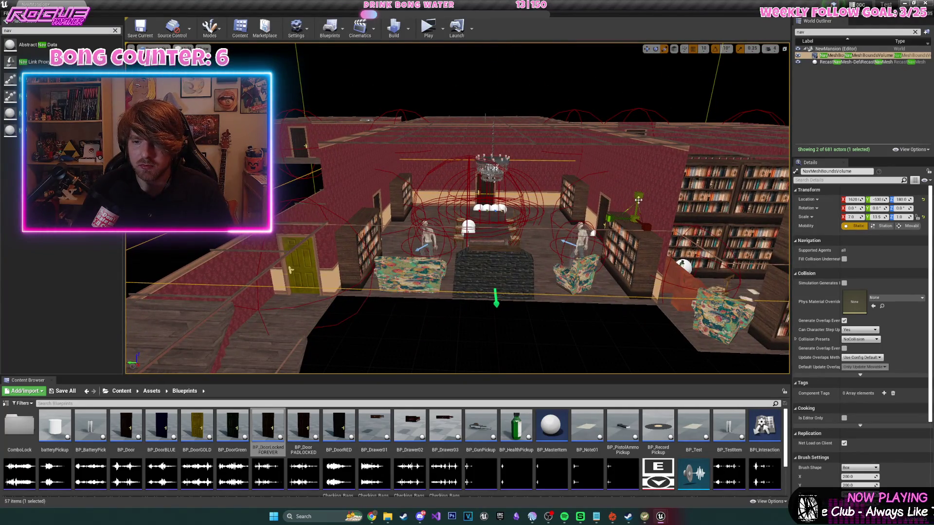
{"action": "key", "text": "f"}
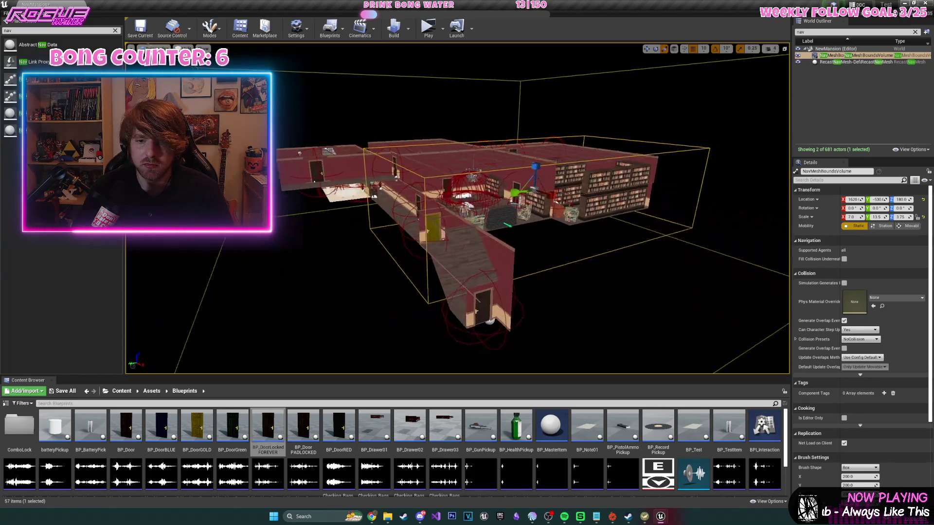
{"action": "left_click", "coordinate": [429, 28]}
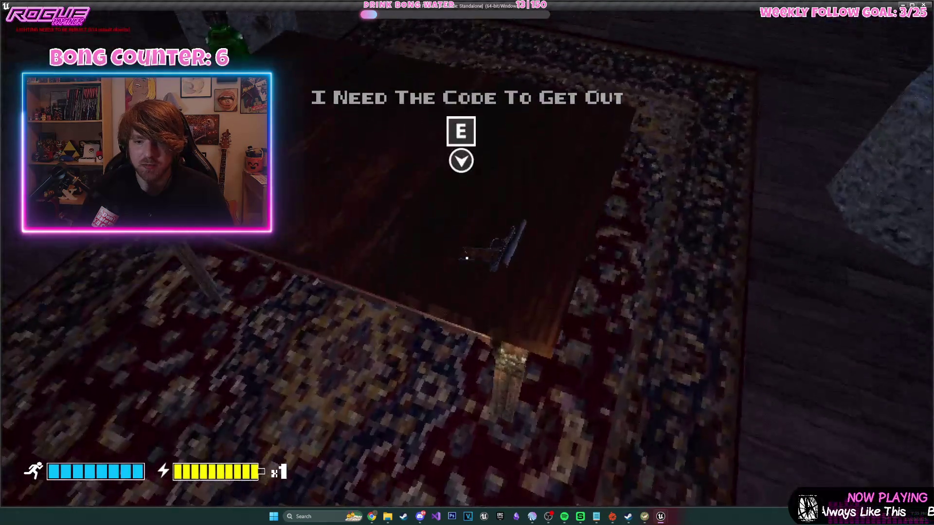
- Take the gun, open the library door and shoot the zombie twice
{"action": "key", "text": "e"}
{"action": "key", "text": "w"}
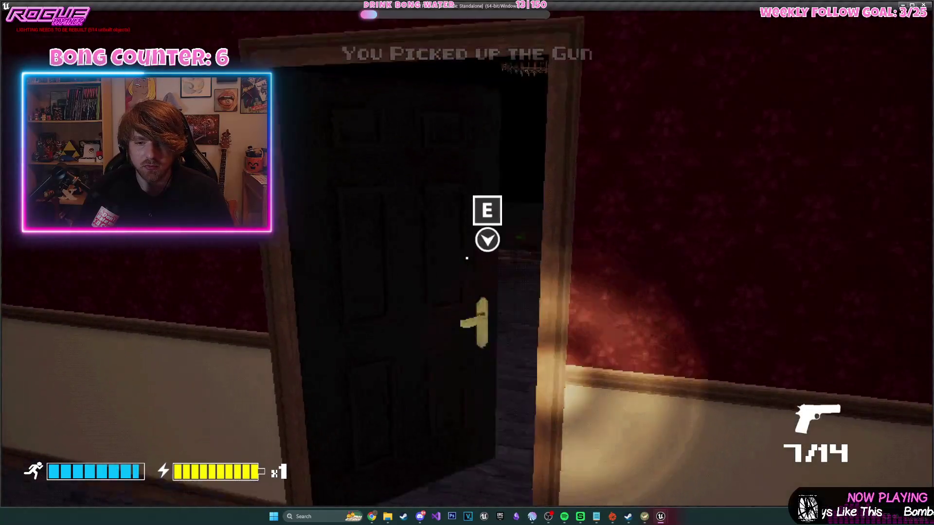
{"action": "key", "text": "e"}
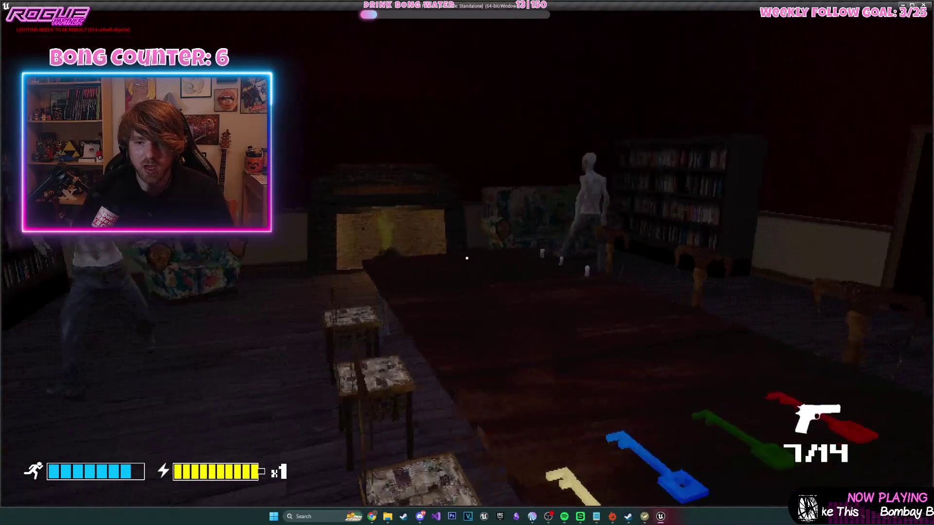
{"action": "left_click", "coordinate": [467, 259]}
{"action": "left_click", "coordinate": [467, 258]}
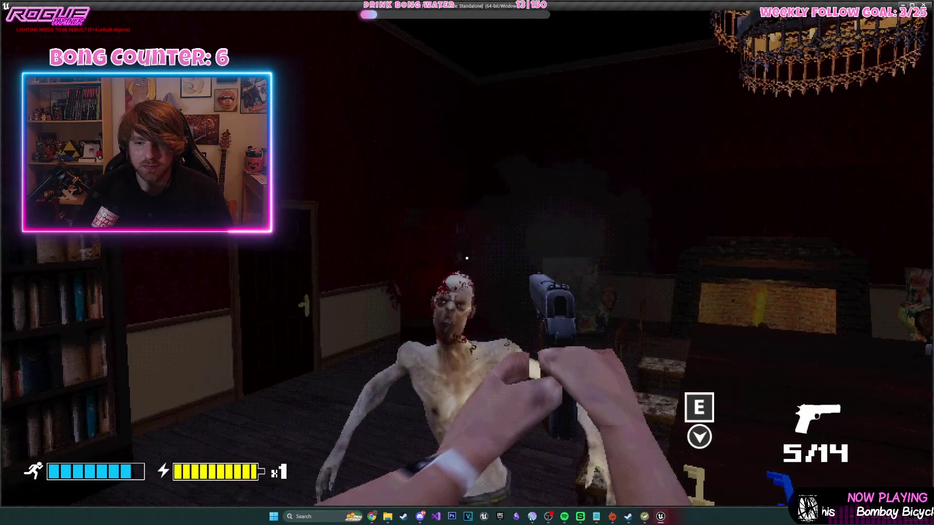
- Walk toward the key table and the zombie over the body, then pause the game
{"action": "key", "text": "w"}
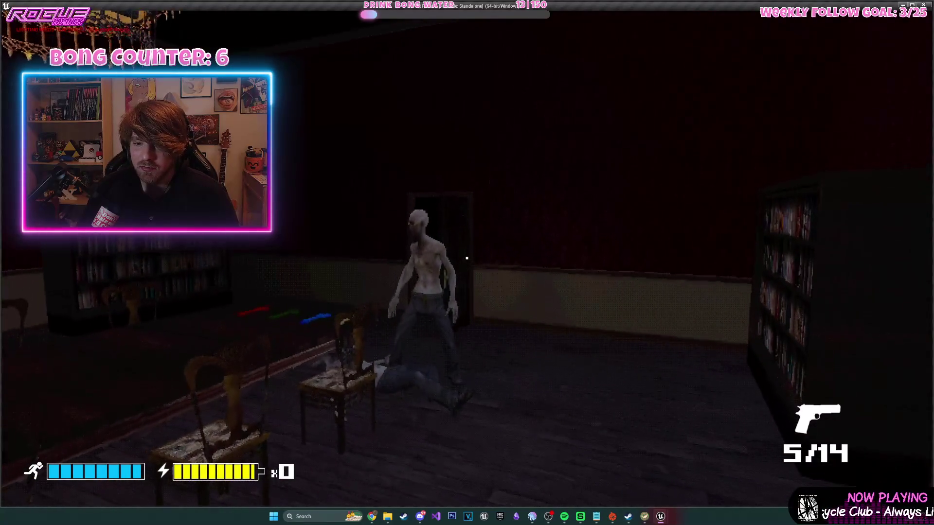
{"action": "key", "text": "w"}
{"action": "key", "text": "w"}
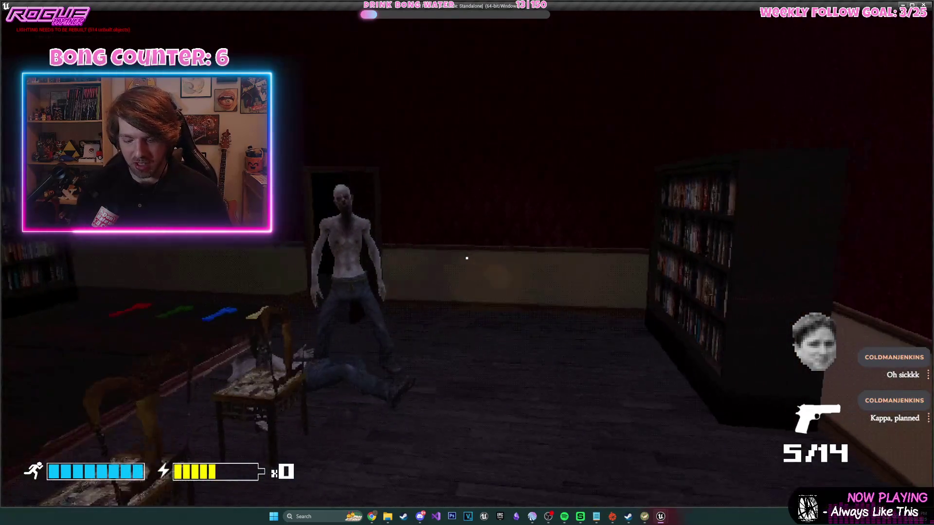
{"action": "key", "text": "Escape"}
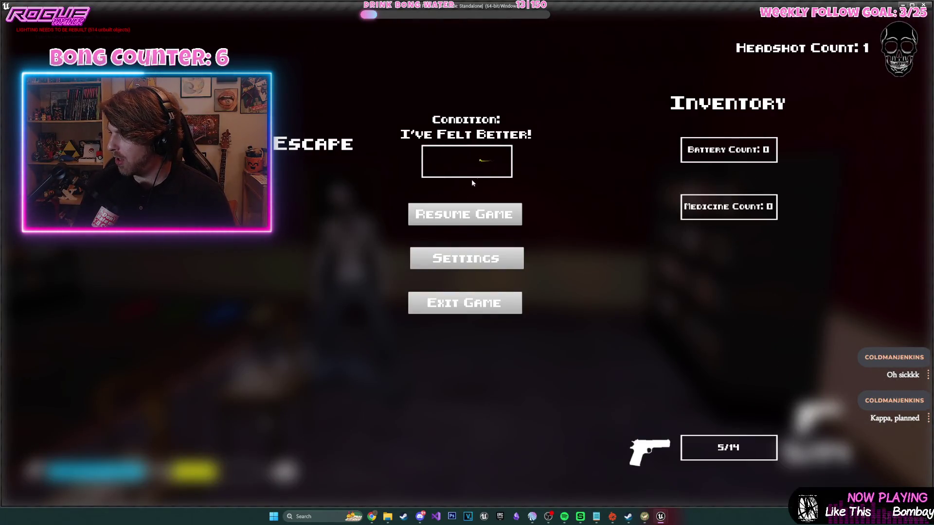
- Resume and shoot the standing zombie four times, reload, and check the inventory
{"action": "left_click", "coordinate": [474, 216]}
{"action": "left_click", "coordinate": [466, 258]}
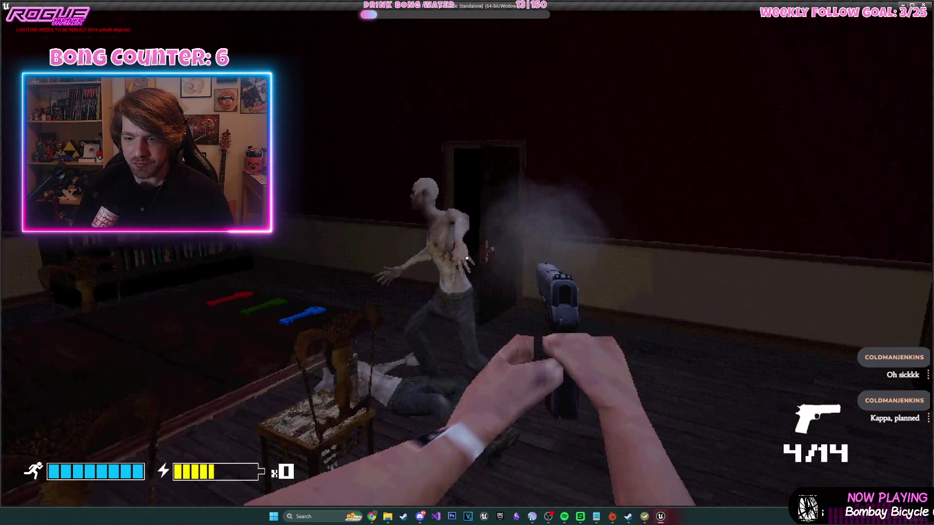
{"action": "left_click", "coordinate": [467, 258]}
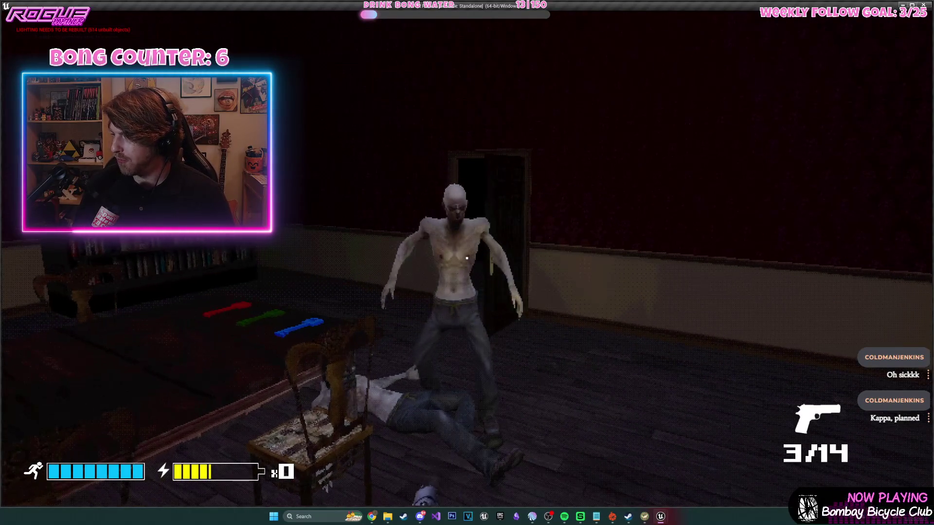
{"action": "left_click", "coordinate": [466, 258]}
{"action": "left_click", "coordinate": [467, 259]}
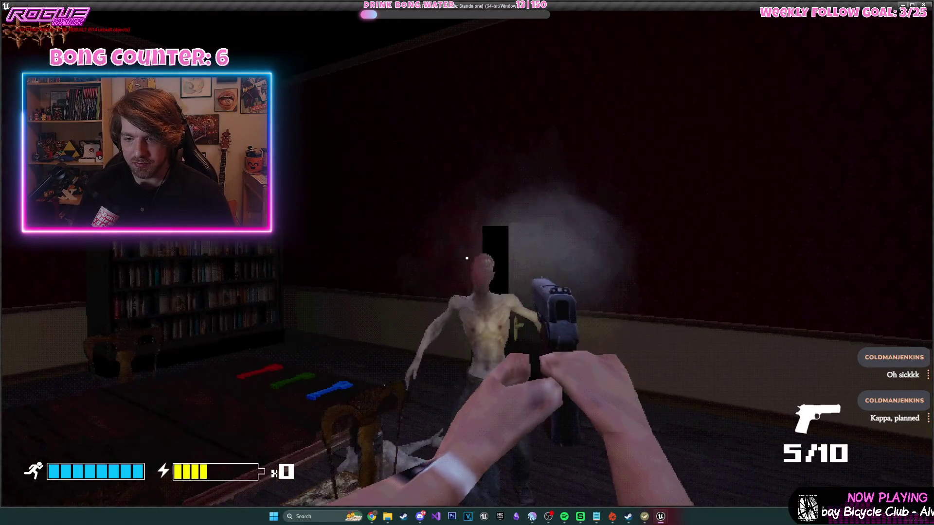
{"action": "key", "text": "r"}
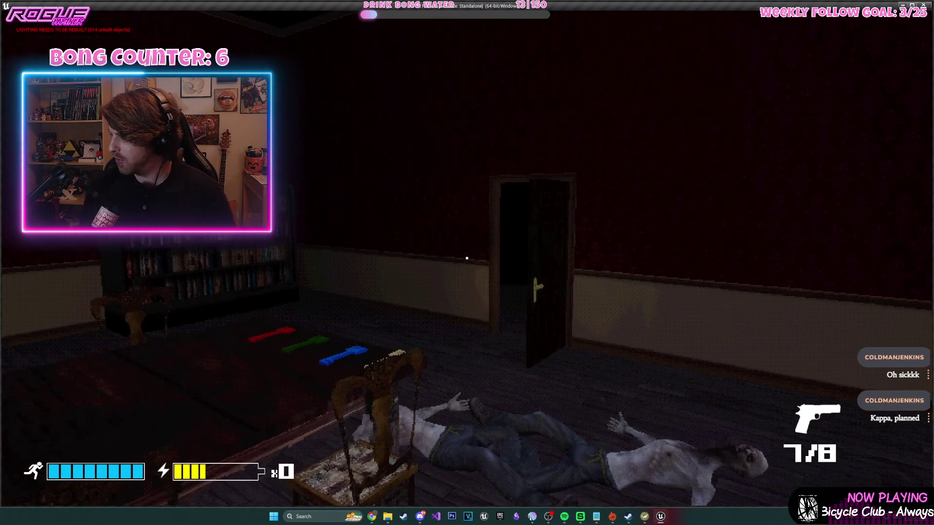
{"action": "key", "text": "Escape"}
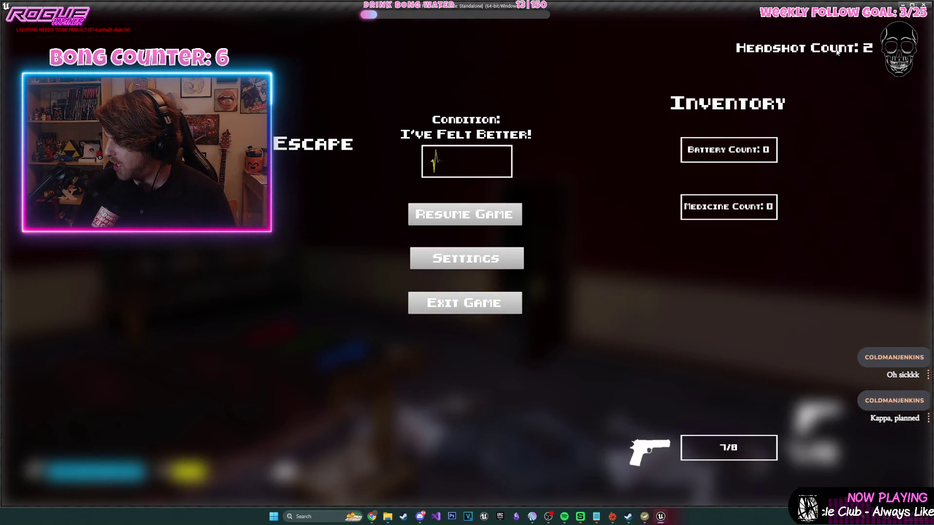
{"action": "left_click", "coordinate": [513, 223]}
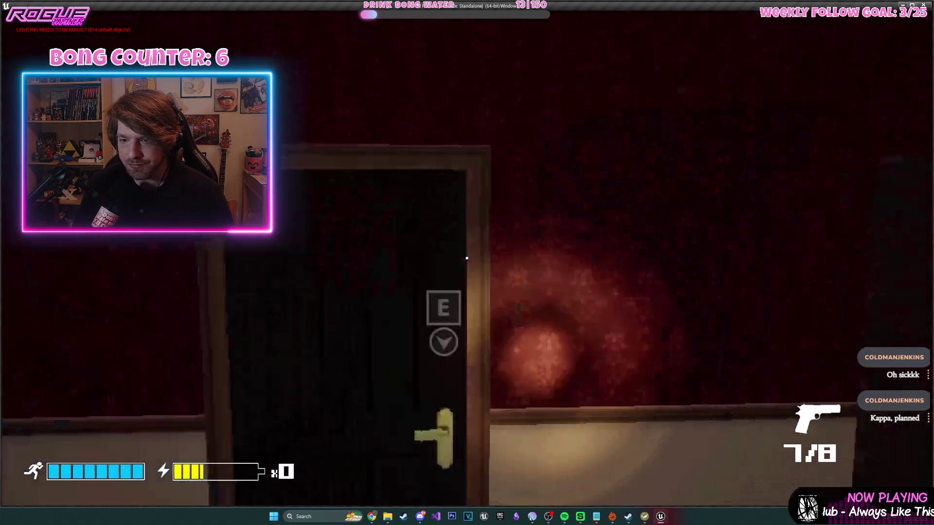
- Enter the library, kill the approaching zombie, and collect the pistol ammo and green medicine bottle
{"action": "key", "text": "w"}
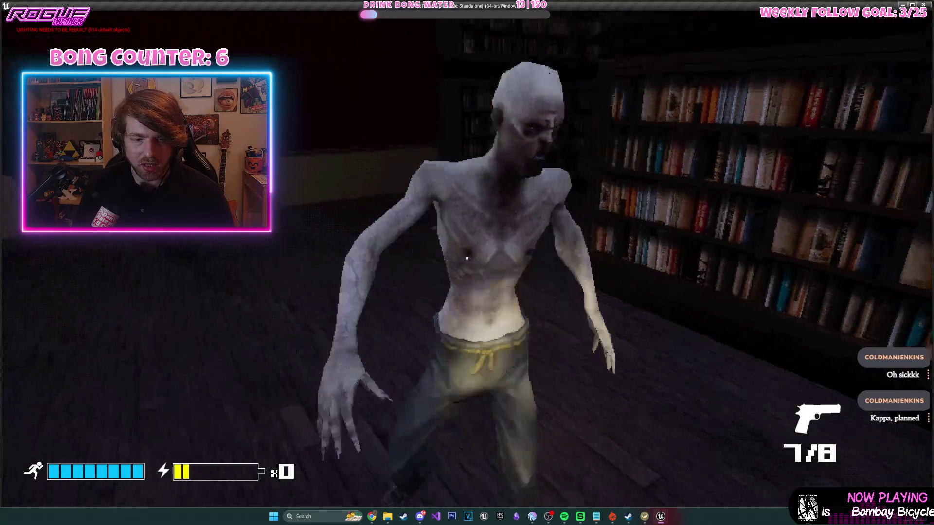
{"action": "left_click", "coordinate": [467, 257]}
{"action": "left_click", "coordinate": [466, 257]}
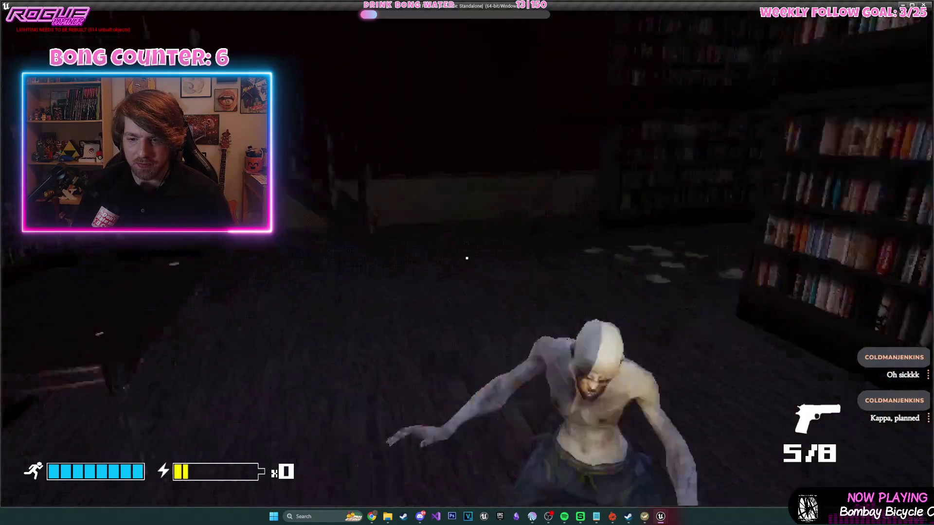
{"action": "key", "text": "e"}
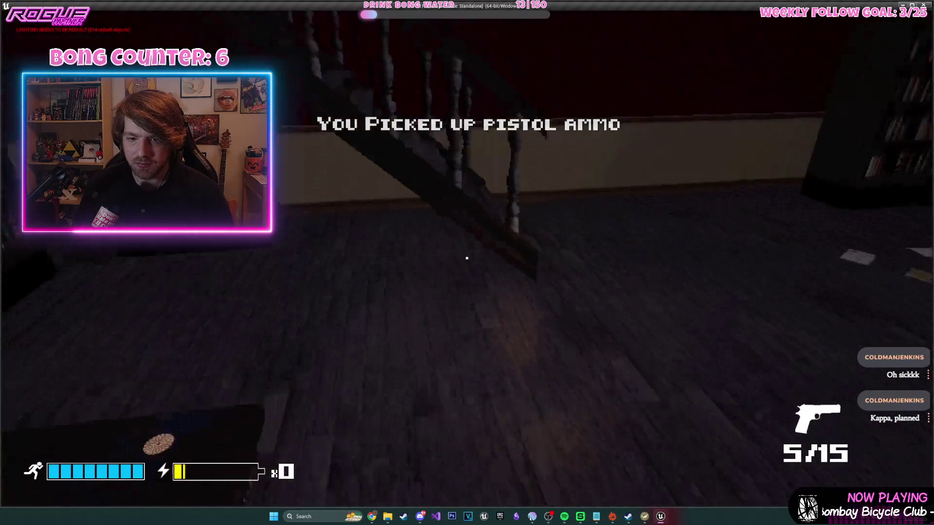
{"action": "key", "text": "w"}
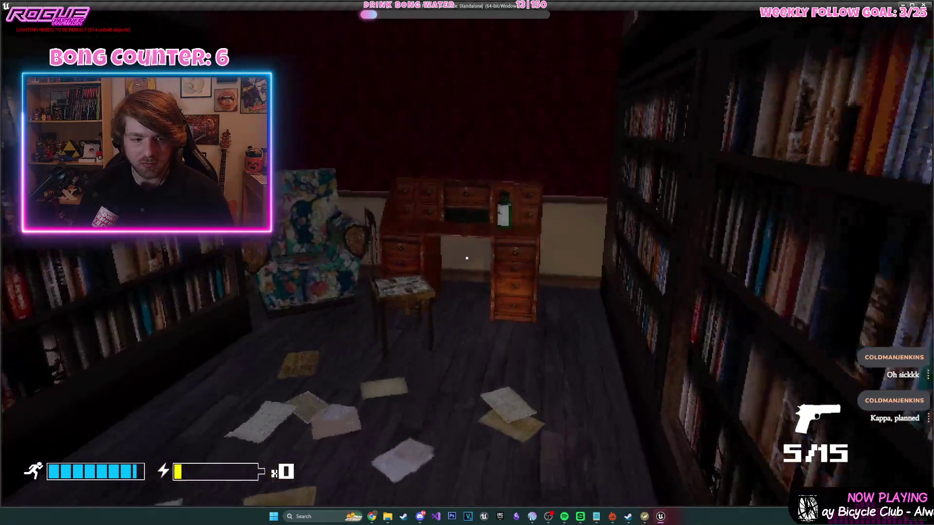
{"action": "key", "text": "e"}
- Heal with the medicine, check condition in the pause menu, and pick up the vinyl record
{"action": "key", "text": "Escape"}
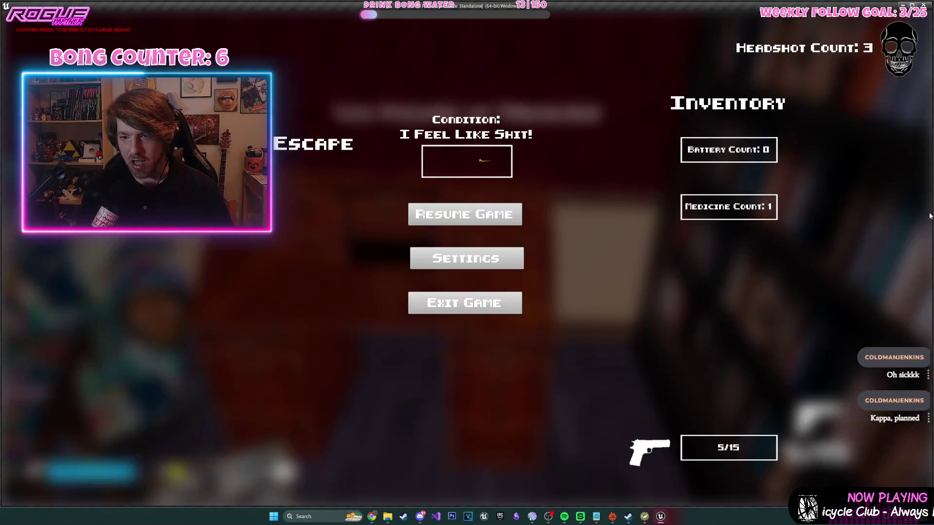
{"action": "left_click", "coordinate": [465, 214]}
{"action": "key", "text": "h"}
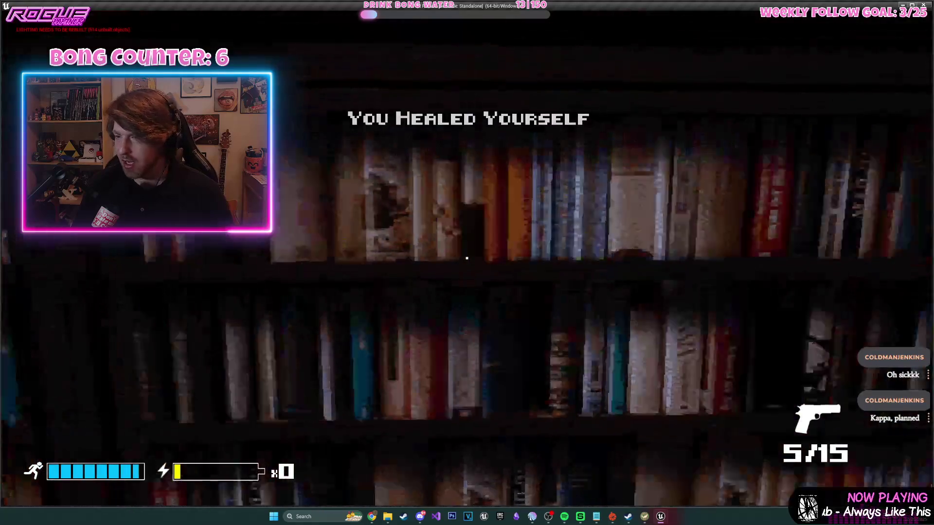
{"action": "key", "text": "Escape"}
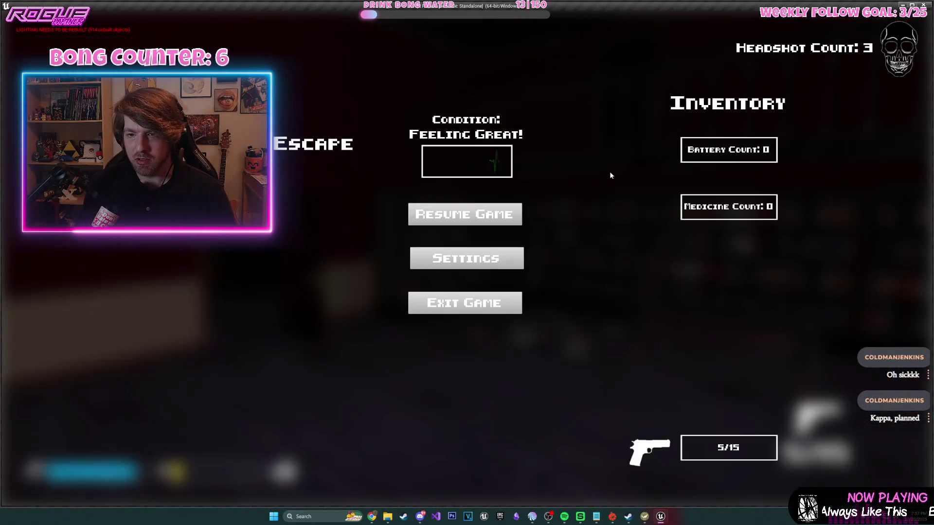
{"action": "left_click", "coordinate": [470, 220]}
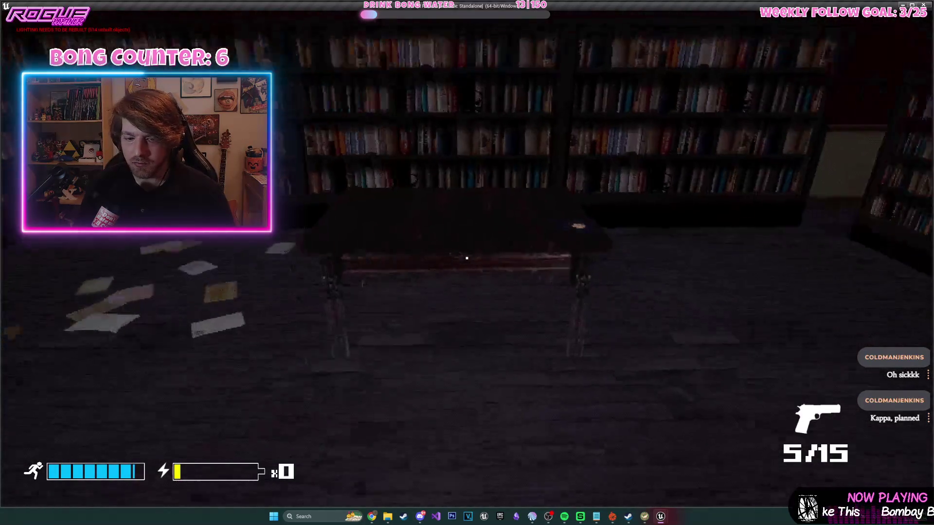
{"action": "key", "text": "e"}
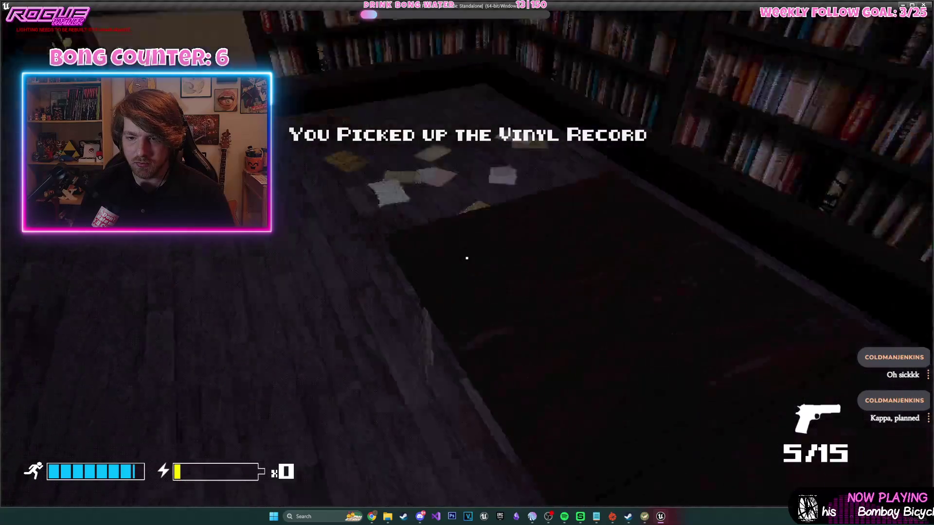
- Collect the batteries from the candle table to recharge, then go through the door into the dark room
{"action": "key", "text": "w"}
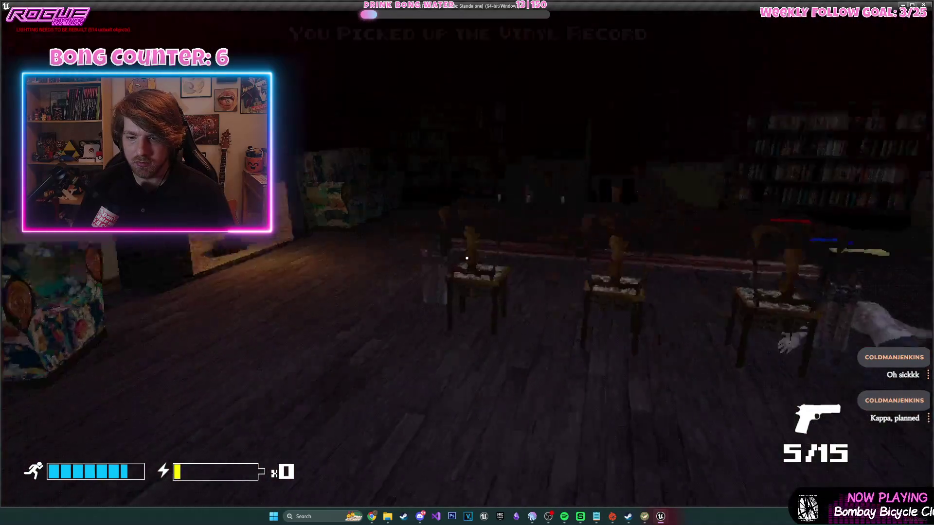
{"action": "key", "text": "w"}
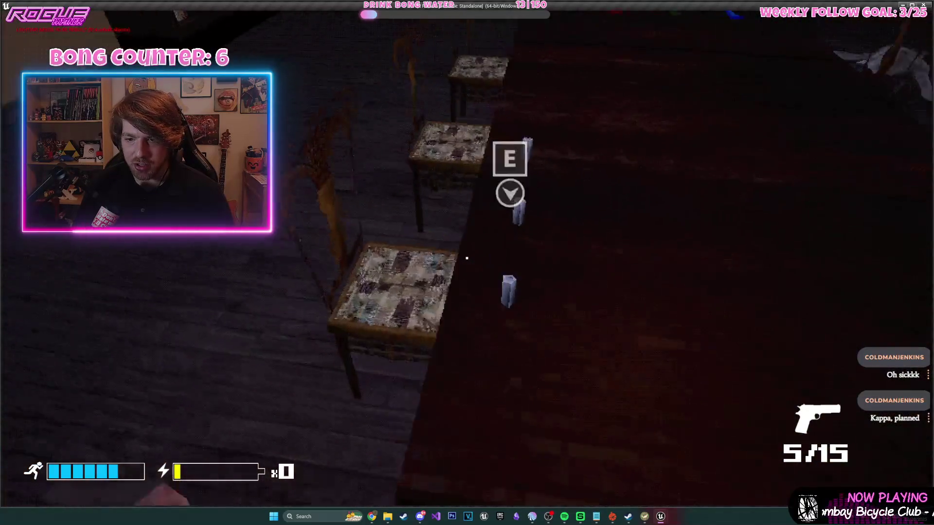
{"action": "key", "text": "e"}
{"action": "key", "text": "e"}
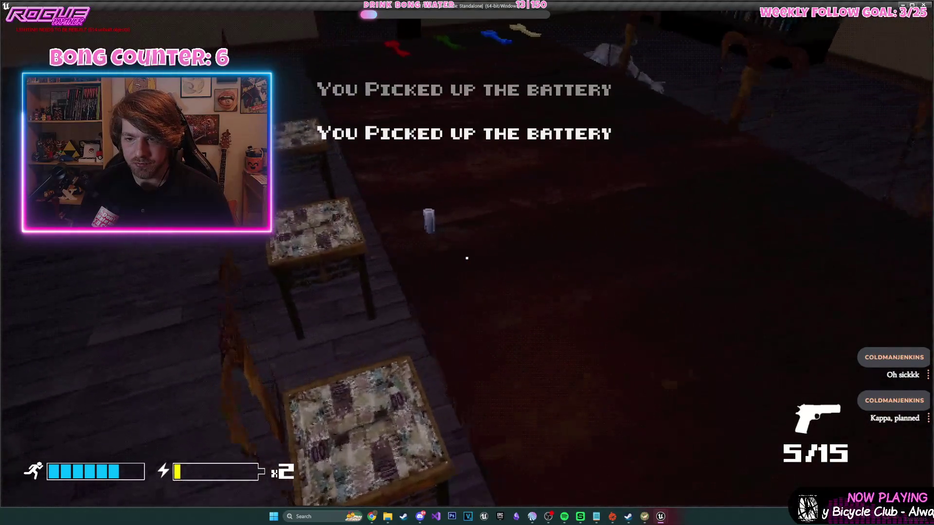
{"action": "key", "text": "e"}
{"action": "key", "text": "r"}
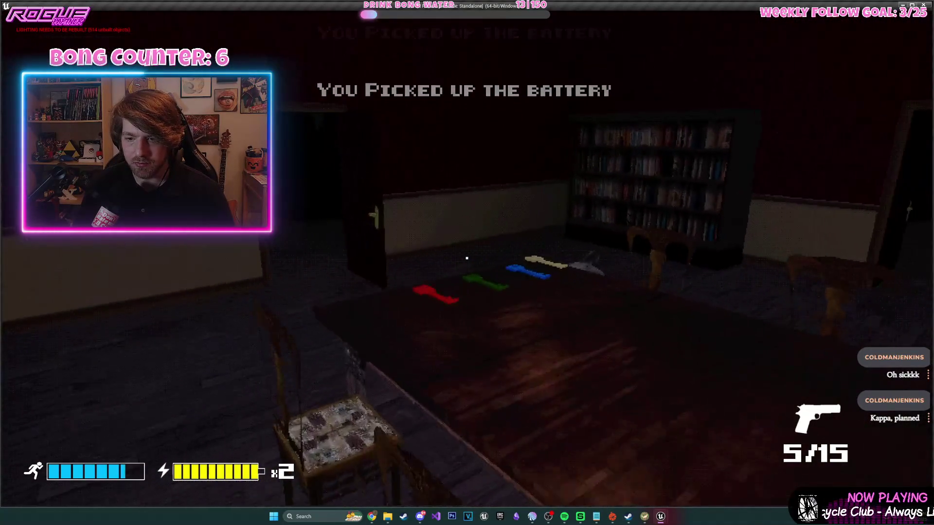
{"action": "key", "text": "e"}
{"action": "key", "text": "w"}
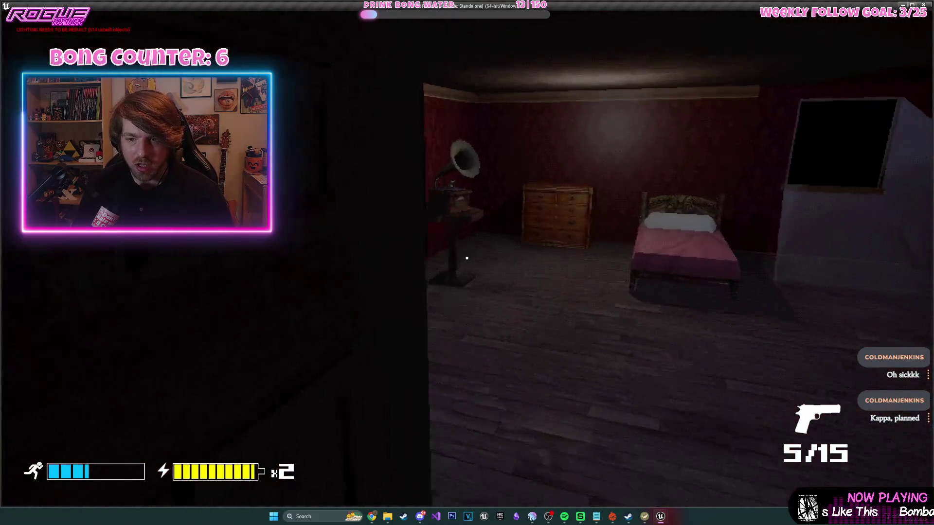
- Walk up to the gramophone and back off to view the dresser and bed
{"action": "key", "text": "w"}
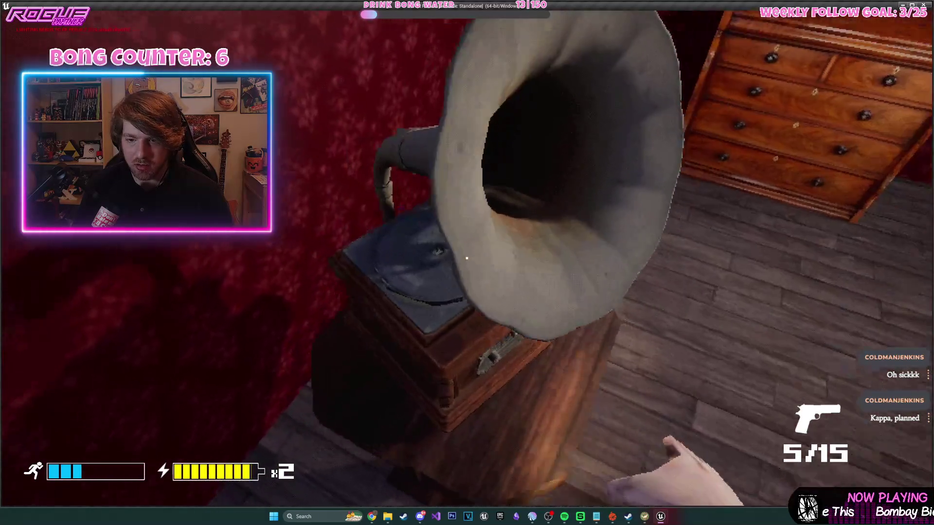
{"action": "key", "text": "s"}
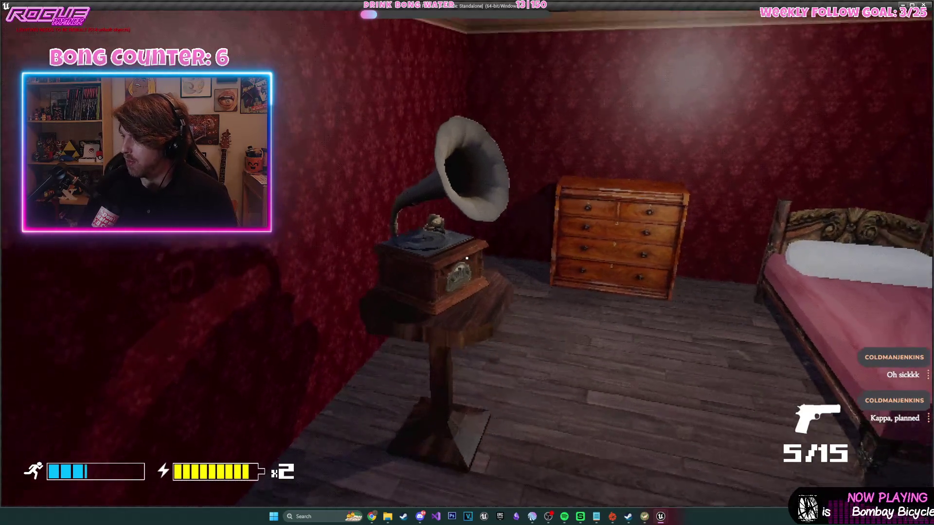
{"action": "key", "text": "w"}
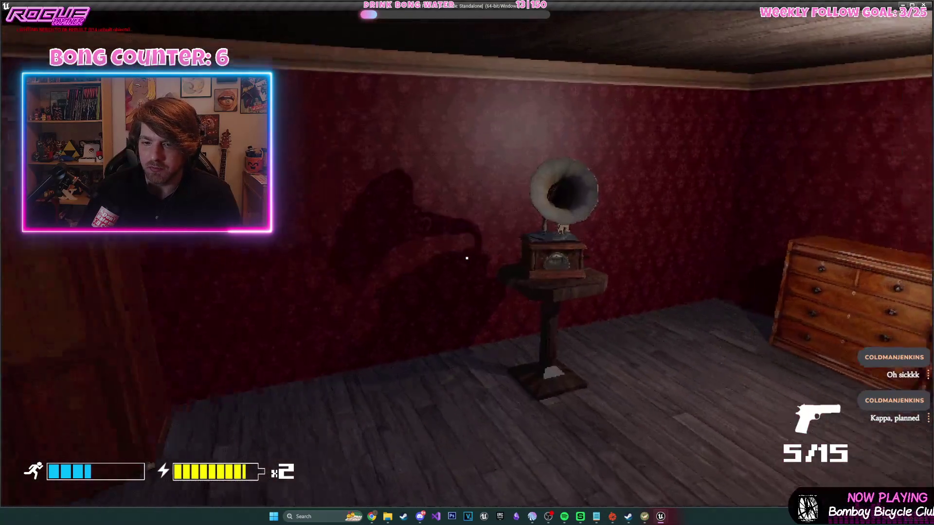
{"action": "key", "text": "s"}
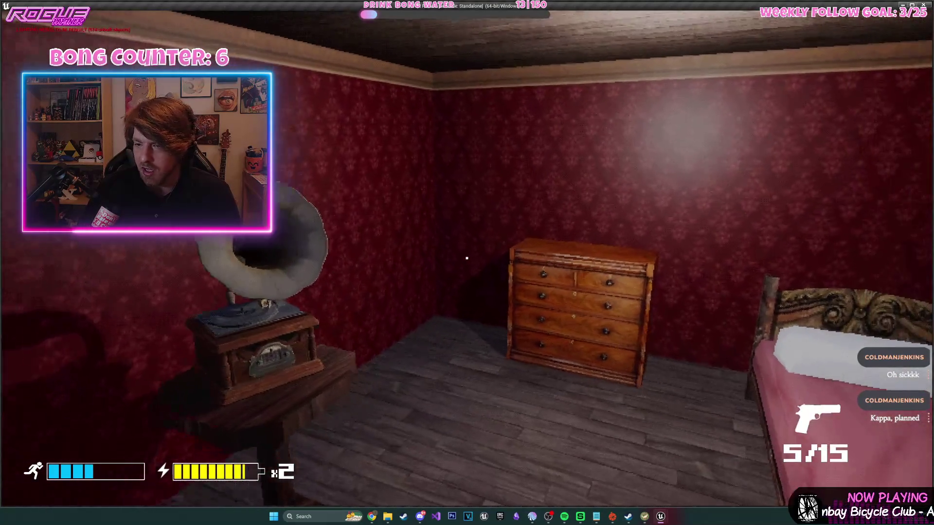
{"action": "key", "text": "w"}
{"action": "key", "text": "s"}
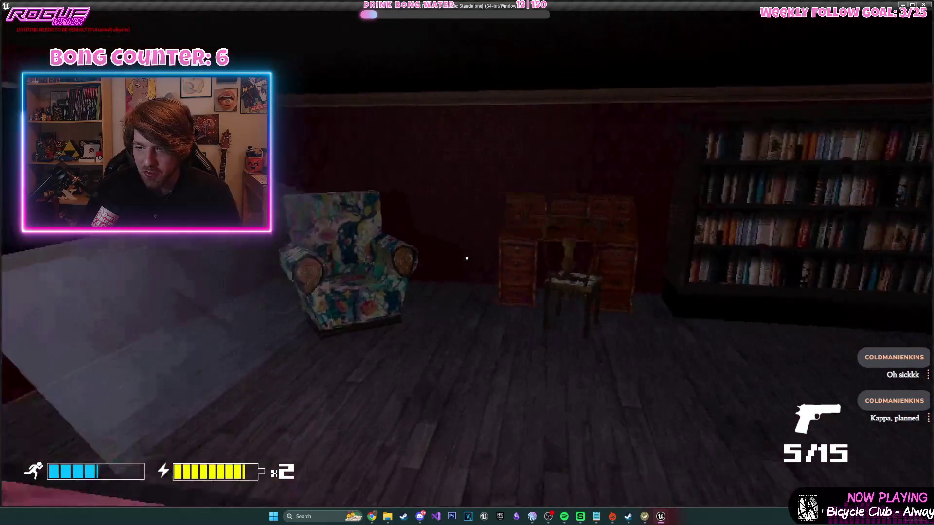
- Look over the armchair, writing desk and bookshelves, then stop the playtest
{"action": "key", "text": "w"}
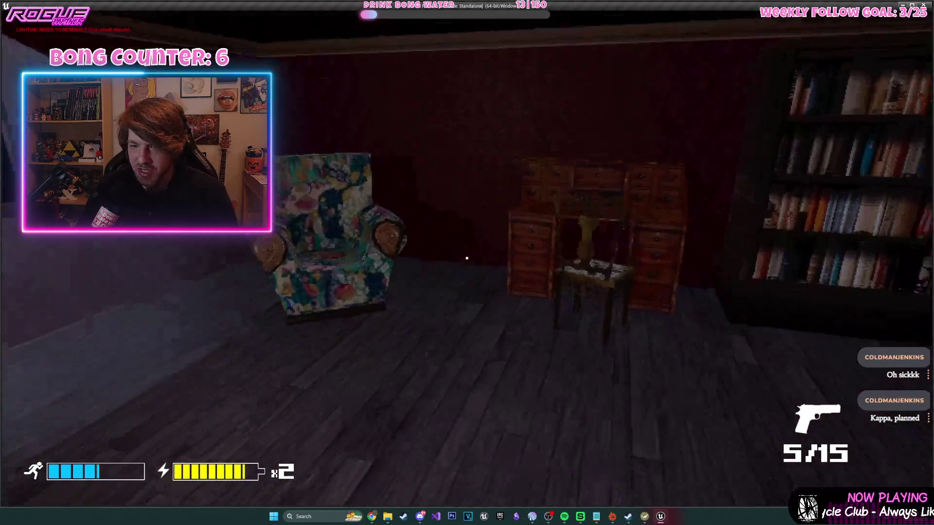
{"action": "key", "text": "w"}
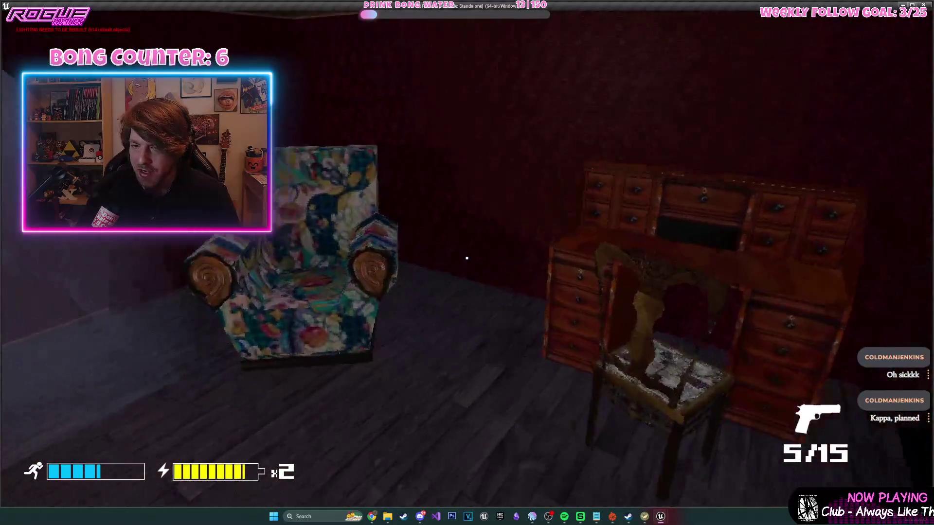
{"action": "key", "text": "w"}
{"action": "key", "text": "s"}
{"action": "key", "text": "w"}
{"action": "key", "text": "s"}
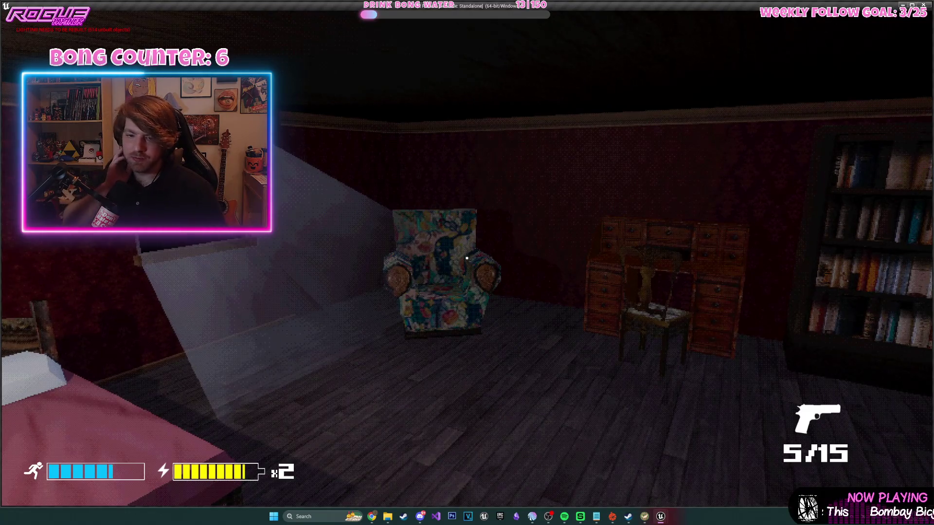
{"action": "key", "text": "Escape"}
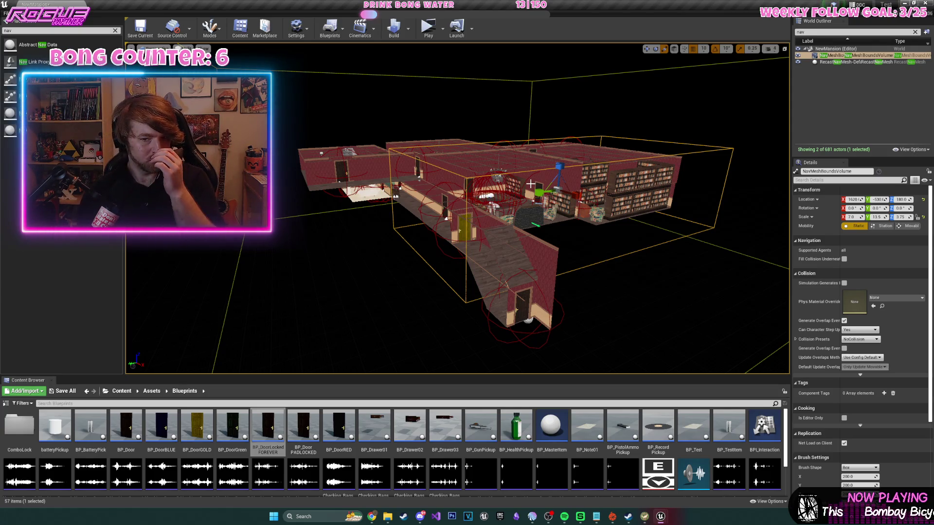
- Fly the level view down from the house overview into the gramophone bedroom
{"action": "left_click_drag", "start_coordinate": [552, 90], "coordinate": [552, 54]}
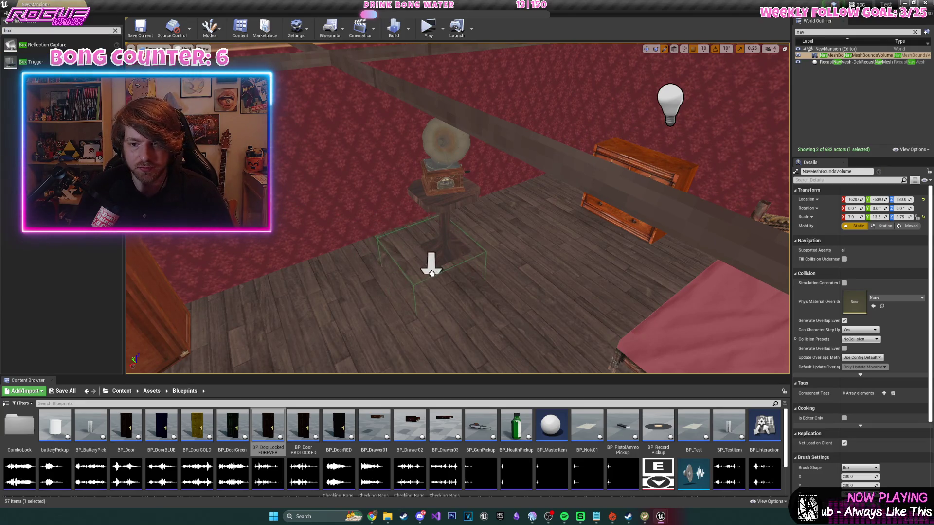
- Place a Box Trigger next to the gramophone and orbit around it
{"action": "left_click_drag", "start_coordinate": [432, 270], "coordinate": [432, 270]}
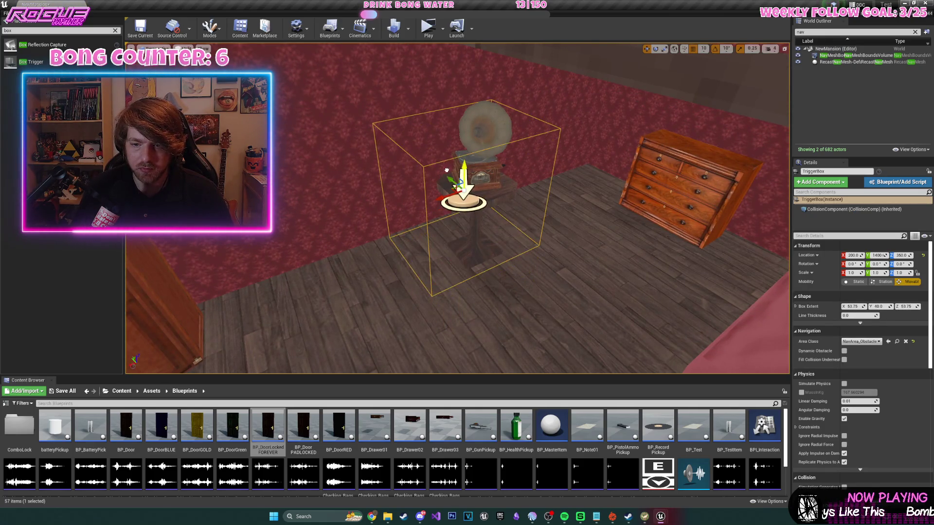
{"action": "left_click_drag", "start_coordinate": [424, 207], "coordinate": [423, 207]}
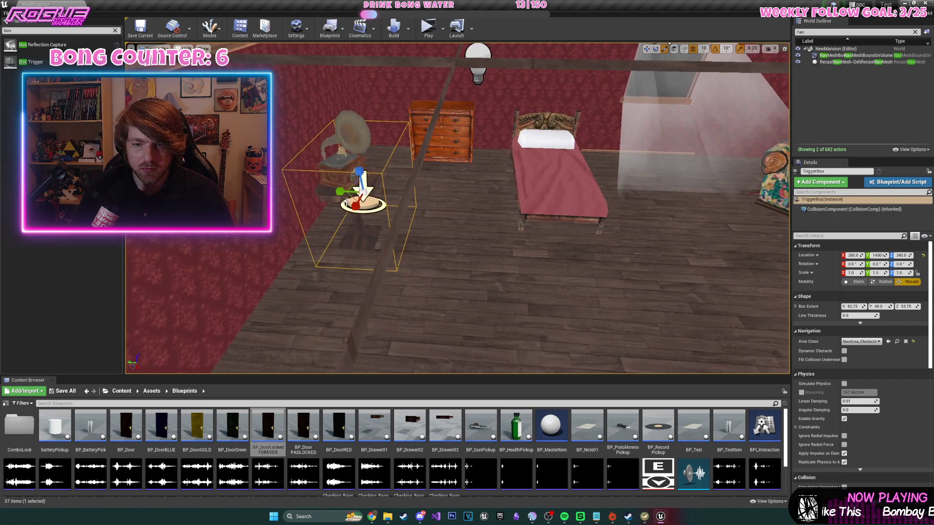
{"action": "left_click_drag", "start_coordinate": [360, 197], "coordinate": [543, 219]}
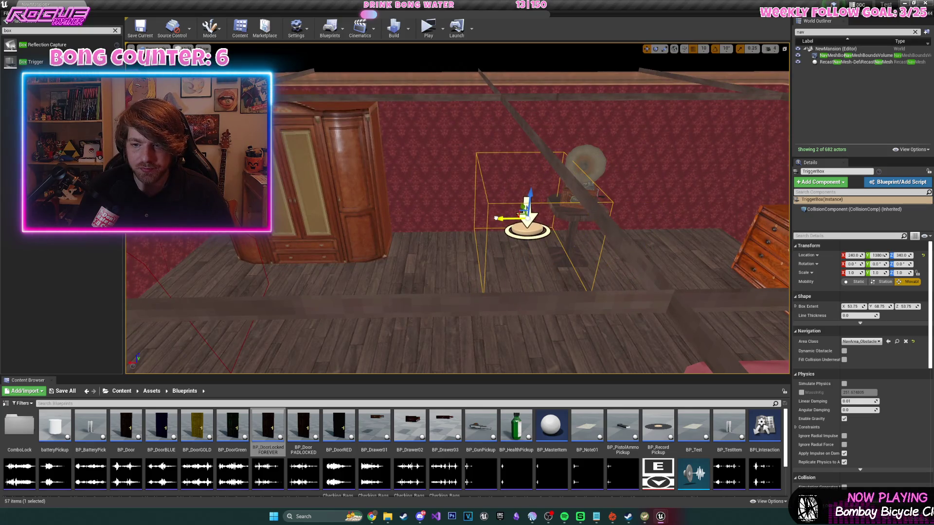
{"action": "left_click_drag", "start_coordinate": [450, 195], "coordinate": [555, 195]}
- Move the trigger box over the gramophone table and lower it slightly
{"action": "mouse_move", "coordinate": [493, 138]}
{"action": "left_mouse_down"}
{"action": "mouse_move", "coordinate": [467, 134]}
{"action": "mouse_move", "coordinate": [446, 203]}
{"action": "left_mouse_up"}
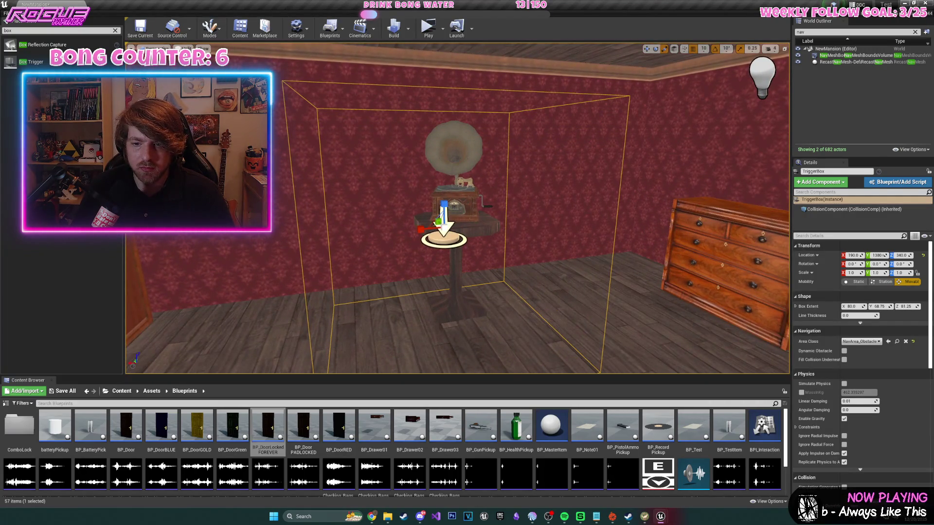
{"action": "left_click_drag", "start_coordinate": [480, 233], "coordinate": [481, 233]}
{"action": "left_click_drag", "start_coordinate": [462, 192], "coordinate": [435, 219]}
{"action": "scroll", "coordinate": [481, 236], "scroll_direction": "up", "scroll_amount": 8}
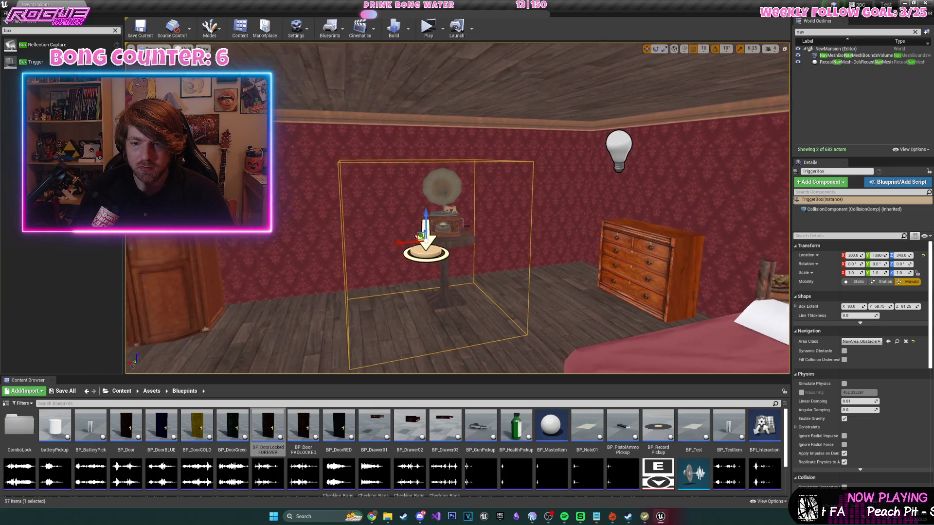
{"action": "left_click", "coordinate": [484, 236]}
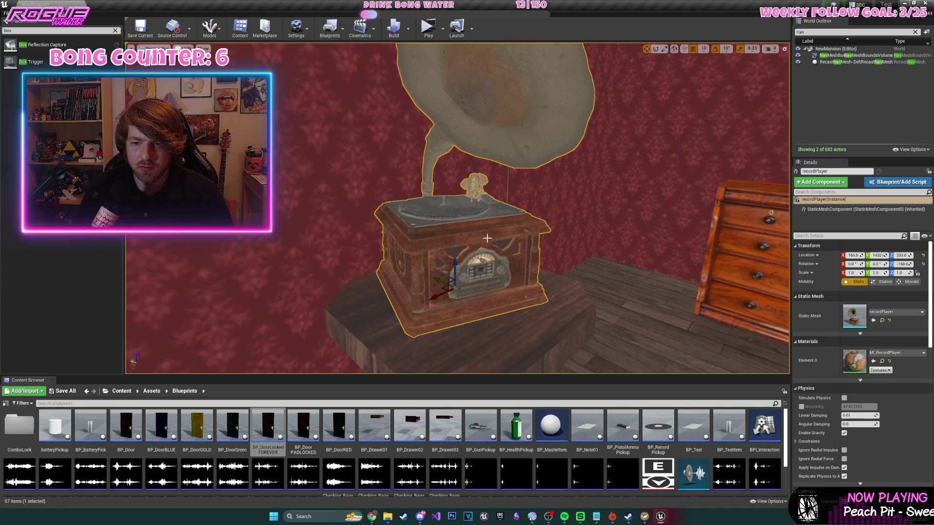
- Open the Level Blueprint and add a recordPlayer reference node
{"action": "left_click", "coordinate": [329, 28]}
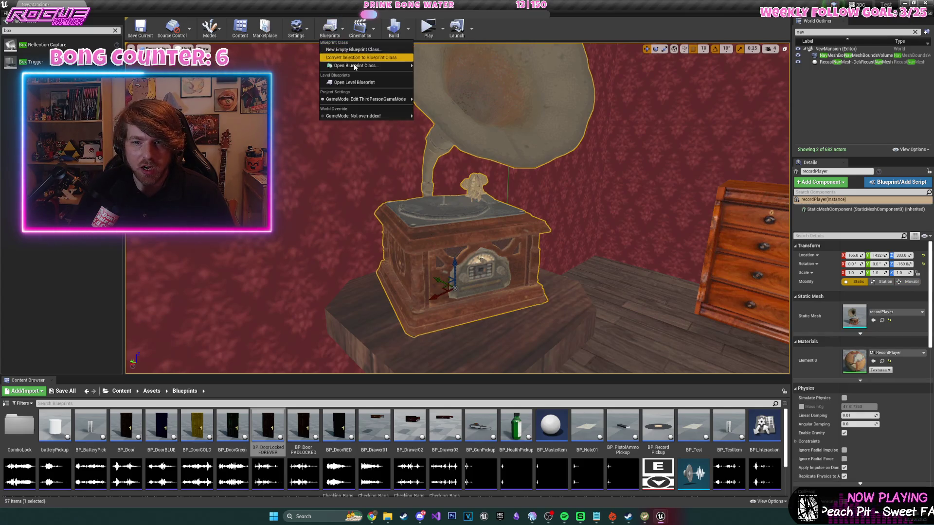
{"action": "left_click", "coordinate": [363, 82]}
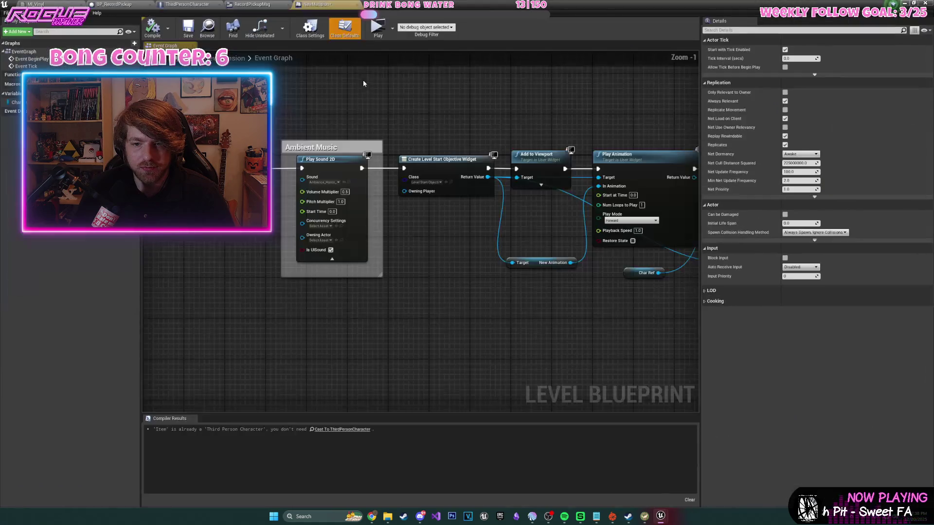
{"action": "right_click", "coordinate": [281, 255]}
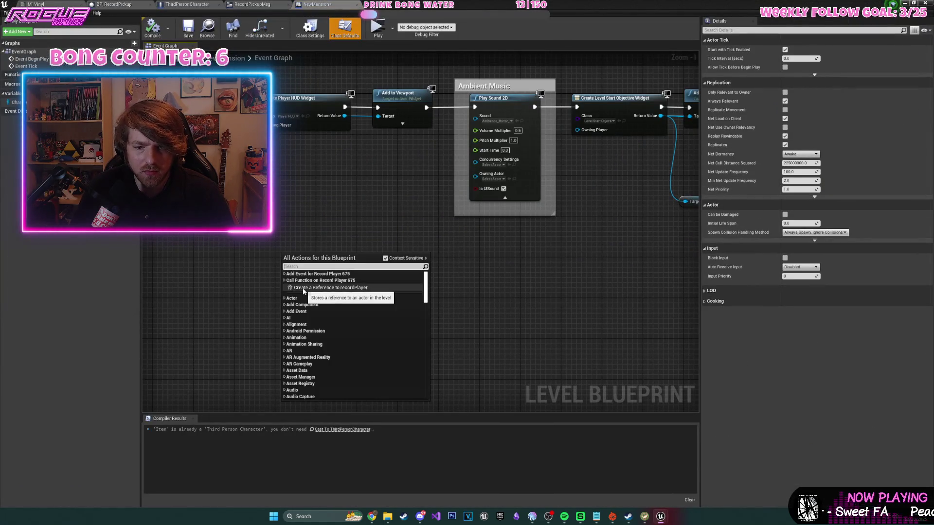
{"action": "left_click", "coordinate": [333, 294]}
{"action": "left_click_drag", "start_coordinate": [316, 203], "coordinate": [497, 181]}
{"action": "mouse_move", "coordinate": [266, 383]}
{"action": "left_mouse_down"}
{"action": "mouse_move", "coordinate": [319, 313]}
{"action": "mouse_move", "coordinate": [410, 248]}
{"action": "left_mouse_up"}
- Add an InputAction Action event and a Branch node to the graph
{"action": "right_click", "coordinate": [416, 242]}
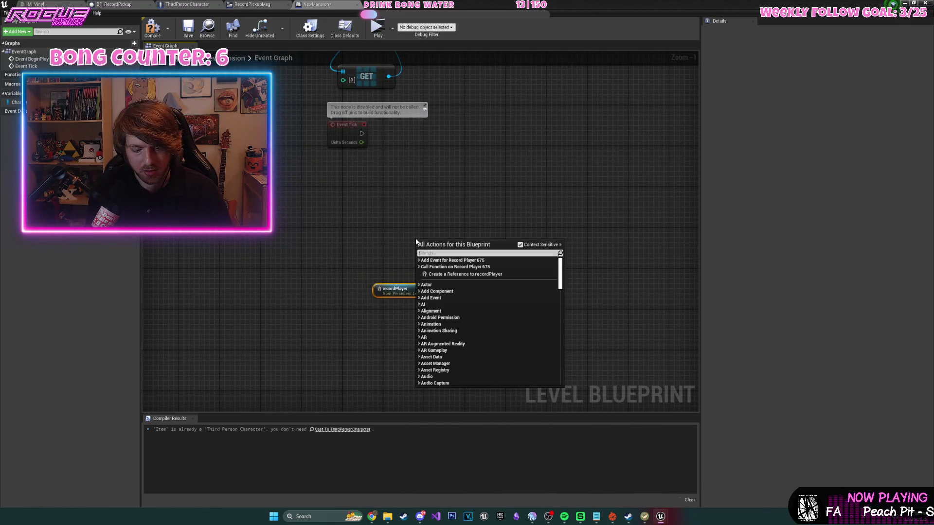
{"action": "type", "text": "input action"}
{"action": "key", "text": "Return"}
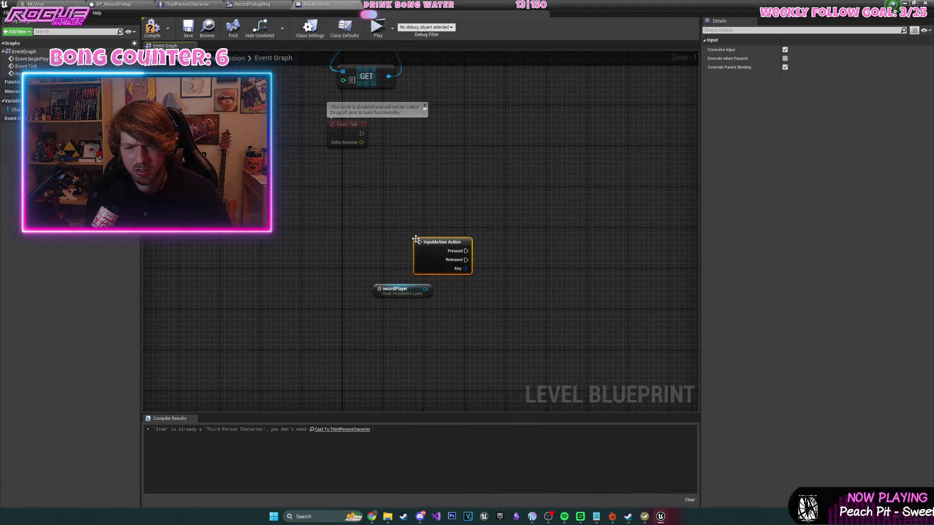
{"action": "left_click_drag", "start_coordinate": [436, 246], "coordinate": [386, 200]}
{"action": "right_click", "coordinate": [415, 261]}
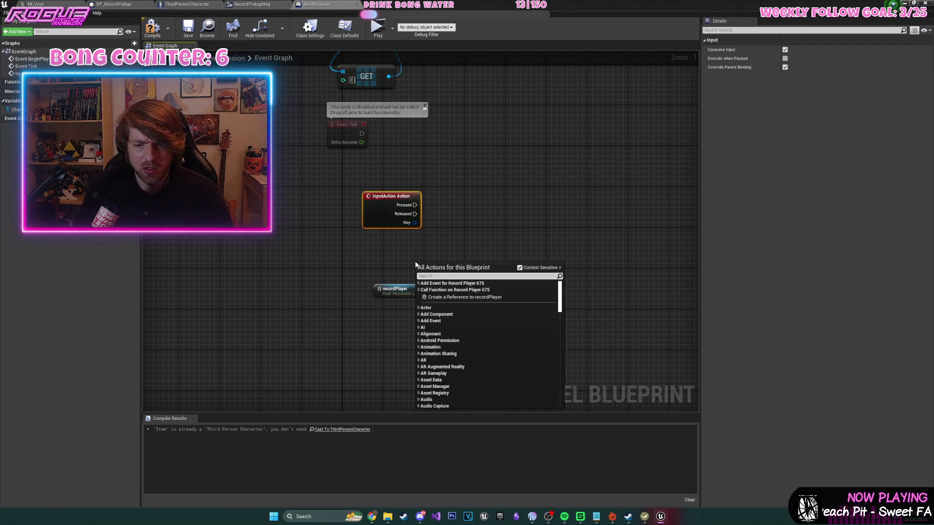
{"action": "type", "text": "branch"}
{"action": "key", "text": "Return"}
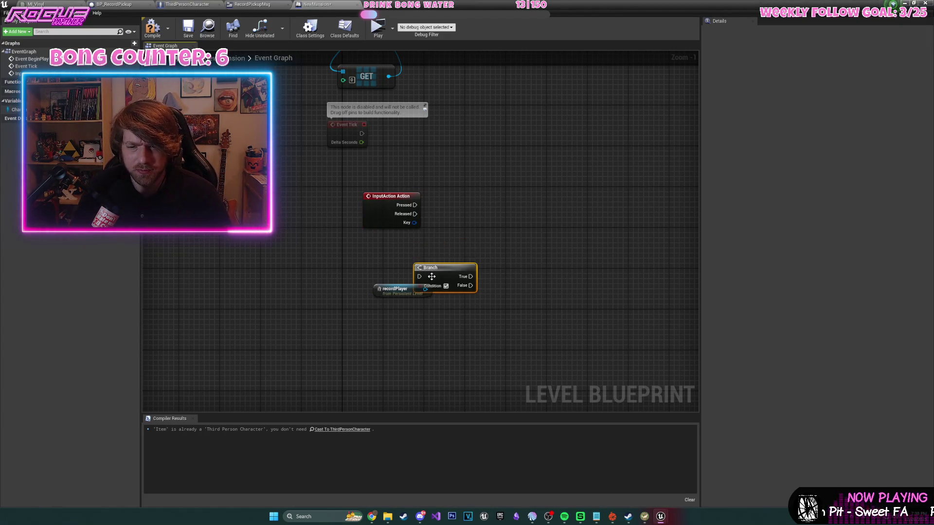
{"action": "left_click_drag", "start_coordinate": [432, 276], "coordinate": [498, 195]}
- Add a Char Ref getter, arrange it beside recordPlayer, and close the Level Blueprint
{"action": "left_click_drag", "start_coordinate": [15, 109], "coordinate": [367, 260]}
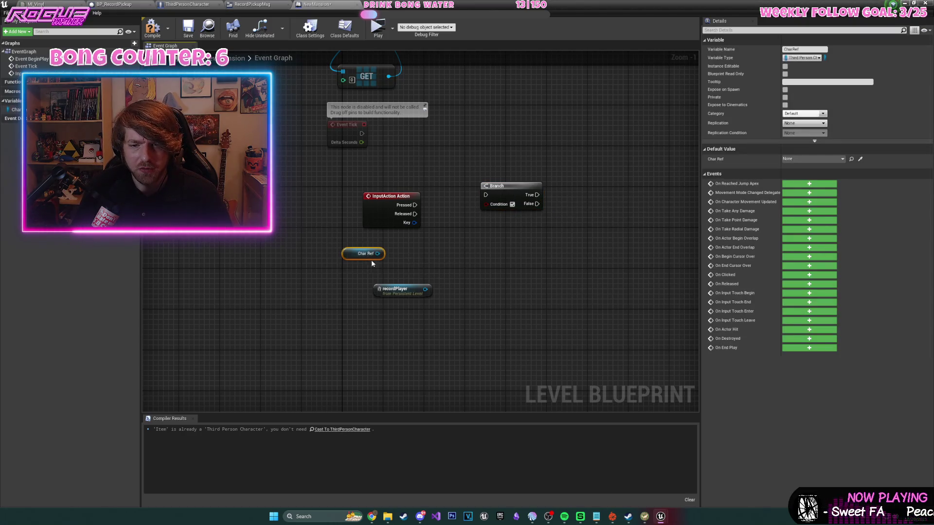
{"action": "left_click_drag", "start_coordinate": [465, 200], "coordinate": [372, 186]}
{"action": "left_click_drag", "start_coordinate": [397, 250], "coordinate": [465, 217]}
{"action": "left_click_drag", "start_coordinate": [399, 241], "coordinate": [391, 291]}
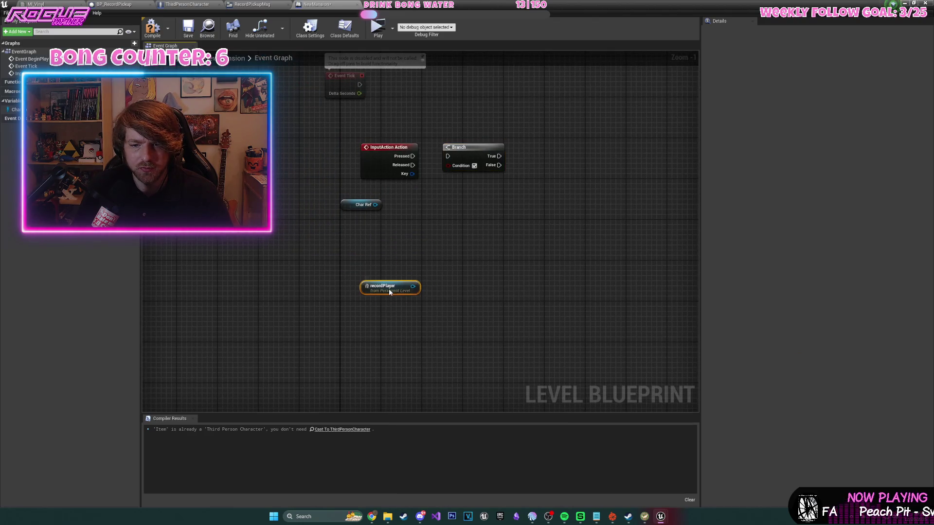
{"action": "left_click_drag", "start_coordinate": [349, 204], "coordinate": [312, 289]}
{"action": "scroll", "coordinate": [414, 252], "scroll_direction": "down", "scroll_amount": 2}
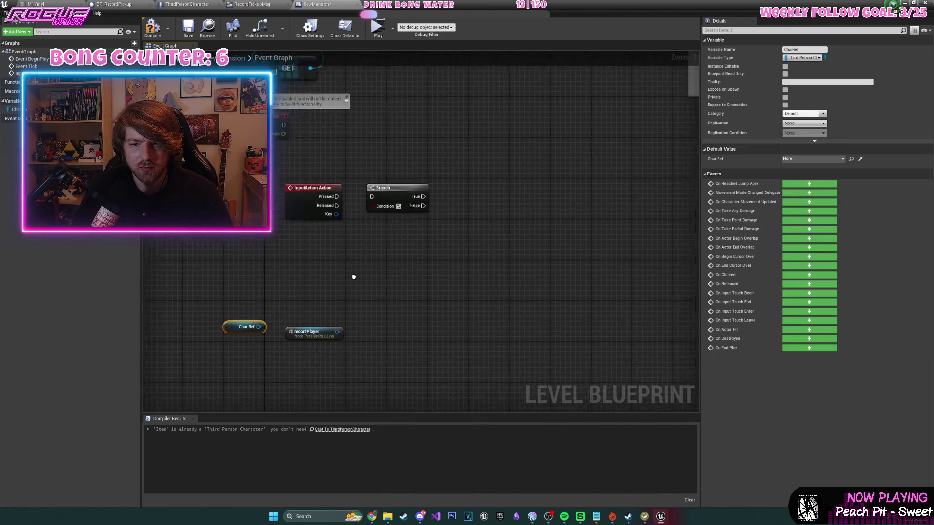
{"action": "left_click_drag", "start_coordinate": [325, 158], "coordinate": [352, 260]}
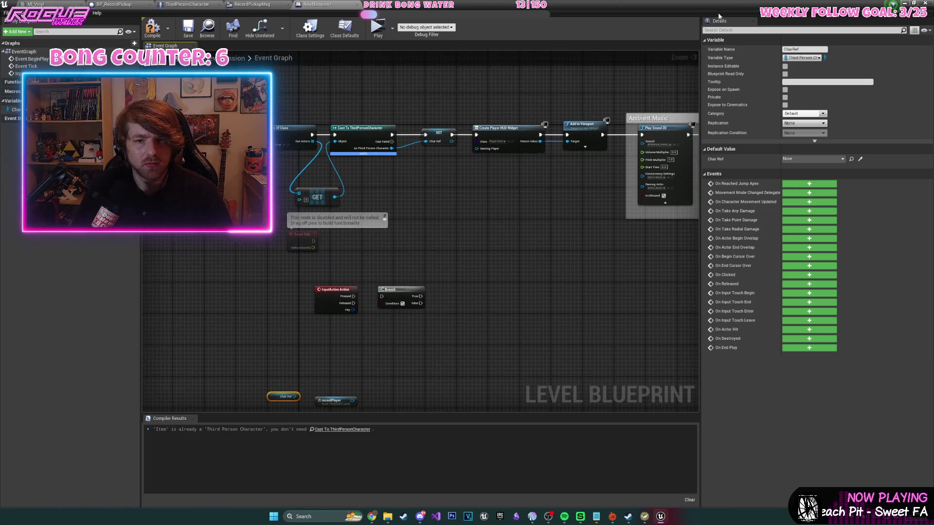
{"action": "left_click", "coordinate": [923, 3]}
{"action": "scroll", "coordinate": [481, 226], "scroll_direction": "down", "scroll_amount": 3}
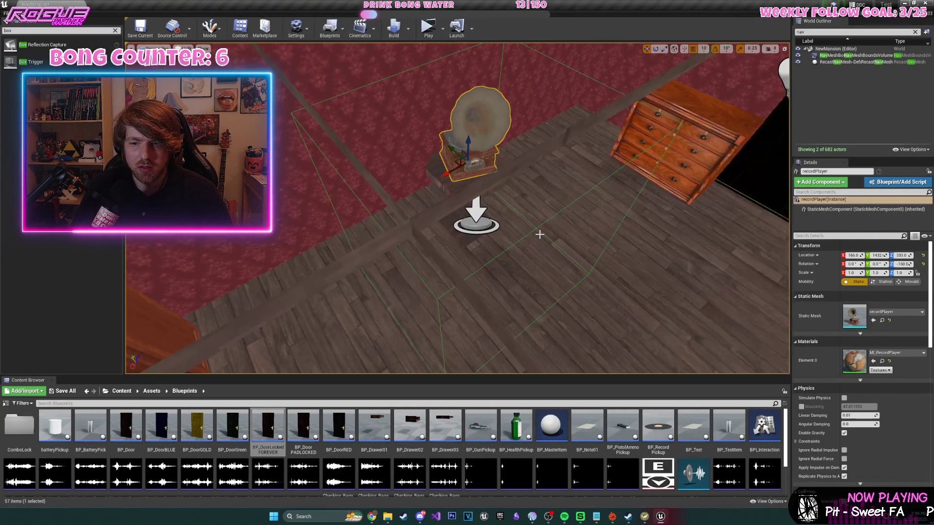
- With the trigger box selected, open the Level Blueprint and add a Trigger Box 1 reference
{"action": "left_click", "coordinate": [482, 227]}
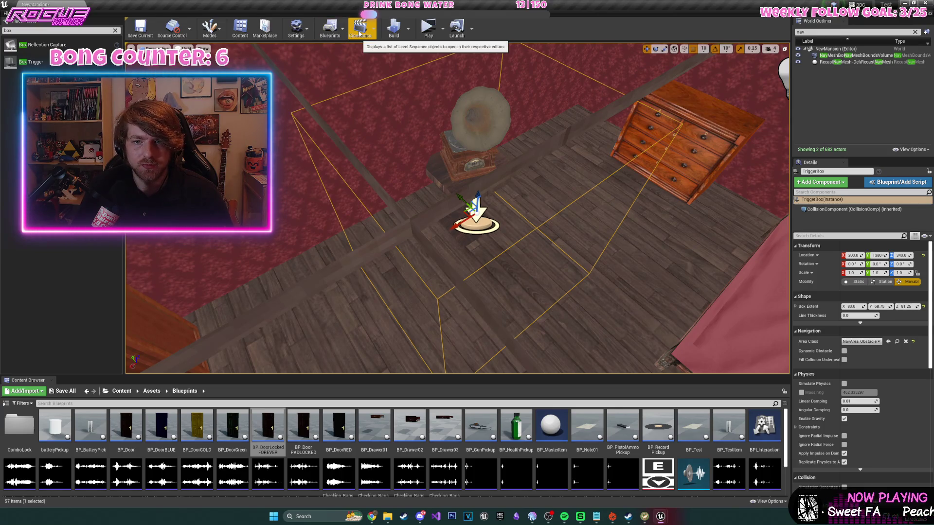
{"action": "left_click", "coordinate": [331, 29]}
{"action": "left_click", "coordinate": [362, 79]}
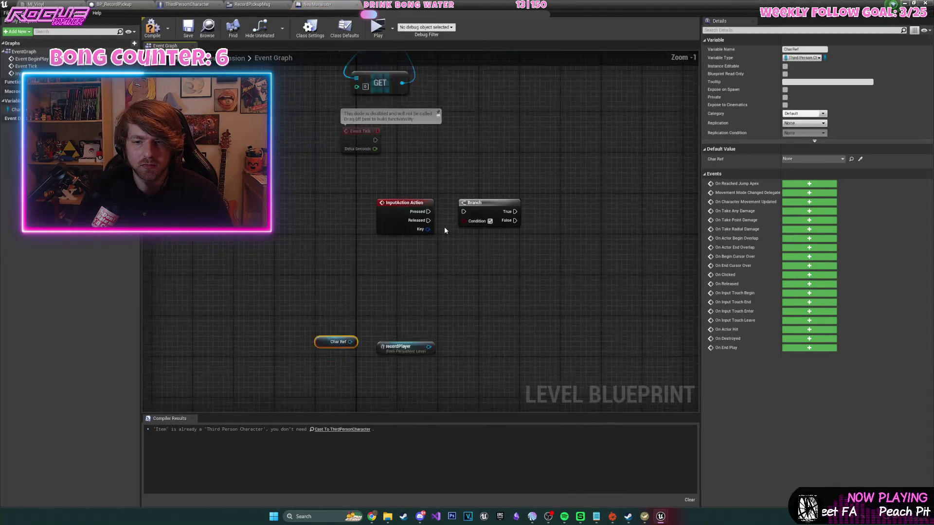
{"action": "scroll", "coordinate": [444, 230], "scroll_direction": "up", "scroll_amount": 1}
{"action": "right_click", "coordinate": [375, 138]}
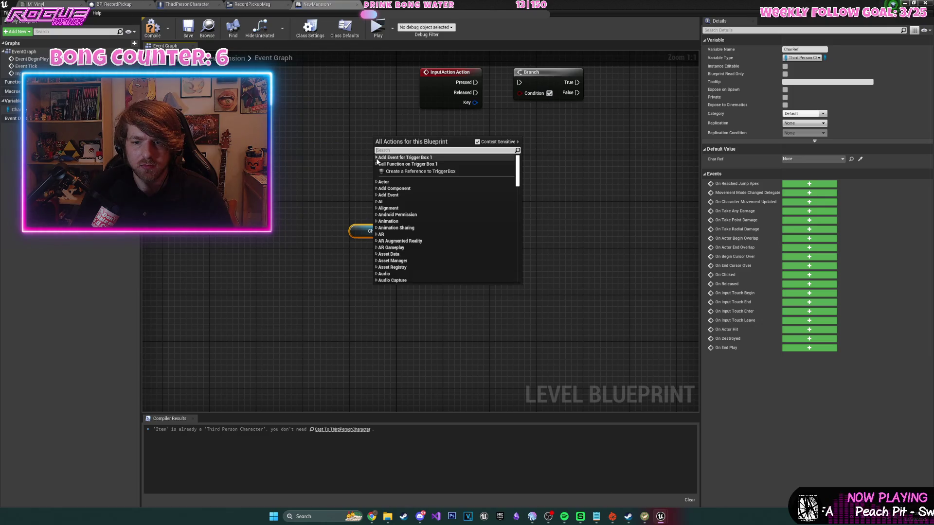
{"action": "left_click", "coordinate": [377, 158]}
{"action": "left_click", "coordinate": [384, 191]}
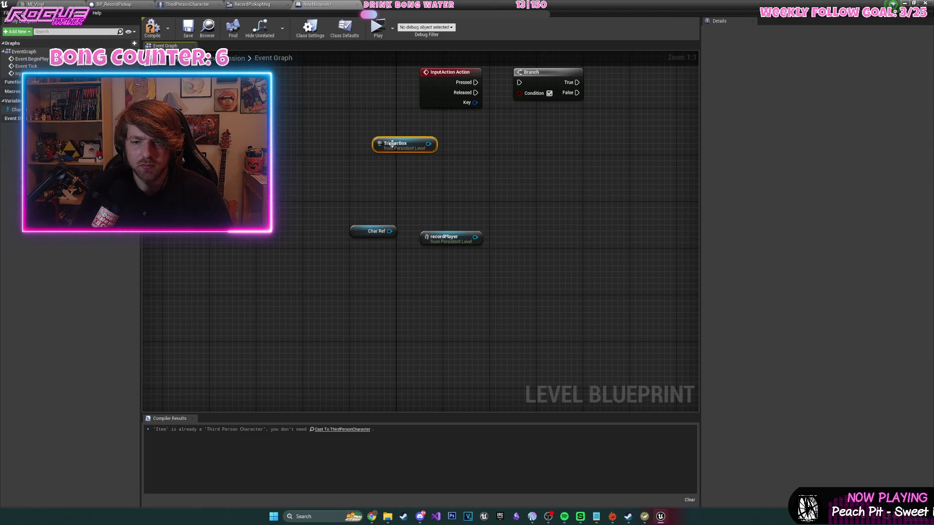
- Add On Actor Begin Overlap and End Overlap events for Trigger Box 1, and create a Boolean variable
{"action": "scroll", "coordinate": [416, 154], "scroll_direction": "down", "scroll_amount": 5}
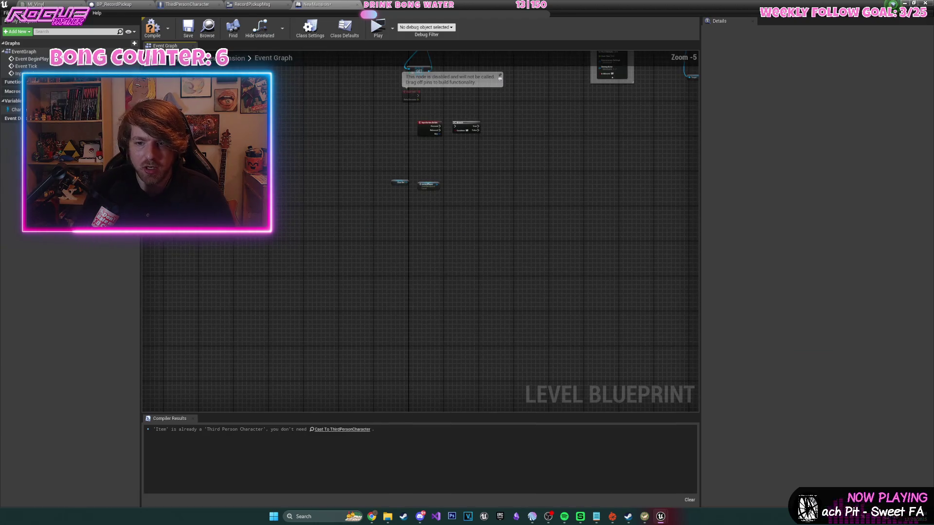
{"action": "right_click", "coordinate": [392, 260]}
{"action": "left_click", "coordinate": [401, 286]}
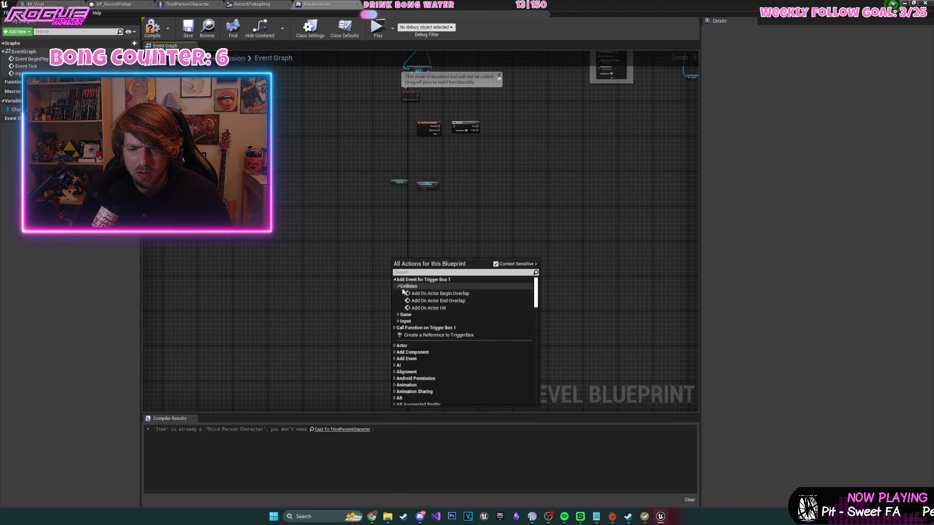
{"action": "left_click", "coordinate": [410, 293]}
{"action": "scroll", "coordinate": [402, 200], "scroll_direction": "up", "scroll_amount": 4}
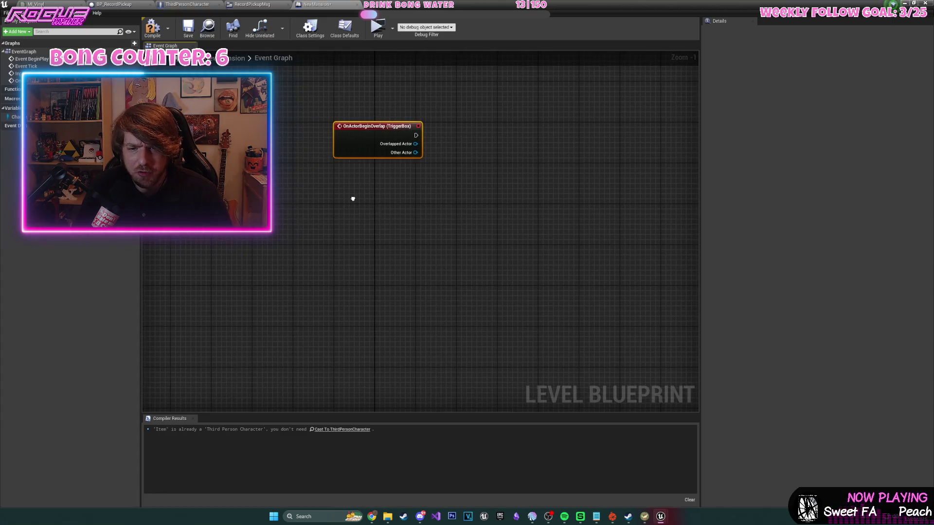
{"action": "right_click", "coordinate": [358, 213]}
{"action": "left_click", "coordinate": [357, 222]}
{"action": "left_click", "coordinate": [360, 228]}
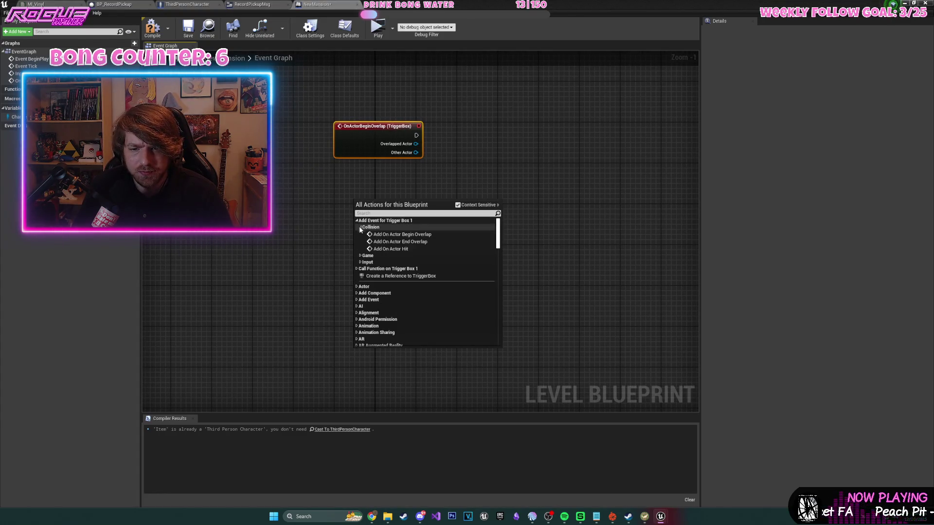
{"action": "left_click", "coordinate": [399, 242]}
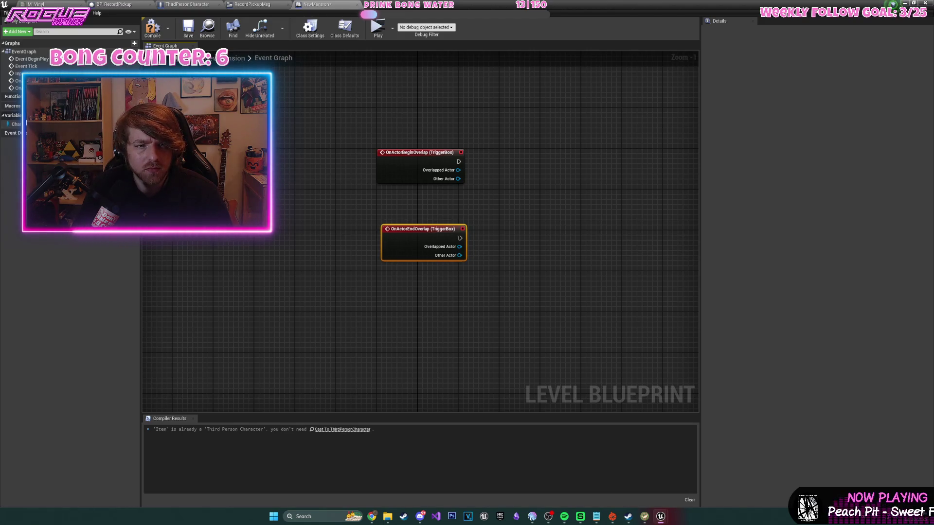
{"action": "left_click", "coordinate": [134, 115]}
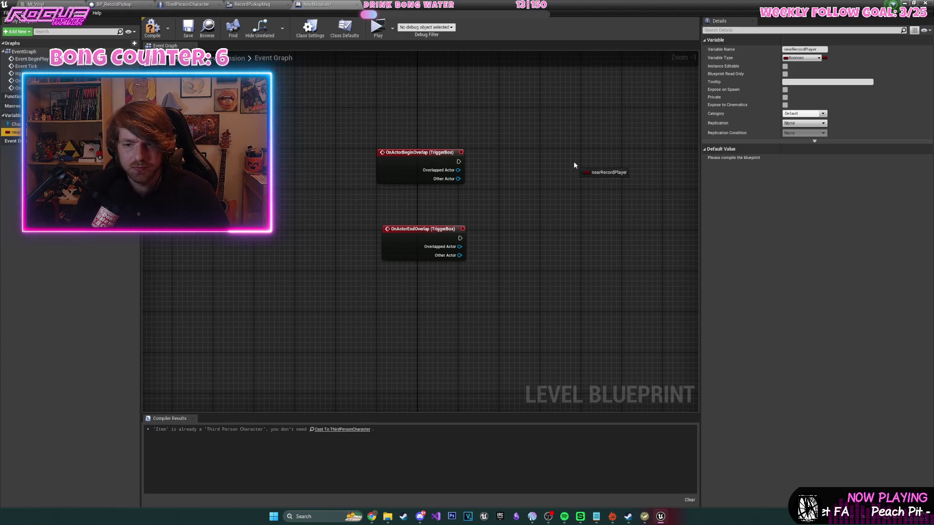
- Add SET nearRecordPlayer nodes beside both the begin- and end-overlap events
{"action": "key", "text": "super"}
{"action": "key", "text": "super"}
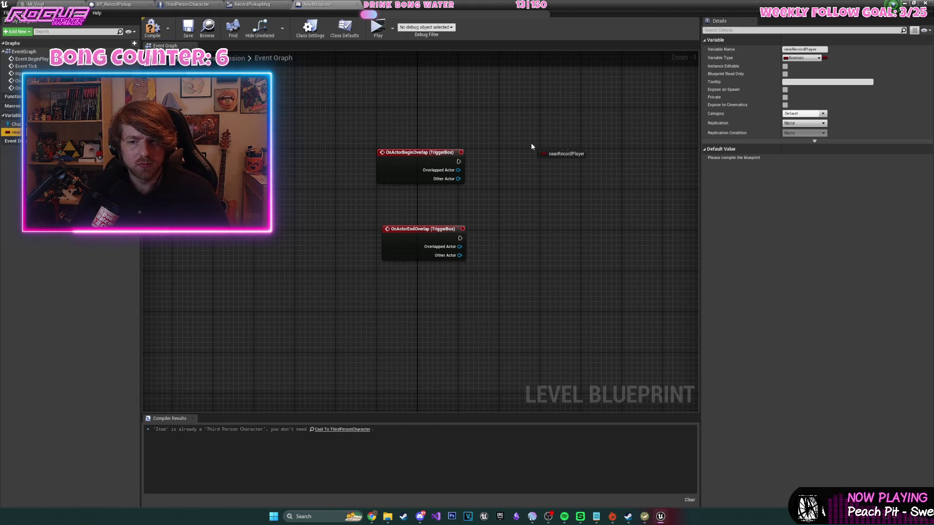
{"action": "key", "text": "Delete"}
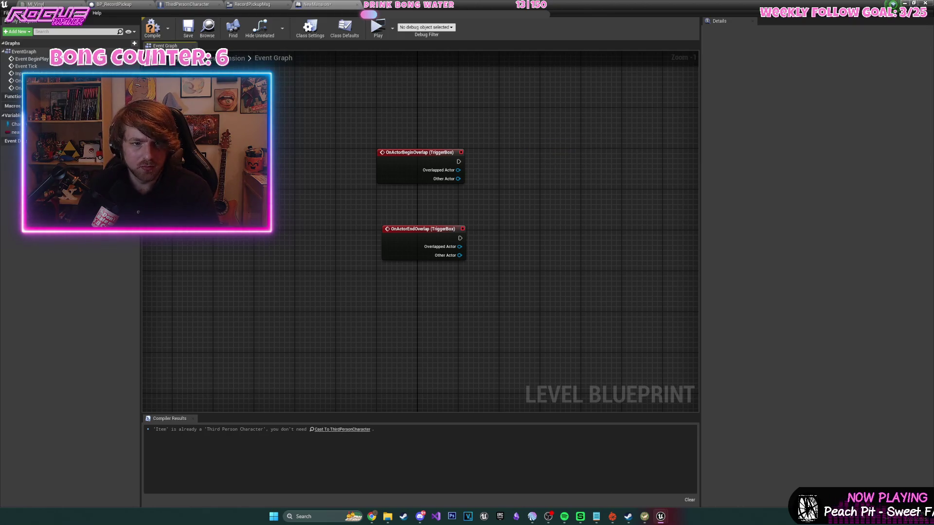
{"action": "left_click_drag", "start_coordinate": [16, 132], "coordinate": [509, 178]}
{"action": "left_click", "coordinate": [532, 187]}
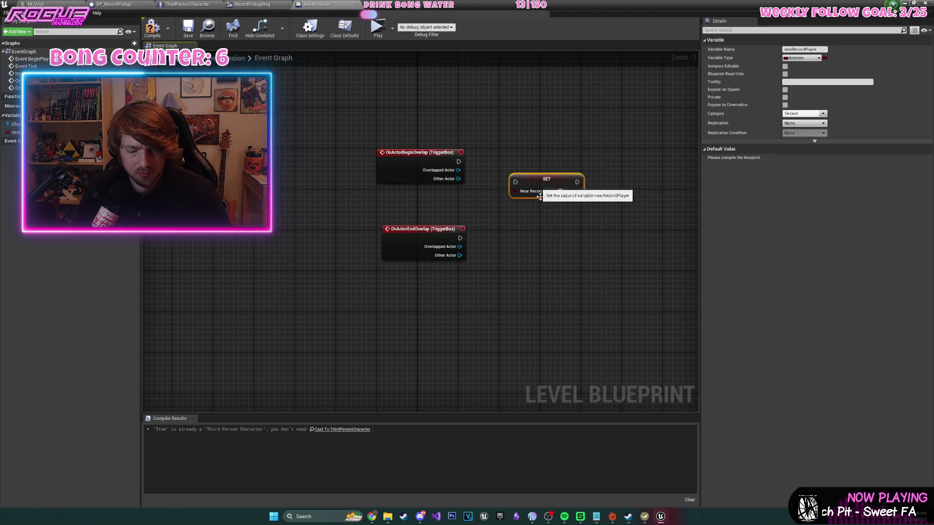
{"action": "key", "text": "ctrl+c"}
{"action": "key", "text": "ctrl+v"}
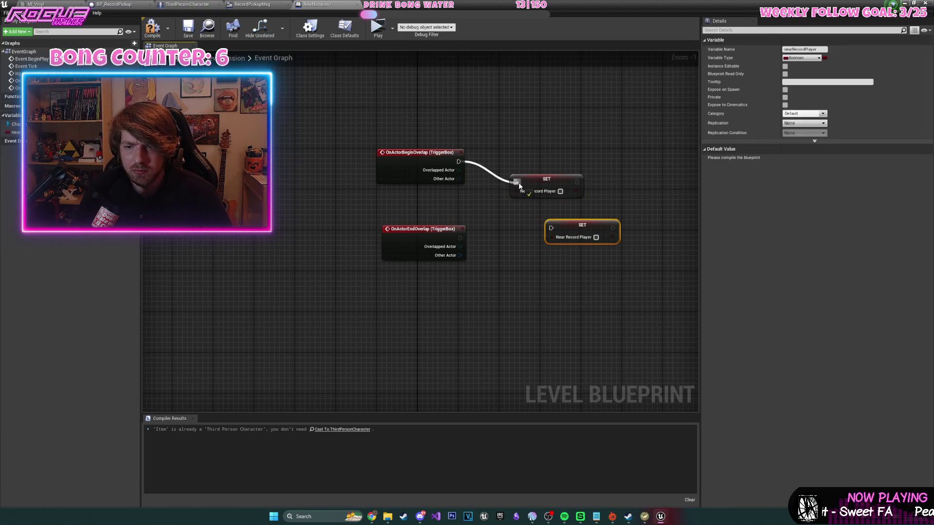
{"action": "left_click_drag", "start_coordinate": [583, 228], "coordinate": [463, 239]}
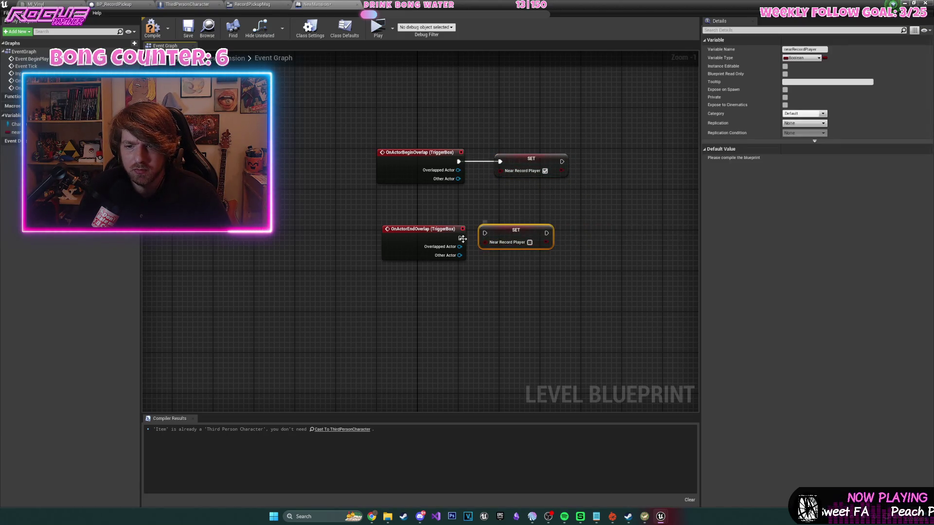
{"action": "left_click_drag", "start_coordinate": [520, 239], "coordinate": [535, 244]}
{"action": "type", "text": "input"}
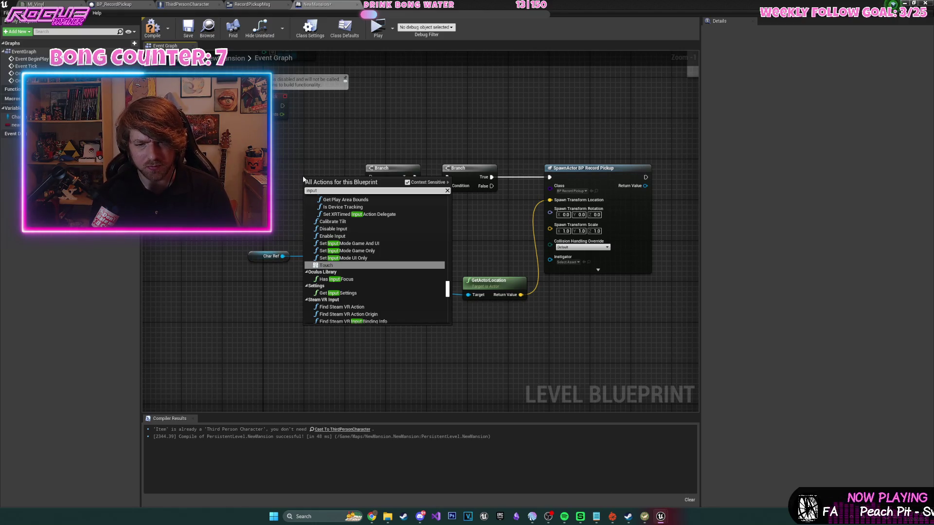
- Add a K key event node and save the level
{"action": "type", "text": " k"}
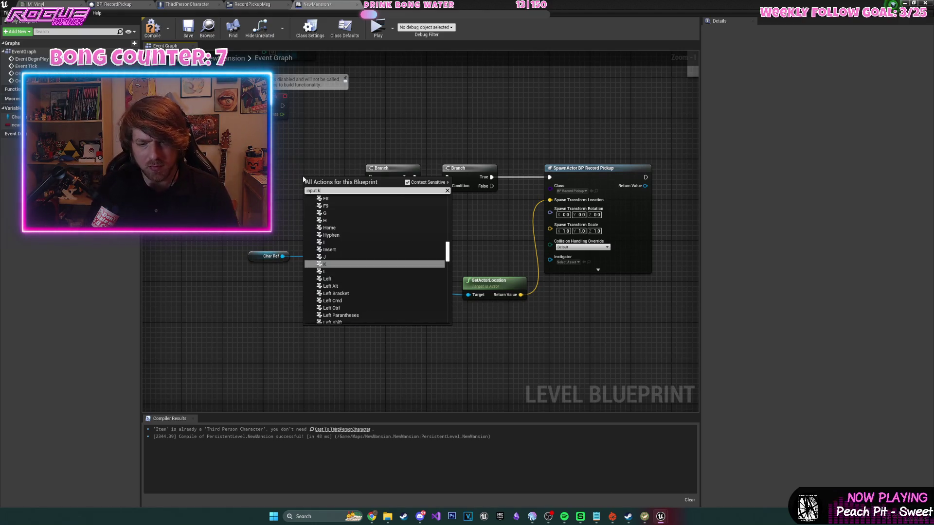
{"action": "key", "text": "Return"}
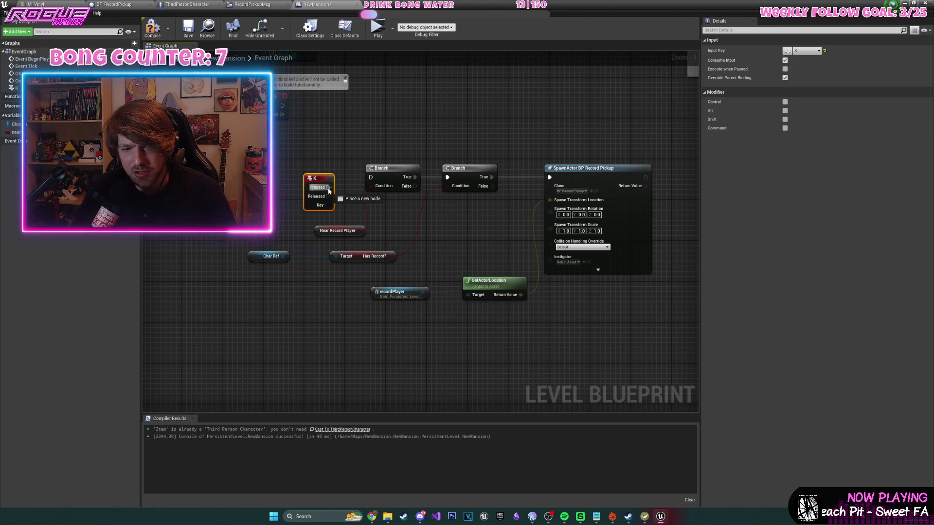
{"action": "left_click", "coordinate": [186, 29]}
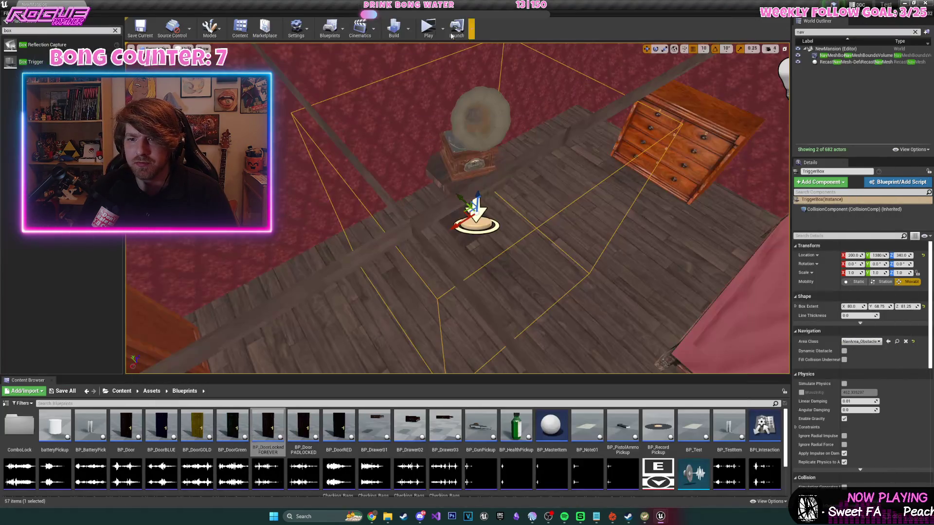
- Walk upstairs through the red hallway into the bedroom and circle the gramophone
{"action": "key", "text": "w"}
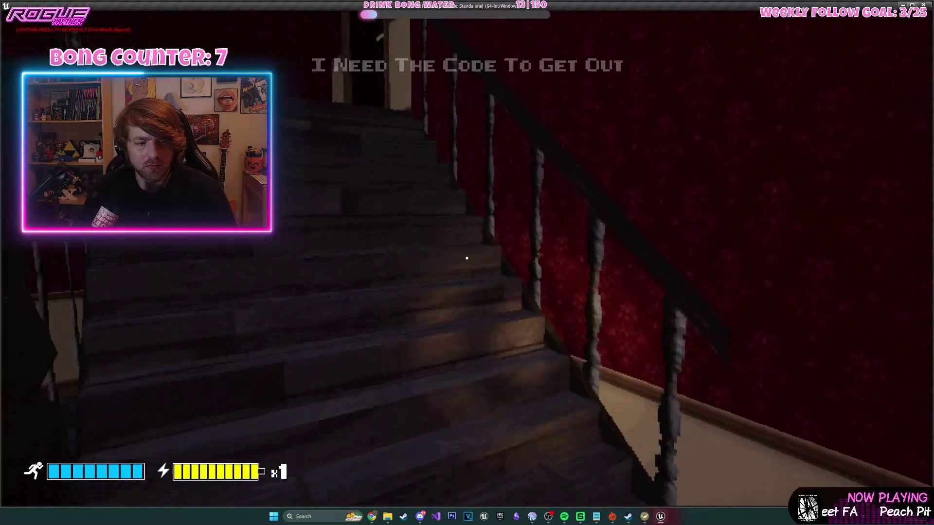
{"action": "key", "text": "w"}
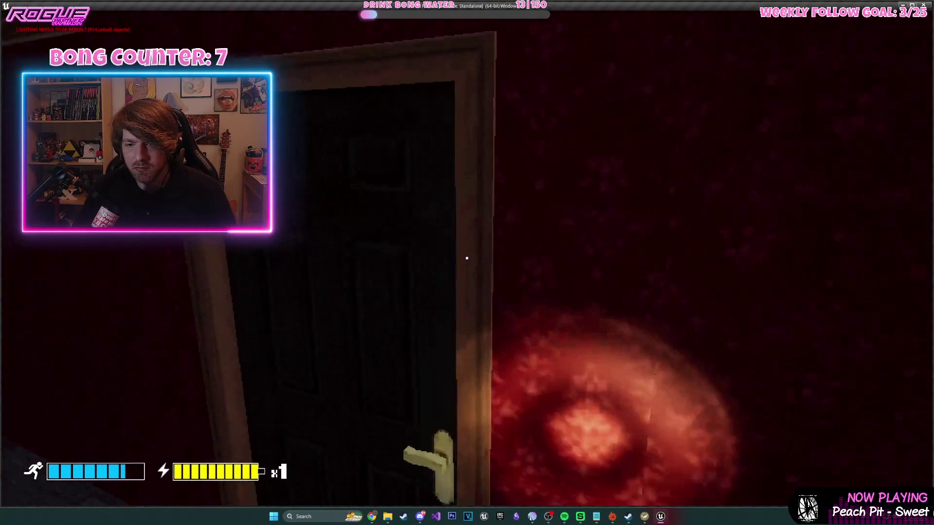
{"action": "key", "text": "e"}
{"action": "key", "text": "w"}
{"action": "key", "text": "w"}
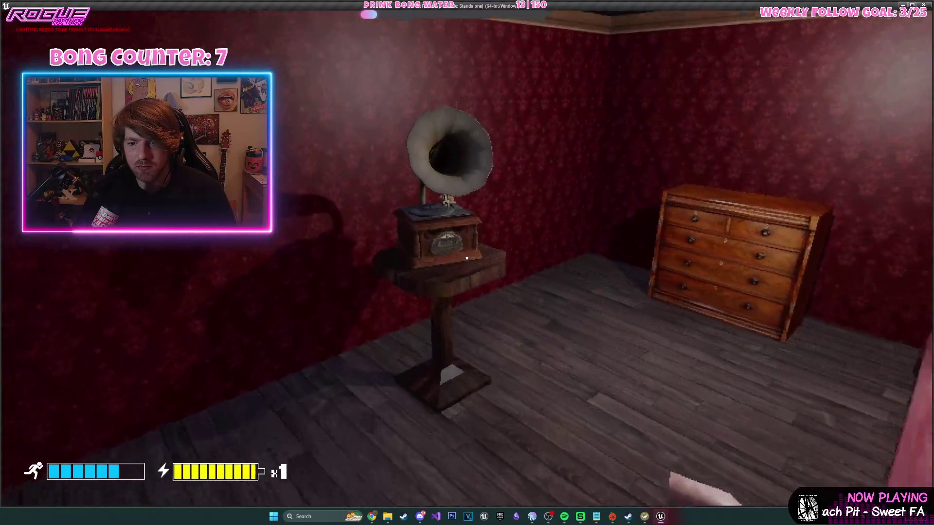
{"action": "key", "text": "a"}
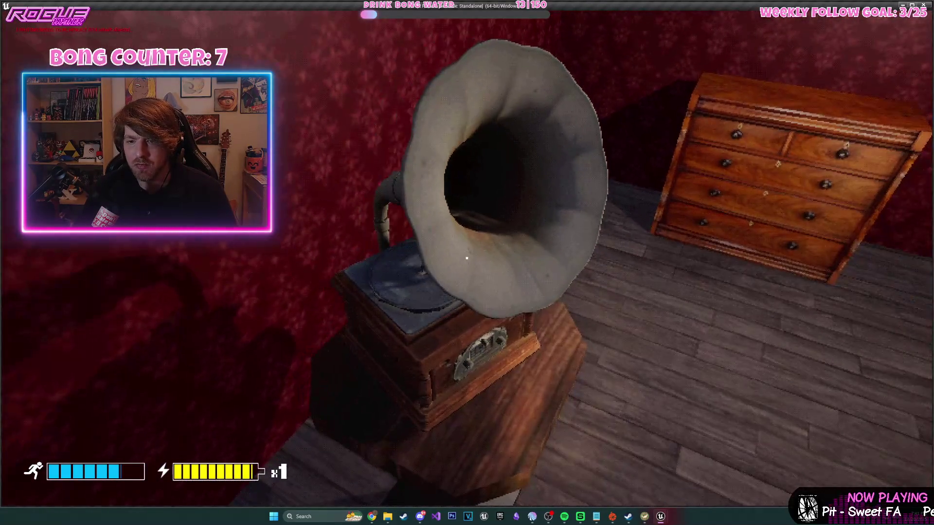
{"action": "key", "text": "d"}
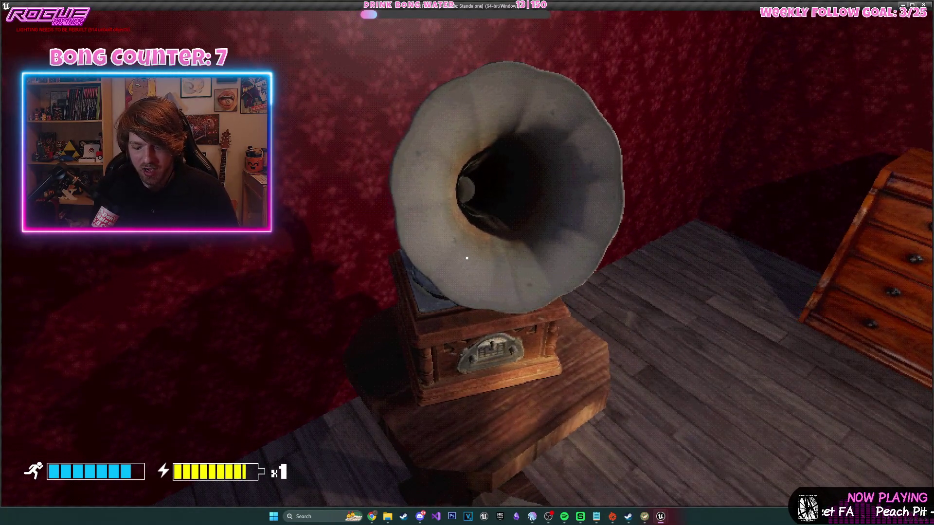
{"action": "key", "text": "a"}
{"action": "key", "text": "d"}
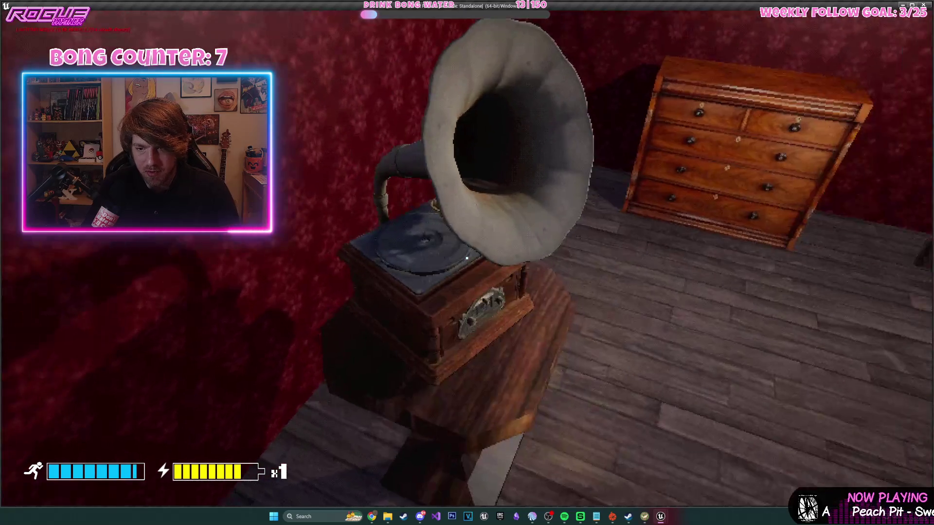
{"action": "key", "text": "a"}
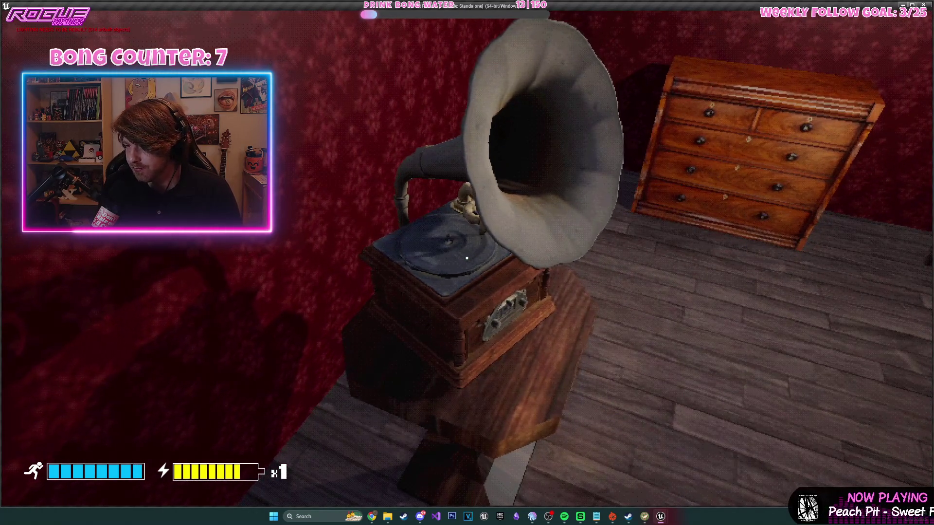
{"action": "key", "text": "s"}
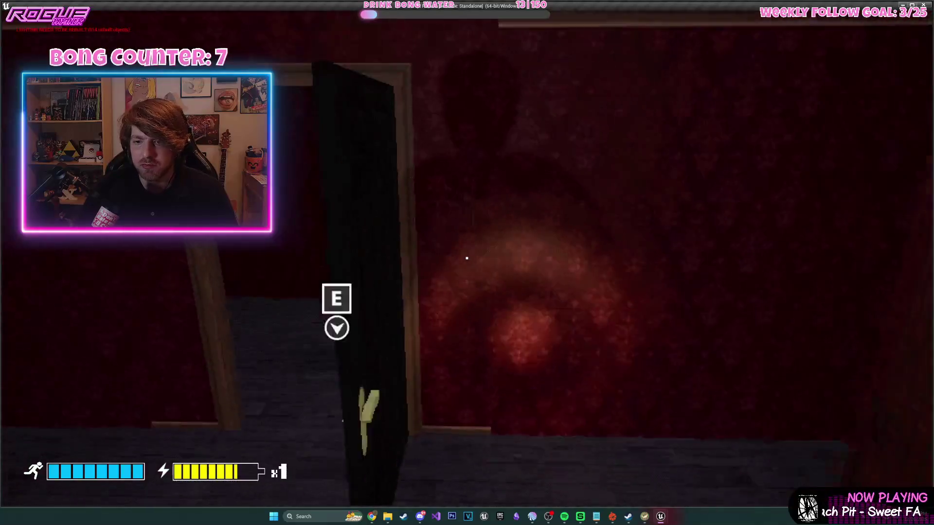
- Go through the corridor to the library, pick up the vinyl record, and start a new game after Game Over
{"action": "key", "text": "w"}
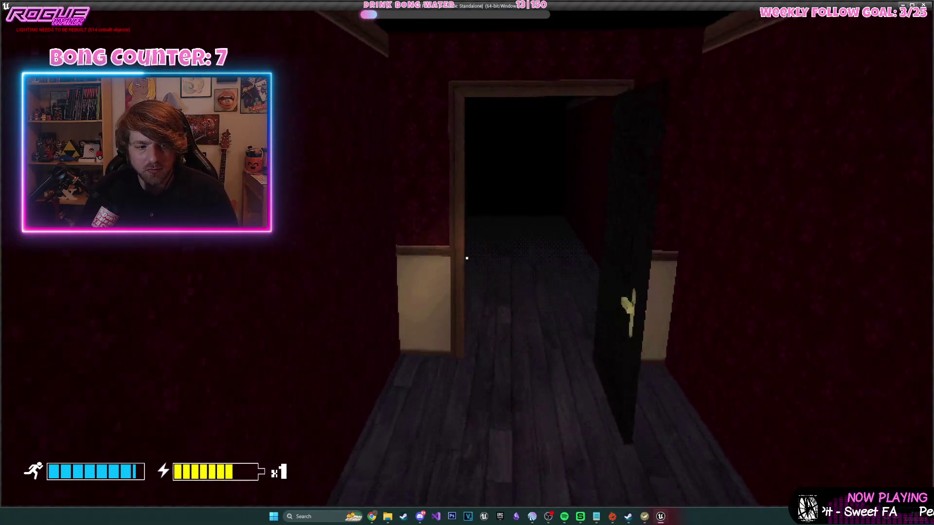
{"action": "key", "text": "w"}
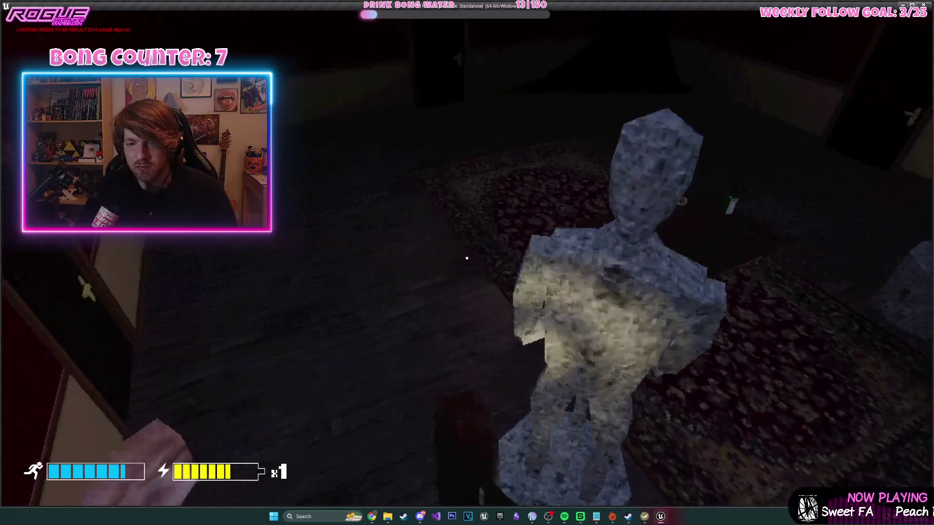
{"action": "key", "text": "w"}
{"action": "key", "text": "e"}
{"action": "key", "text": "w"}
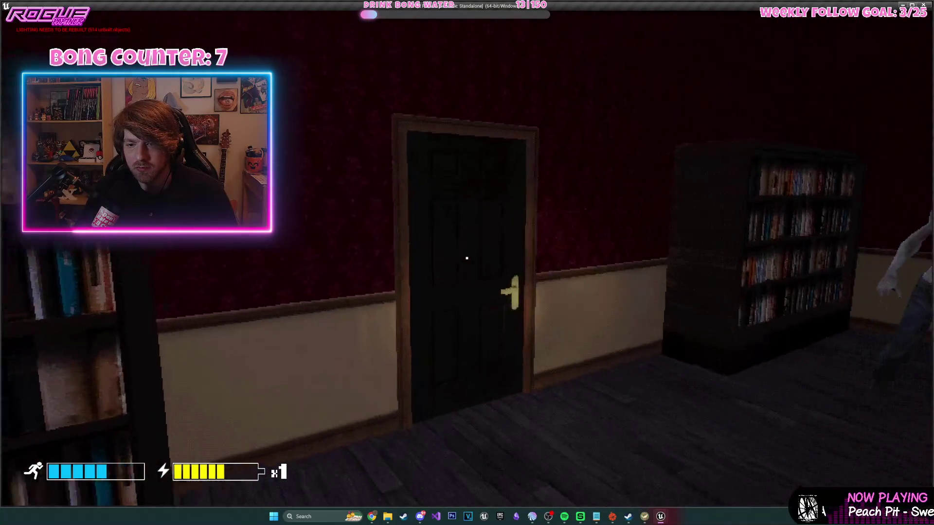
{"action": "key", "text": "w"}
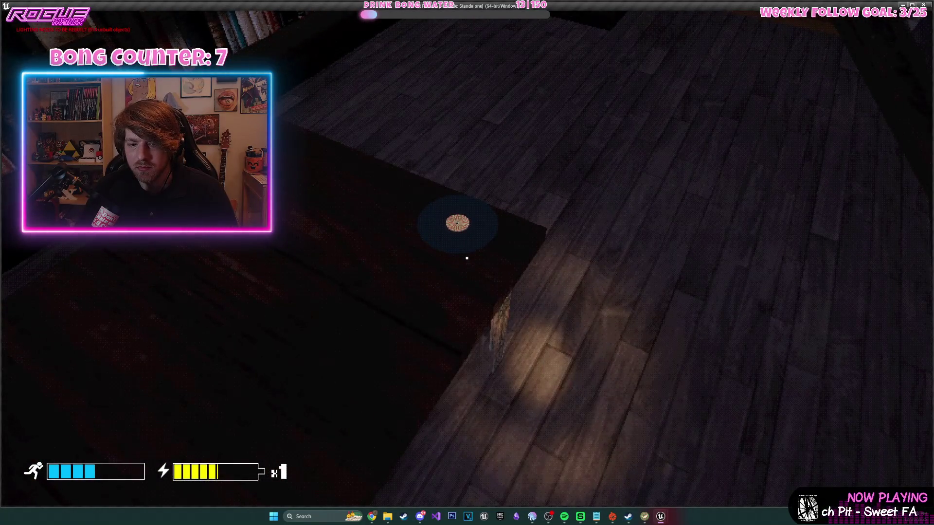
{"action": "key", "text": "e"}
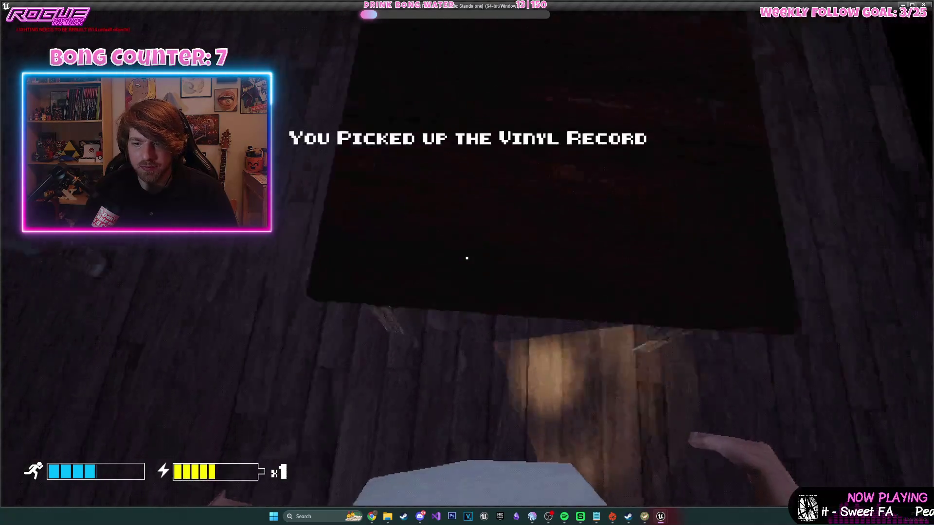
{"action": "key", "text": "w"}
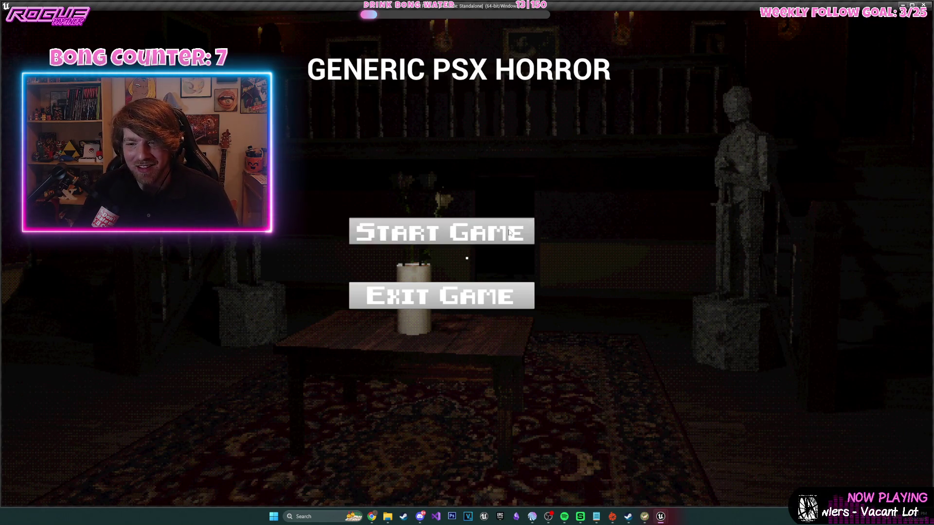
{"action": "left_click", "coordinate": [508, 234]}
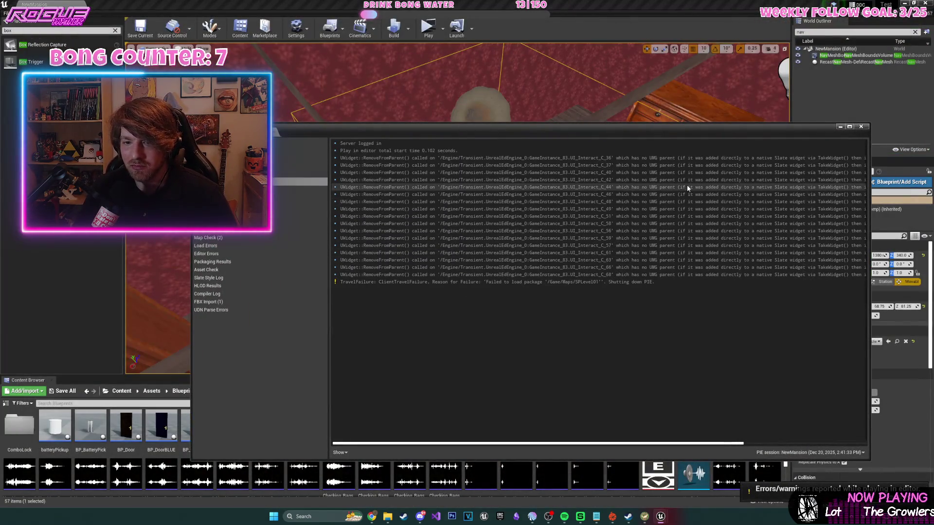
- Close the Output Log window to get back to the gramophone bedroom view
{"action": "left_click", "coordinate": [861, 127]}
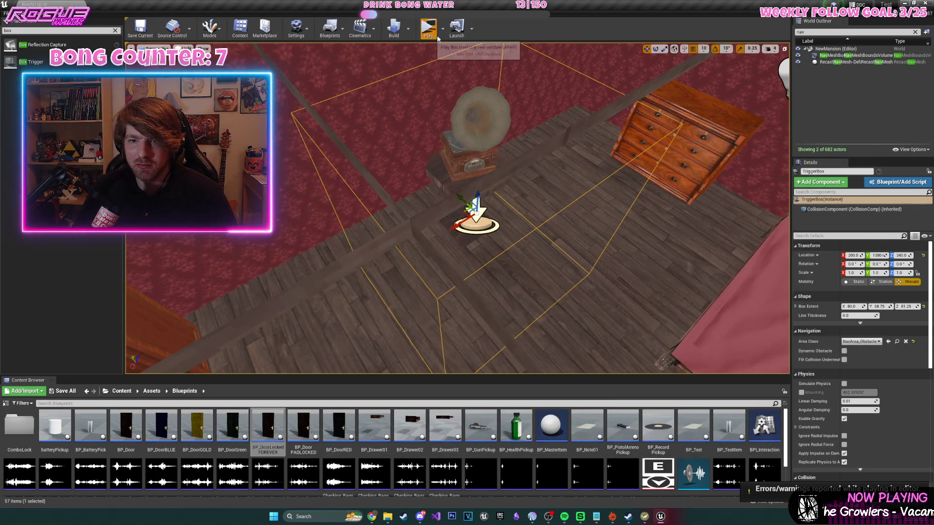
- Start a playtest, shoot the zombies in the dining room and library, and grab the vinyl record
{"action": "left_click", "coordinate": [428, 29]}
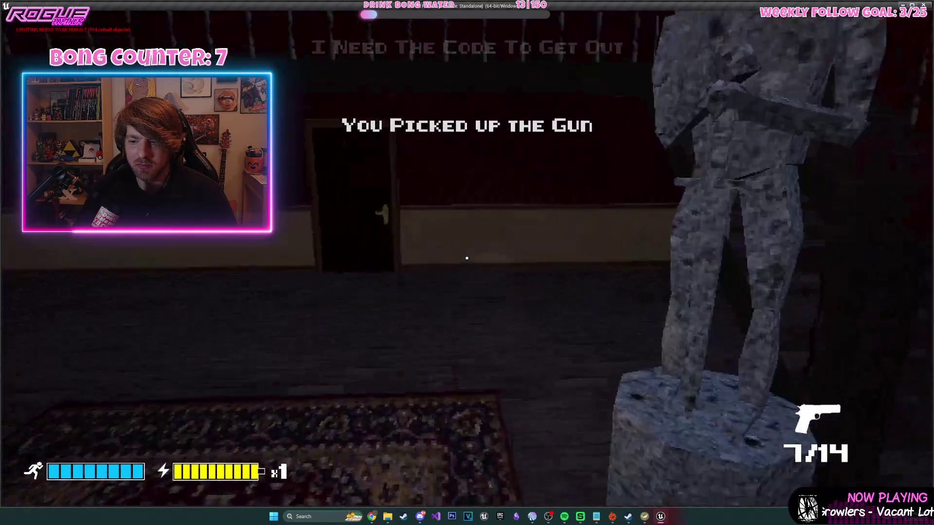
{"action": "key", "text": "w"}
{"action": "key", "text": "e"}
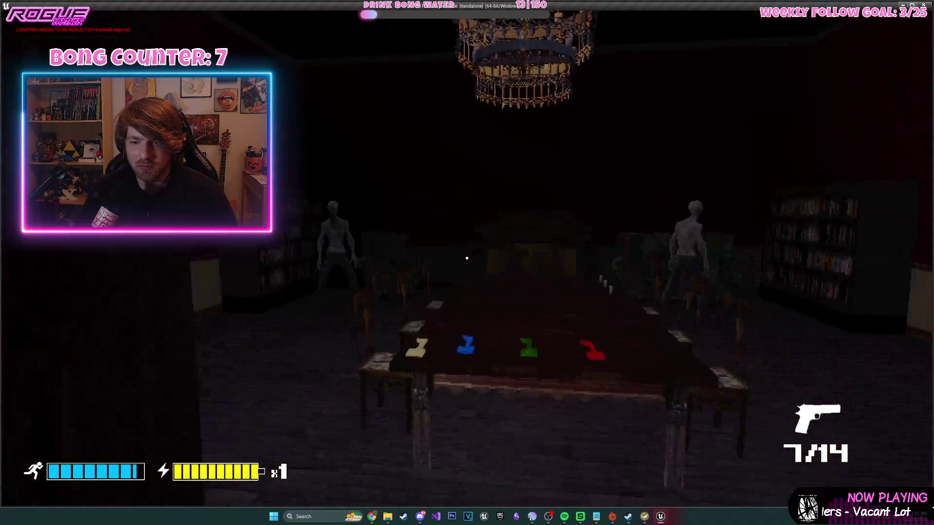
{"action": "left_click", "coordinate": [466, 258]}
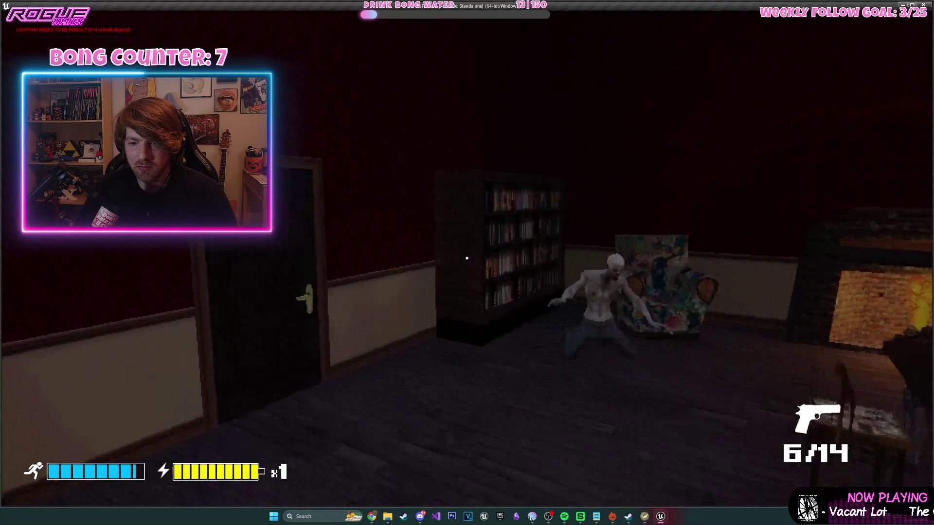
{"action": "key", "text": "w"}
{"action": "key", "text": "e"}
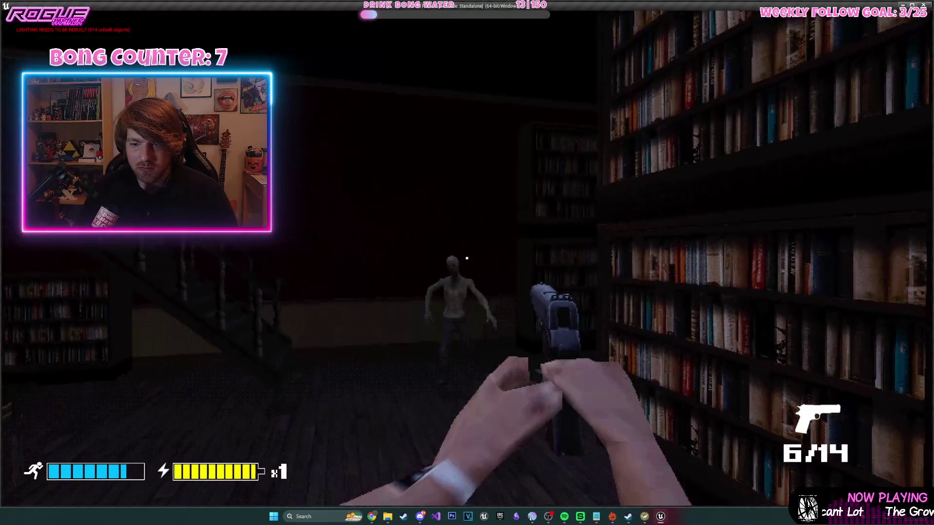
{"action": "left_click", "coordinate": [467, 259]}
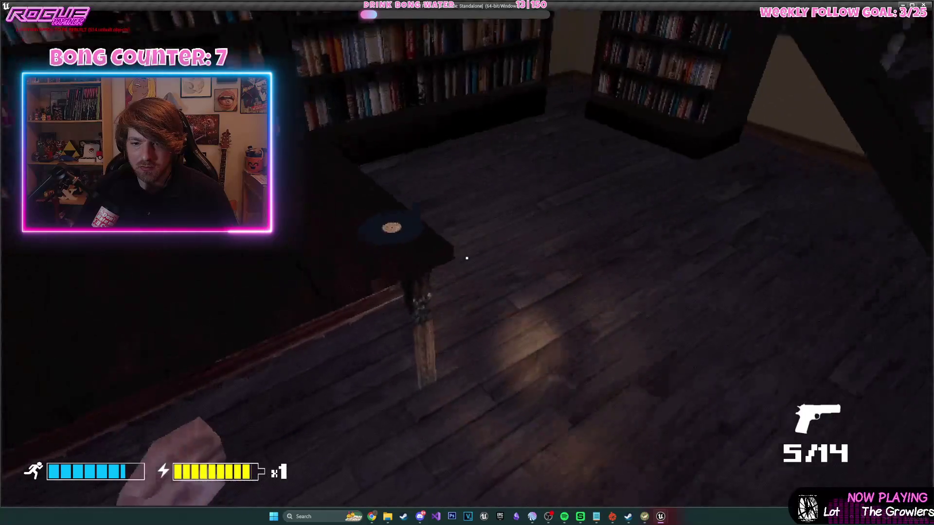
{"action": "key", "text": "e"}
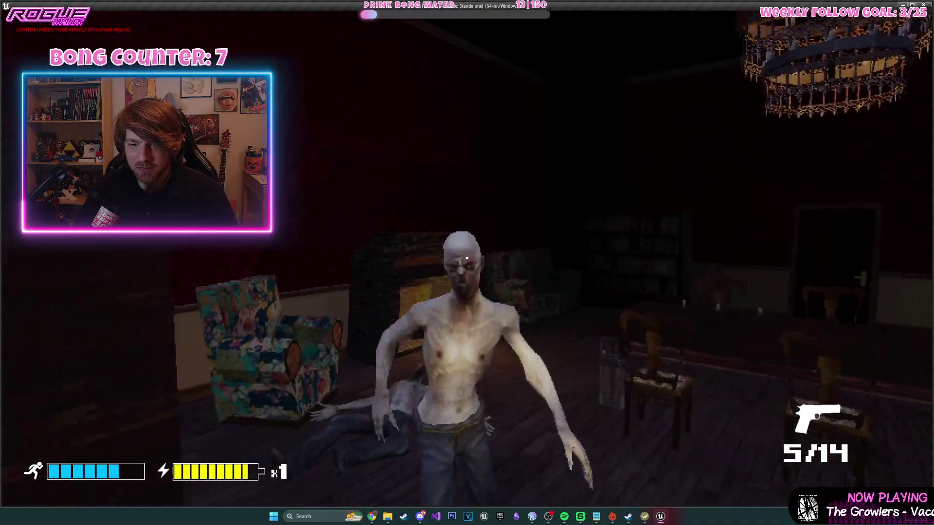
{"action": "left_click", "coordinate": [466, 258]}
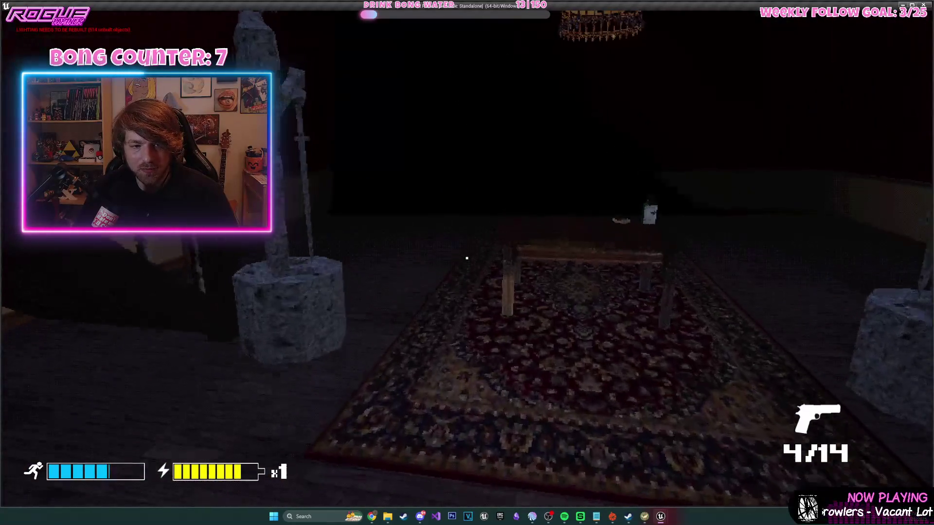
- Climb to the bedroom, inspect the gramophone up close, then stop the playtest
{"action": "key", "text": "w"}
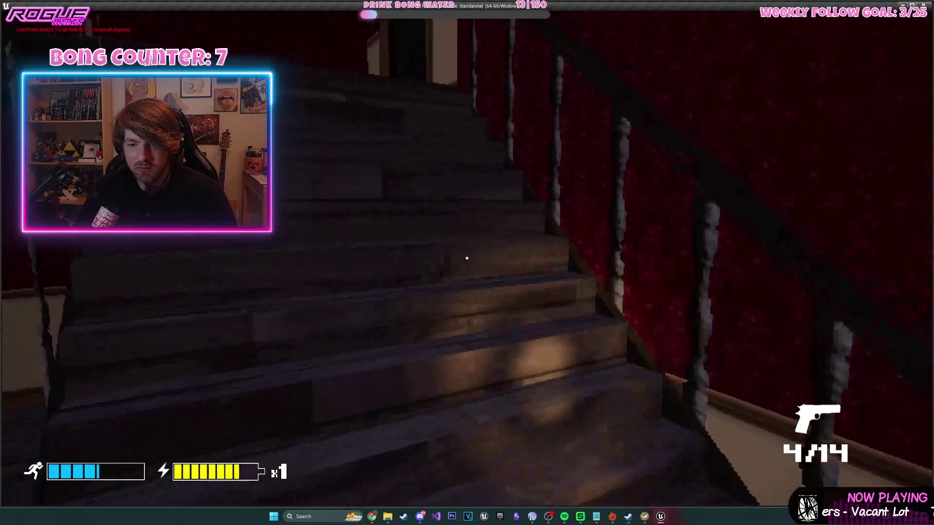
{"action": "key", "text": "w"}
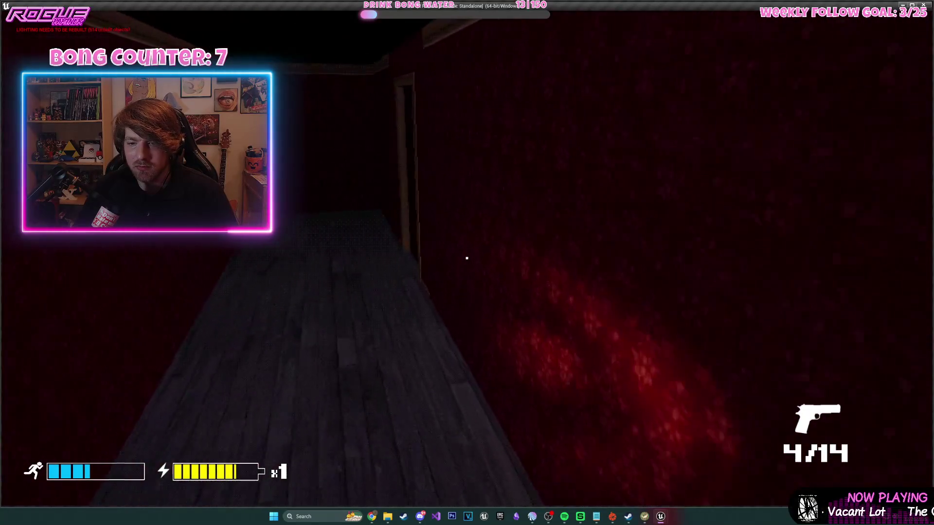
{"action": "key", "text": "w"}
{"action": "key", "text": "e"}
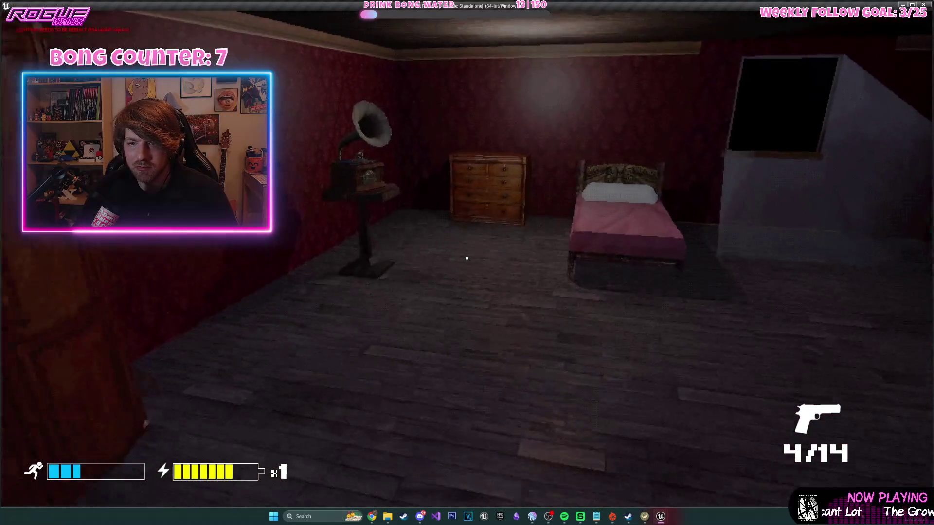
{"action": "key", "text": "w"}
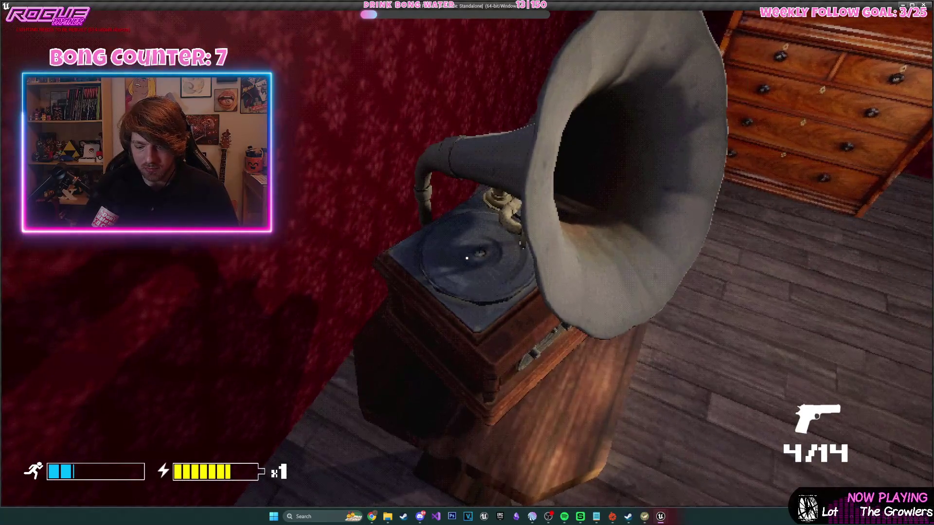
{"action": "key", "text": "a"}
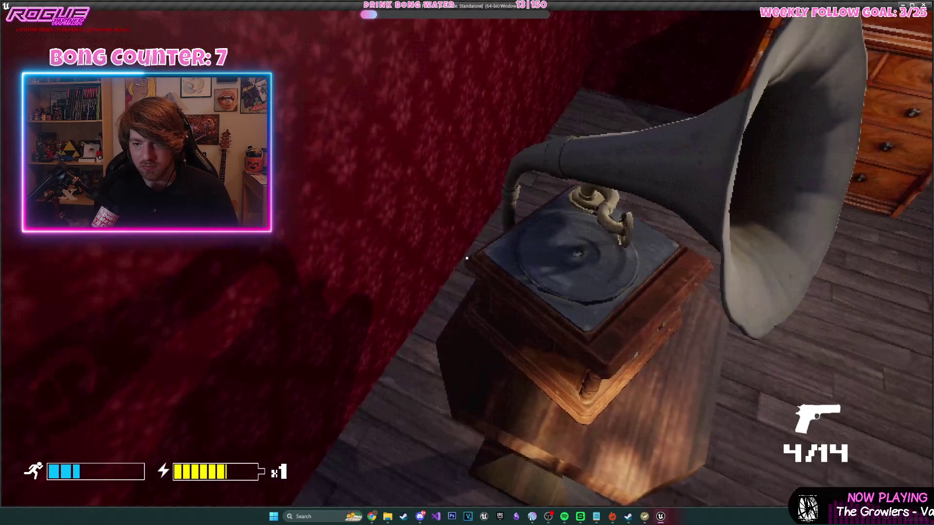
{"action": "key", "text": "s"}
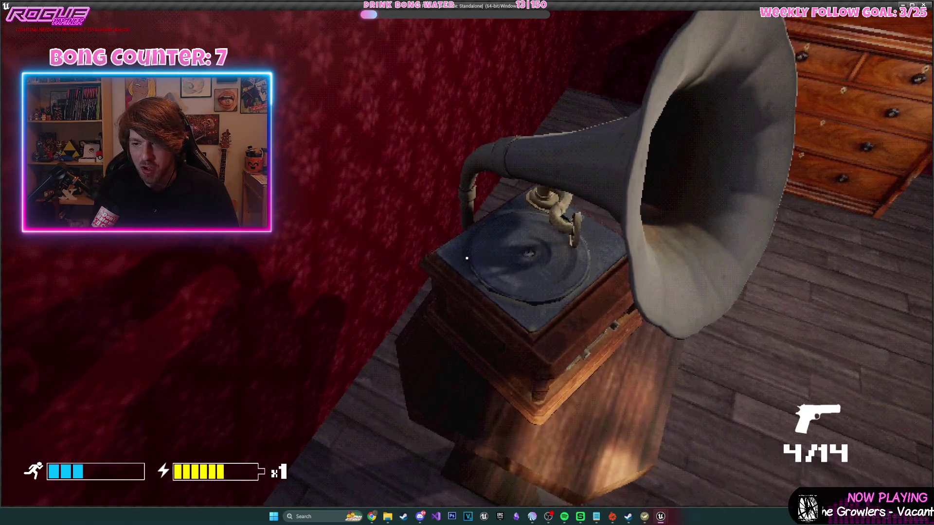
{"action": "key", "text": "d"}
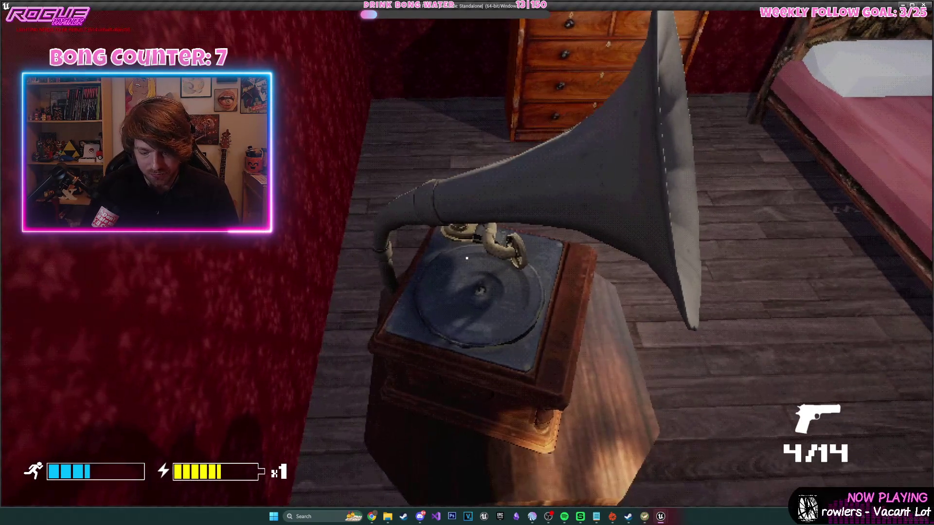
{"action": "key", "text": "s"}
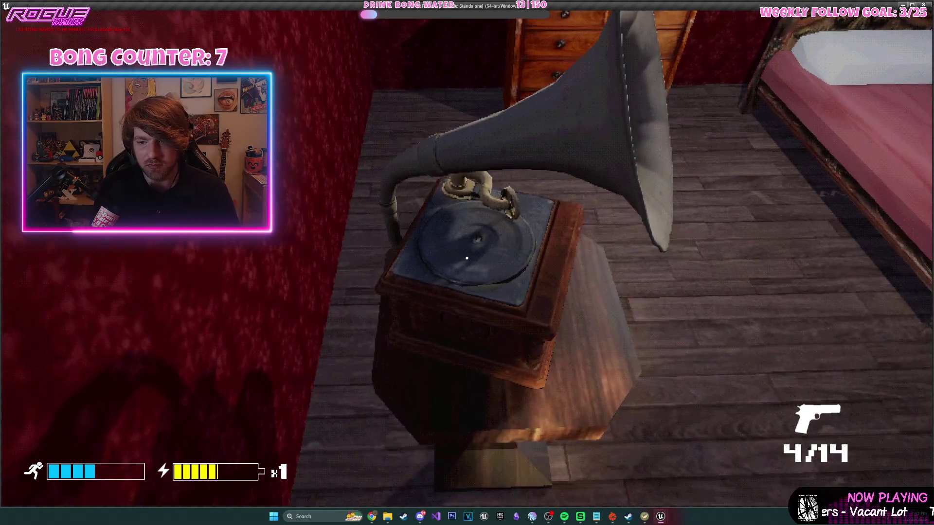
{"action": "key", "text": "Escape"}
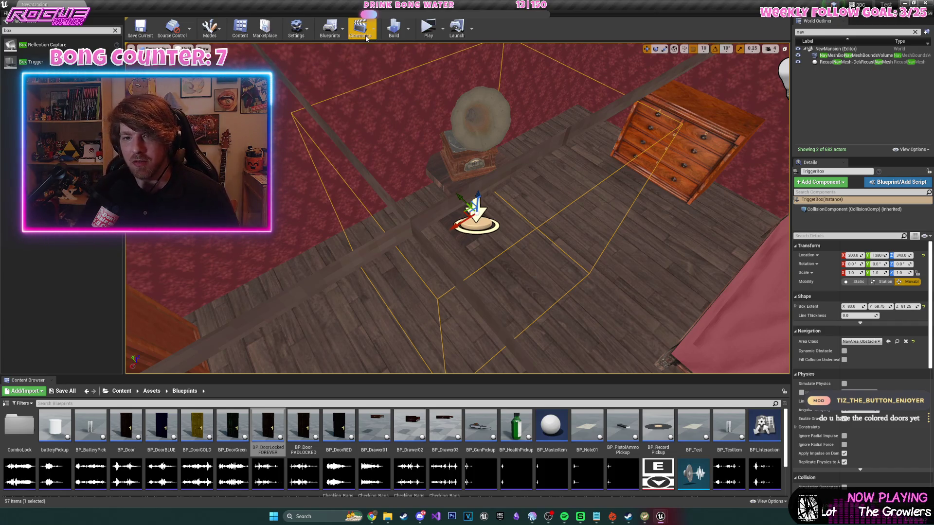
- In the level blueprint, add a Print String after the record pickup SpawnActor and compile
{"action": "left_click", "coordinate": [329, 29]}
{"action": "left_click", "coordinate": [351, 100]}
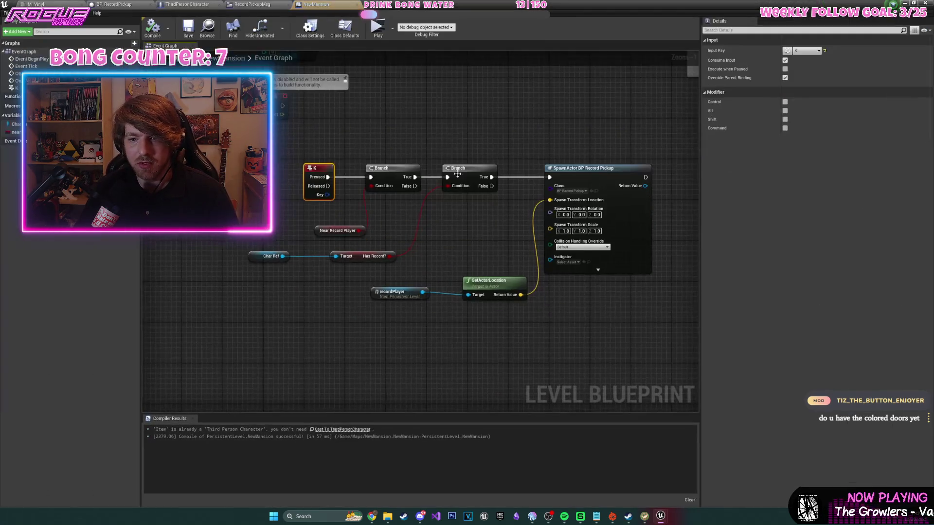
{"action": "left_click_drag", "start_coordinate": [578, 178], "coordinate": [578, 178]}
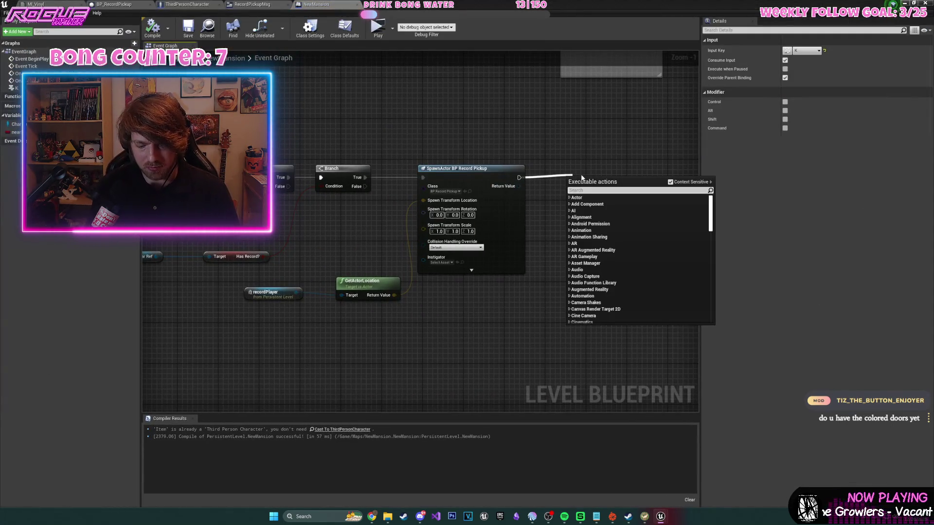
{"action": "type", "text": "print"}
{"action": "key", "text": "Return"}
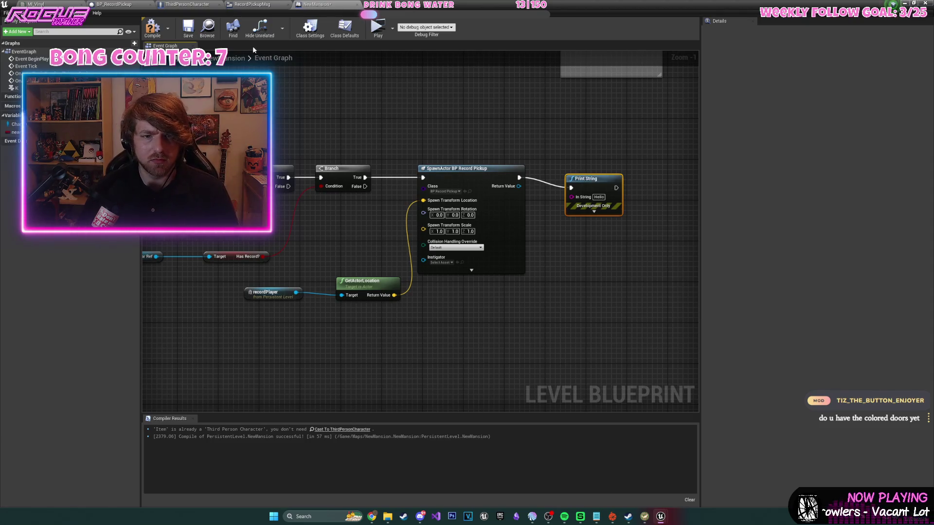
{"action": "left_click", "coordinate": [191, 29]}
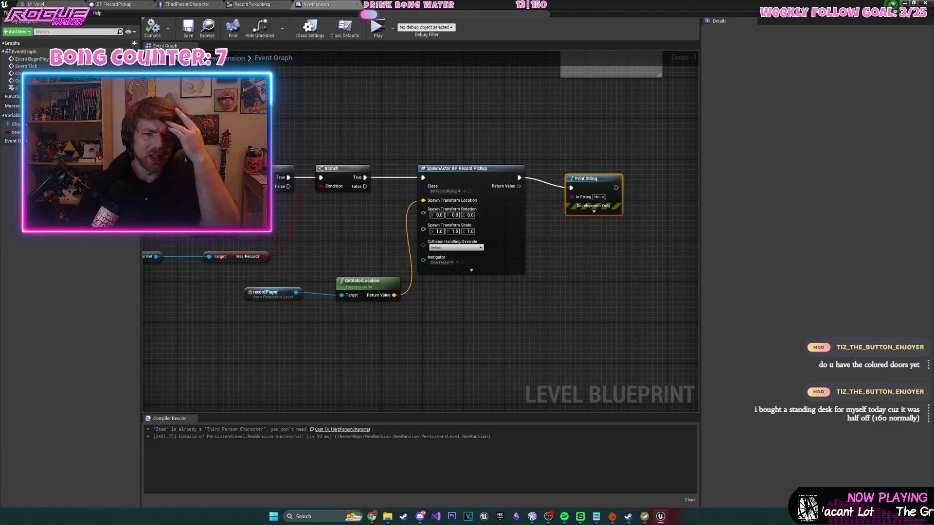
- Recompile the level blueprint with F7 and return to the level view
{"action": "key", "text": "F7"}
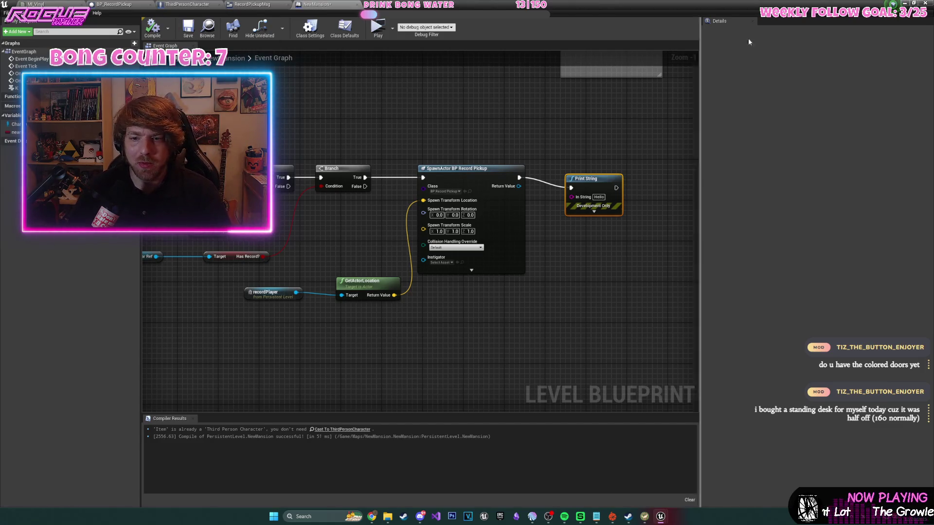
{"action": "key", "text": "alt+Tab"}
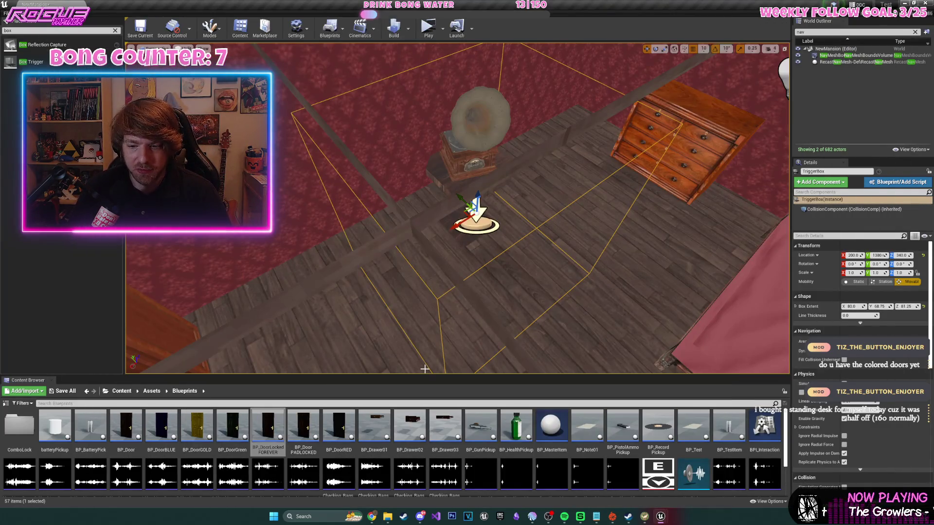
- Open the gramophone's static mesh and create a socket named recordSpot
{"action": "left_click", "coordinate": [474, 122]}
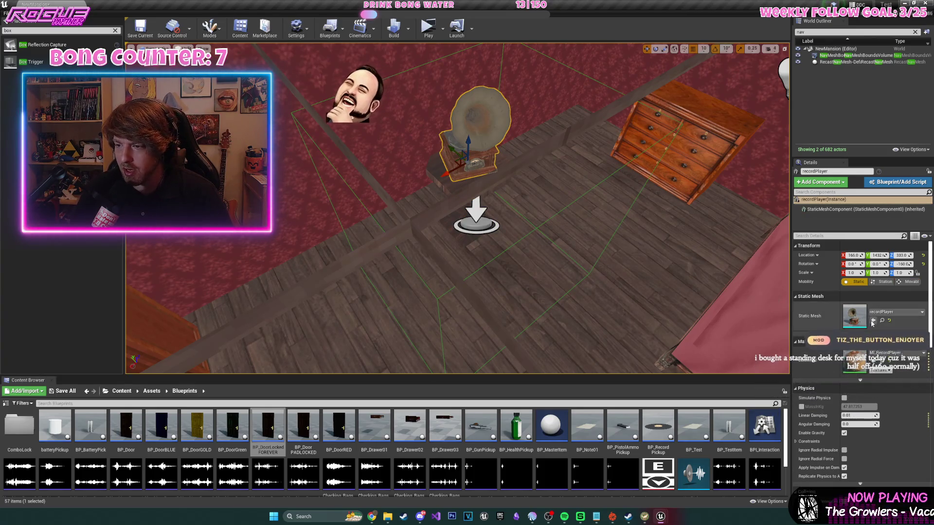
{"action": "left_click", "coordinate": [882, 320]}
{"action": "double_click", "coordinate": [92, 428]}
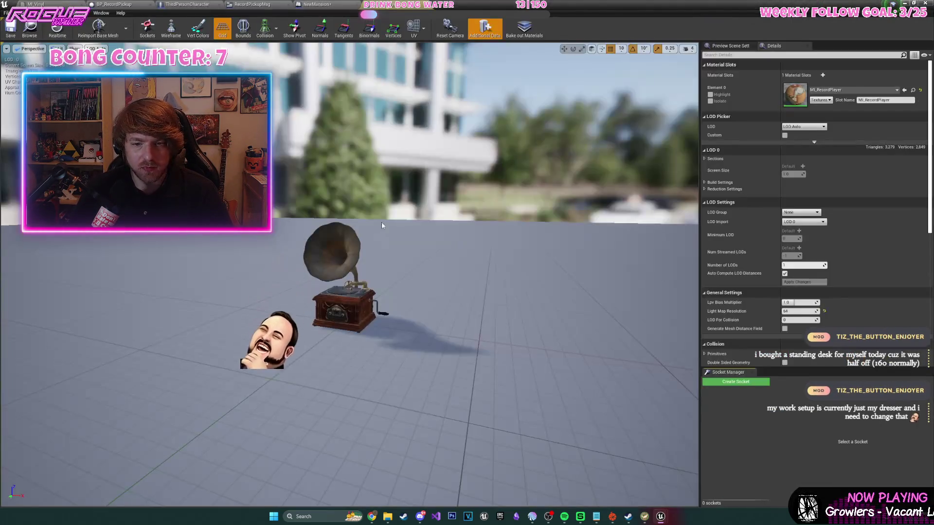
{"action": "left_click", "coordinate": [731, 382]}
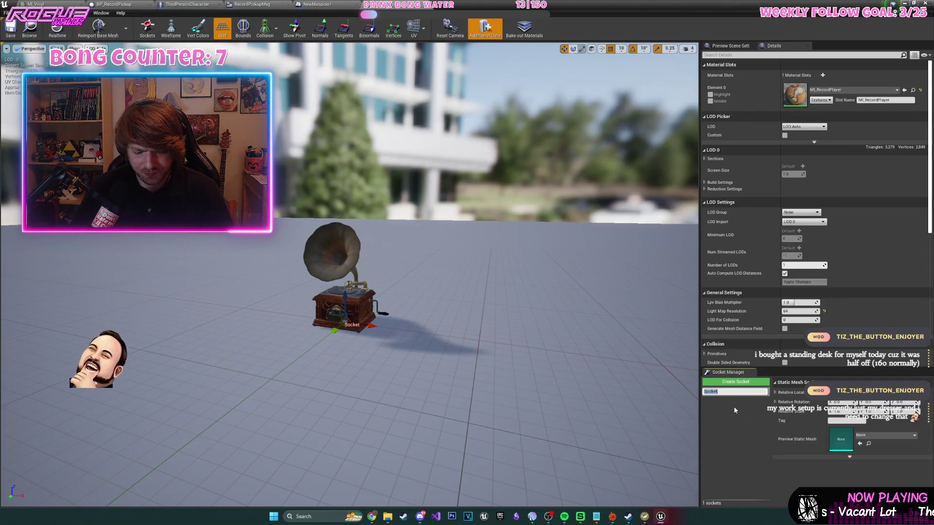
{"action": "type", "text": "recordS"}
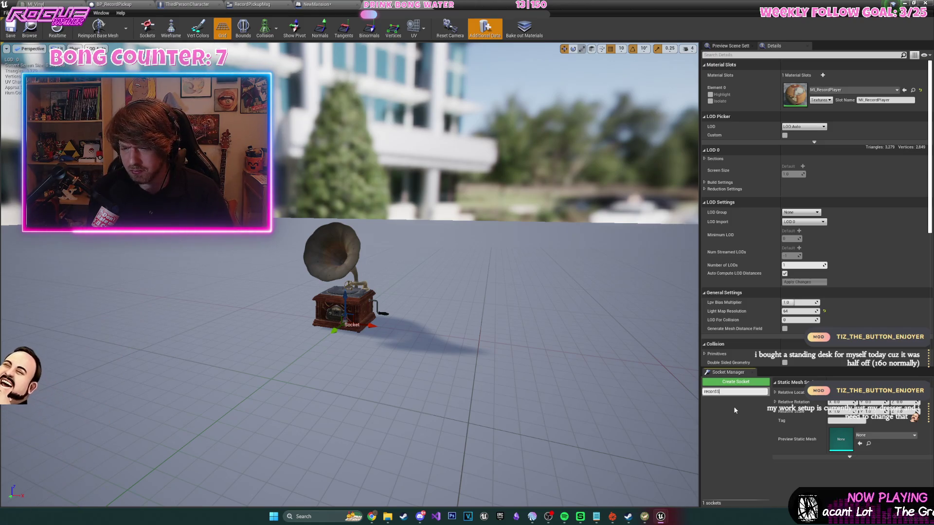
{"action": "type", "text": "pot"}
{"action": "key", "text": "Return"}
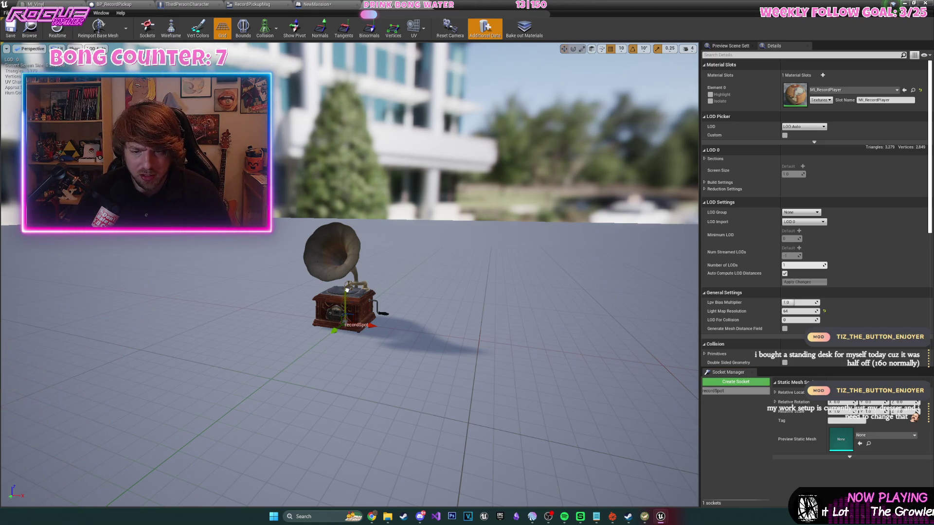
- Position the recordSpot socket on the turntable spindle
{"action": "left_click_drag", "start_coordinate": [379, 320], "coordinate": [381, 219]}
{"action": "left_click_drag", "start_coordinate": [384, 167], "coordinate": [386, 133]}
{"action": "key", "text": "ctrl+z"}
{"action": "key", "text": "f"}
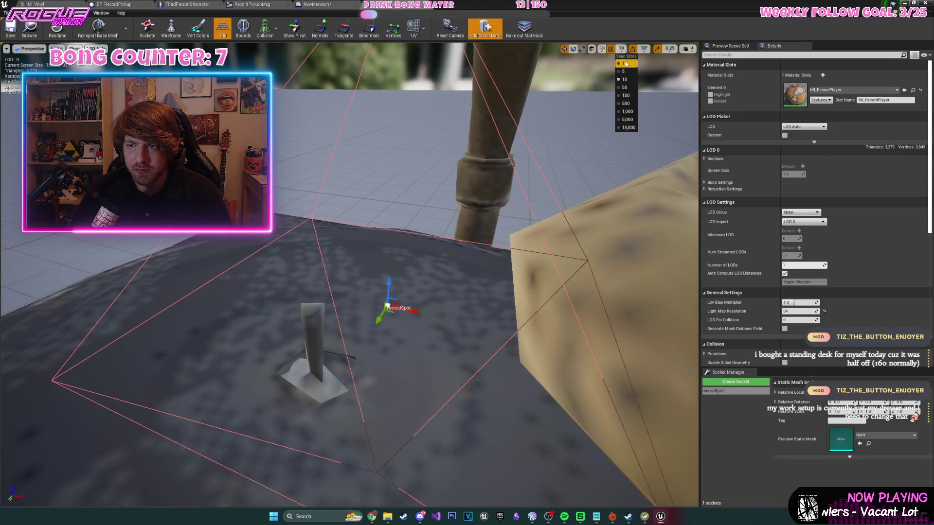
{"action": "mouse_move", "coordinate": [411, 310]}
{"action": "left_mouse_down"}
{"action": "mouse_move", "coordinate": [467, 282]}
{"action": "mouse_move", "coordinate": [526, 272]}
{"action": "left_mouse_up"}
{"action": "key", "text": "f"}
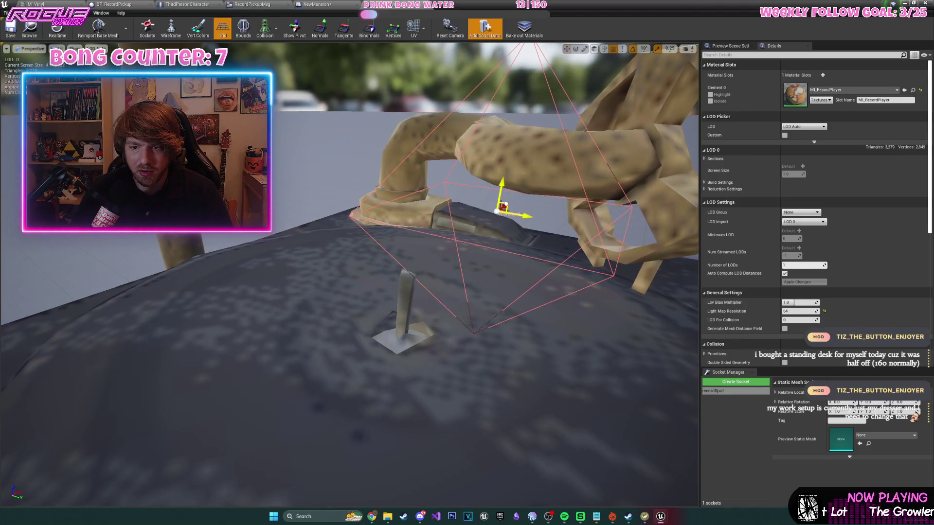
{"action": "left_click_drag", "start_coordinate": [497, 212], "coordinate": [486, 223]}
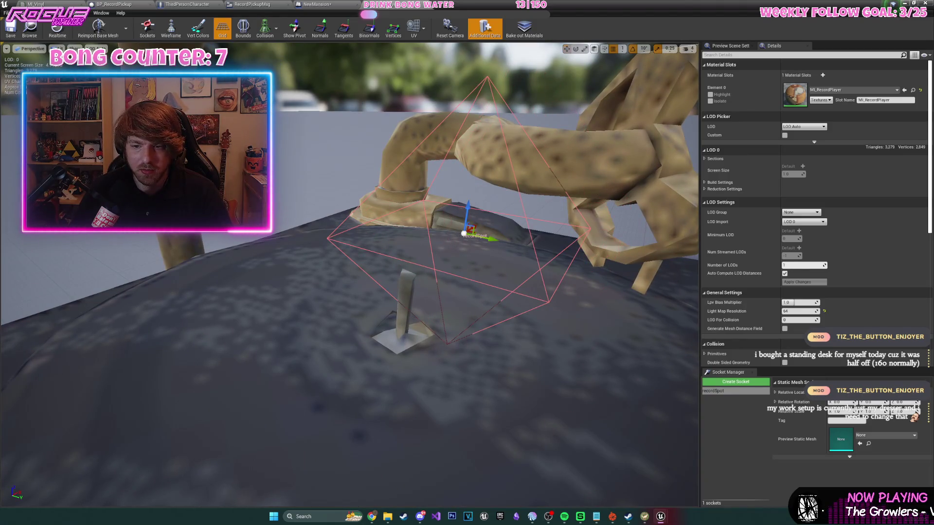
{"action": "key", "text": "f"}
{"action": "key", "text": "f"}
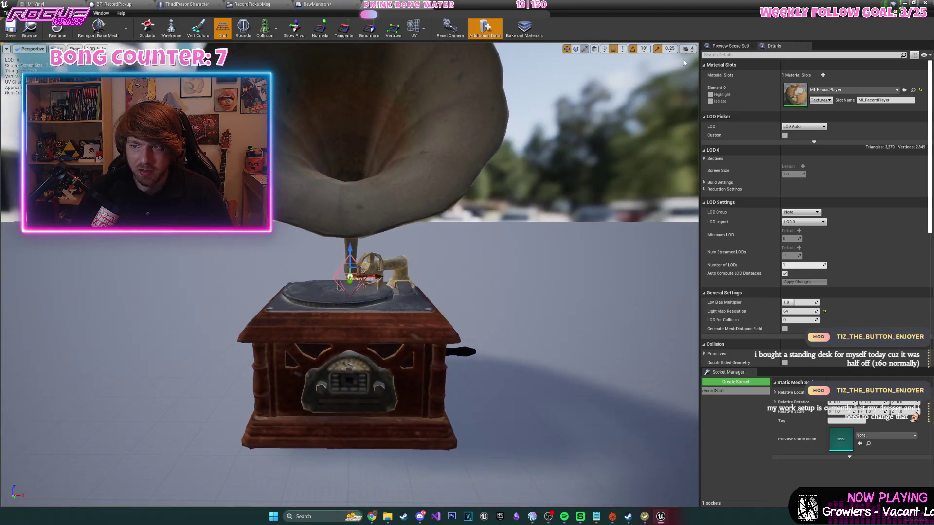
- Slide the recordSpot socket 3 units along X and turn on the mesh bounds display
{"action": "left_click", "coordinate": [686, 49]}
{"action": "key", "text": "Escape"}
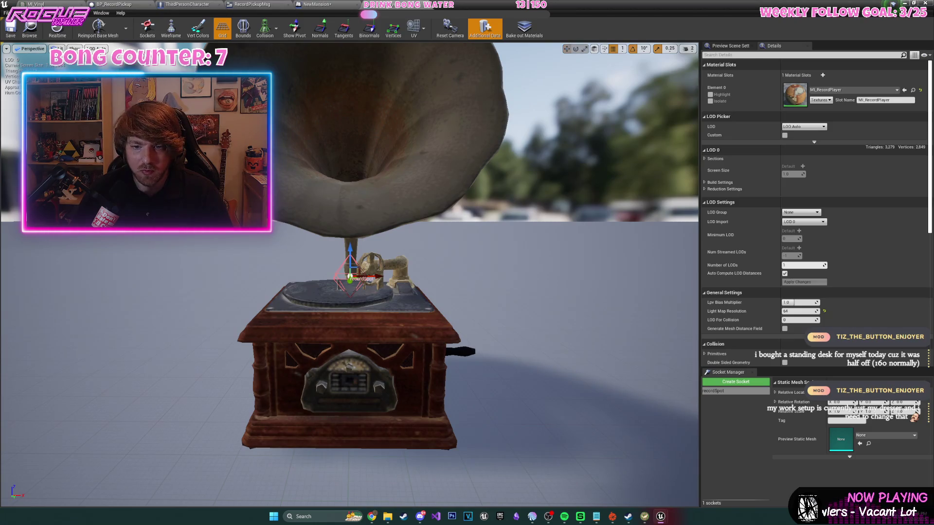
{"action": "scroll", "coordinate": [438, 291], "scroll_direction": "up", "scroll_amount": 5}
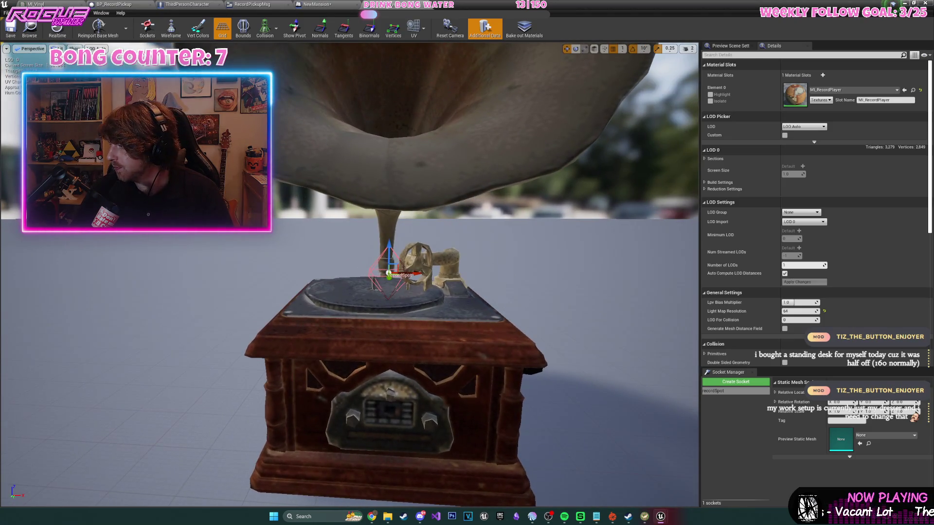
{"action": "scroll", "coordinate": [439, 291], "scroll_direction": "up", "scroll_amount": 3}
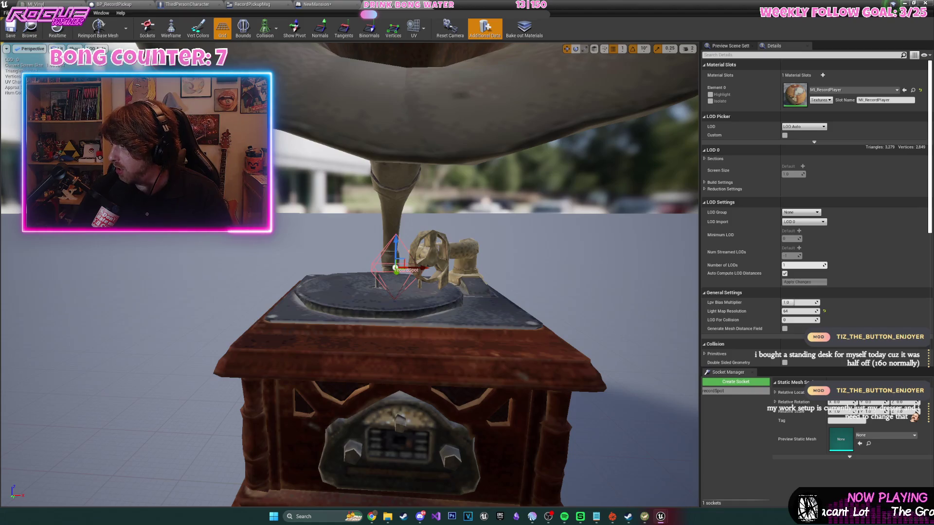
{"action": "scroll", "coordinate": [439, 291], "scroll_direction": "up", "scroll_amount": 5}
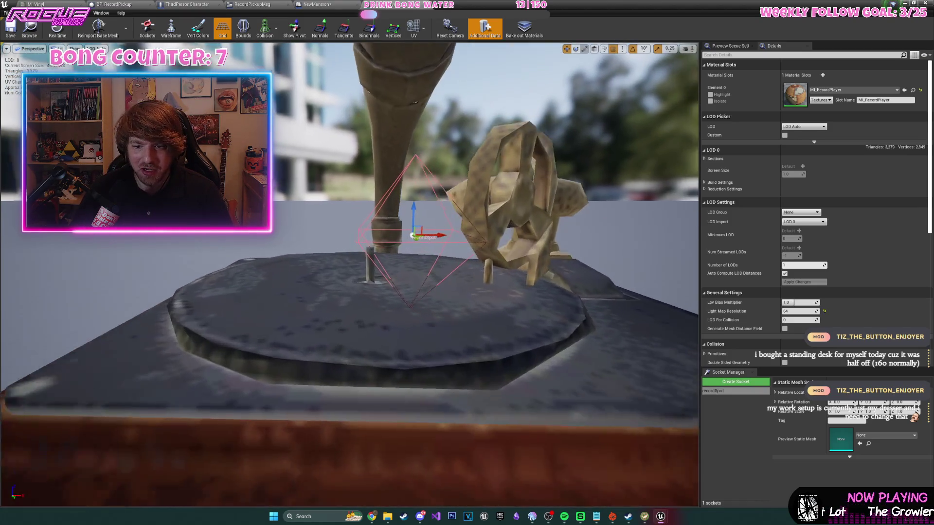
{"action": "scroll", "coordinate": [449, 242], "scroll_direction": "up", "scroll_amount": 2}
{"action": "left_click_drag", "start_coordinate": [445, 238], "coordinate": [361, 239]}
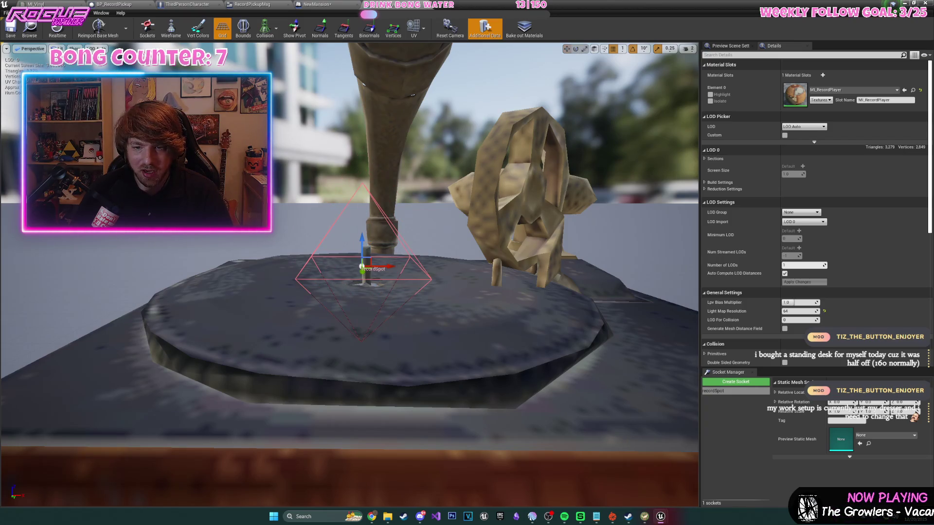
{"action": "mouse_move", "coordinate": [354, 281]}
{"action": "left_mouse_down"}
{"action": "mouse_move", "coordinate": [331, 284]}
{"action": "mouse_move", "coordinate": [375, 288]}
{"action": "mouse_move", "coordinate": [292, 294]}
{"action": "left_mouse_up"}
{"action": "key", "text": "f"}
{"action": "left_click", "coordinate": [243, 28]}
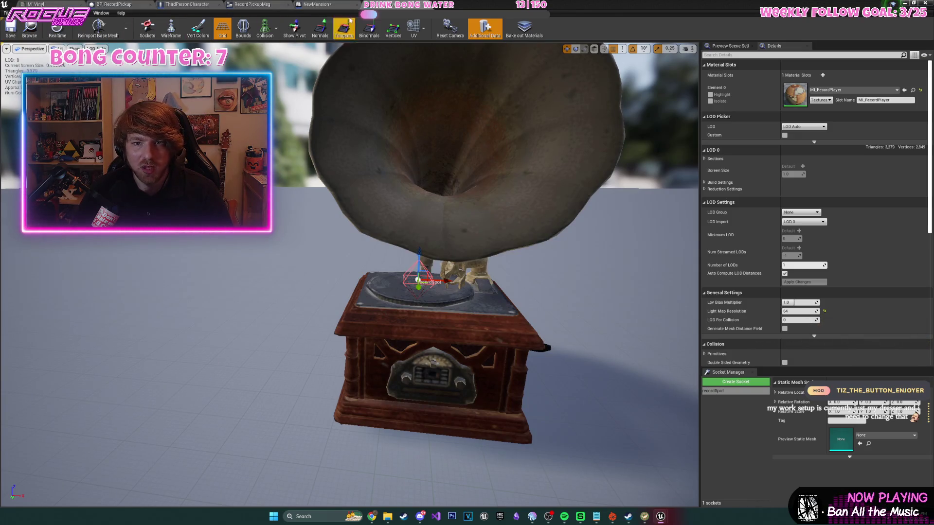
- In the NewMansion level blueprint, search for a socket node off the recordPlayer reference
{"action": "left_click", "coordinate": [334, 7]}
{"action": "scroll", "coordinate": [485, 224], "scroll_direction": "up", "scroll_amount": 2}
{"action": "left_click_drag", "start_coordinate": [441, 263], "coordinate": [439, 325]}
{"action": "type", "text": "get socke"}
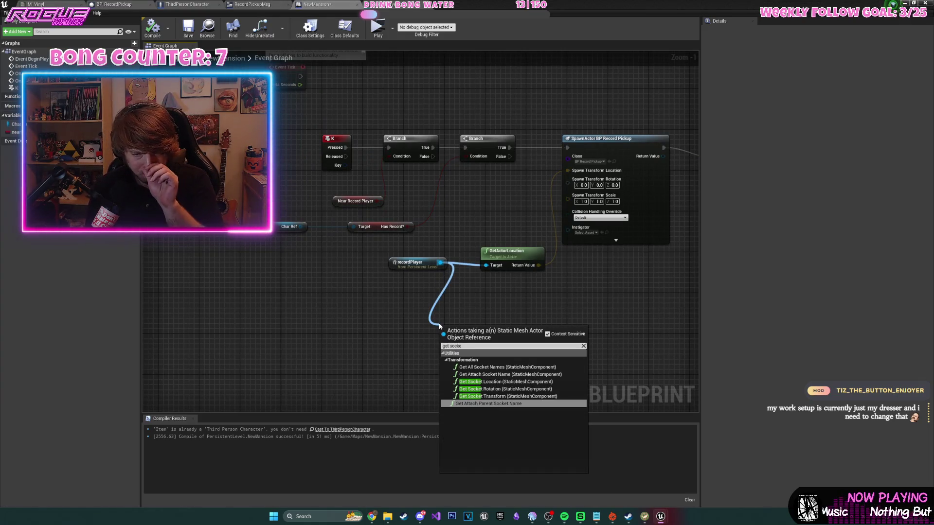
- Replace GetActorLocation with Get Socket Location (RecordSpot) in the spawn transform, then compile and save
{"action": "key", "text": "Return"}
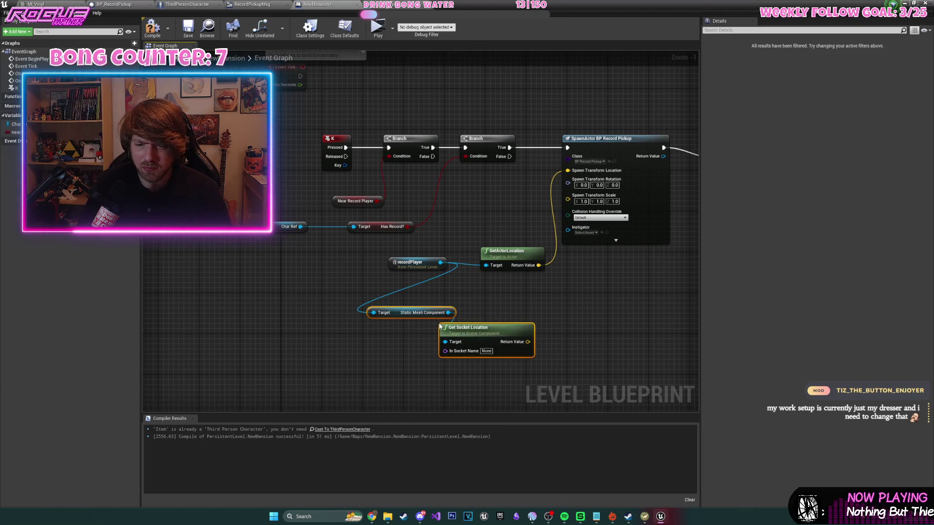
{"action": "type", "text": "RecordSpot"}
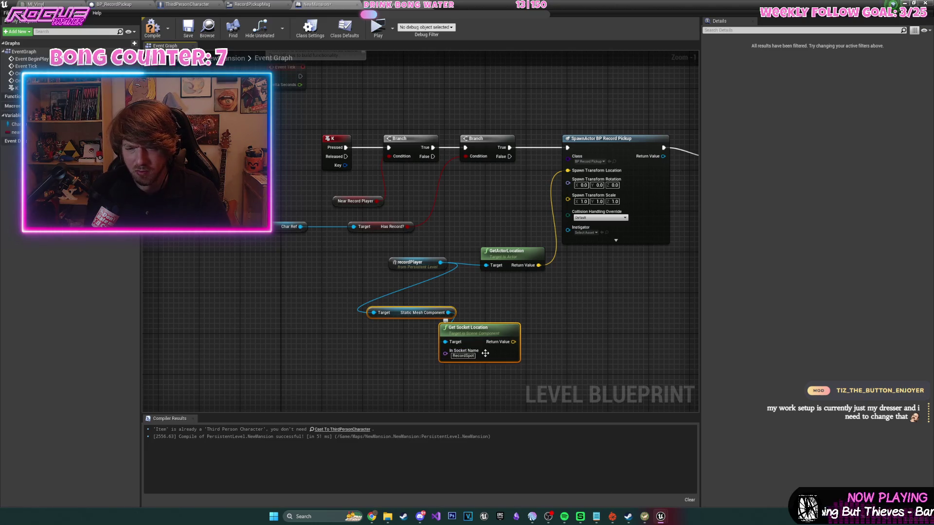
{"action": "left_click", "coordinate": [508, 250]}
{"action": "key", "text": "Delete"}
{"action": "mouse_move", "coordinate": [513, 342]}
{"action": "left_mouse_down"}
{"action": "mouse_move", "coordinate": [544, 187]}
{"action": "mouse_move", "coordinate": [567, 175]}
{"action": "left_mouse_up"}
{"action": "left_click_drag", "start_coordinate": [479, 328], "coordinate": [509, 277]}
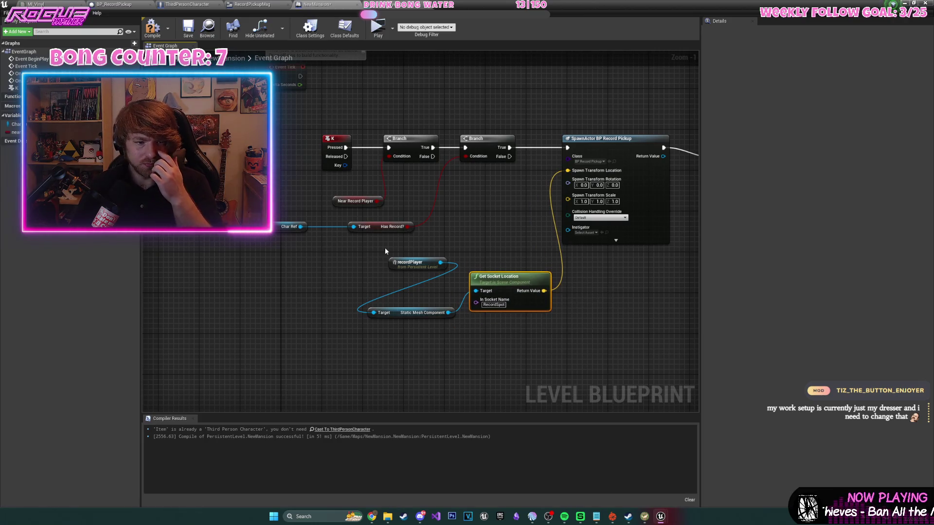
{"action": "left_click", "coordinate": [188, 27]}
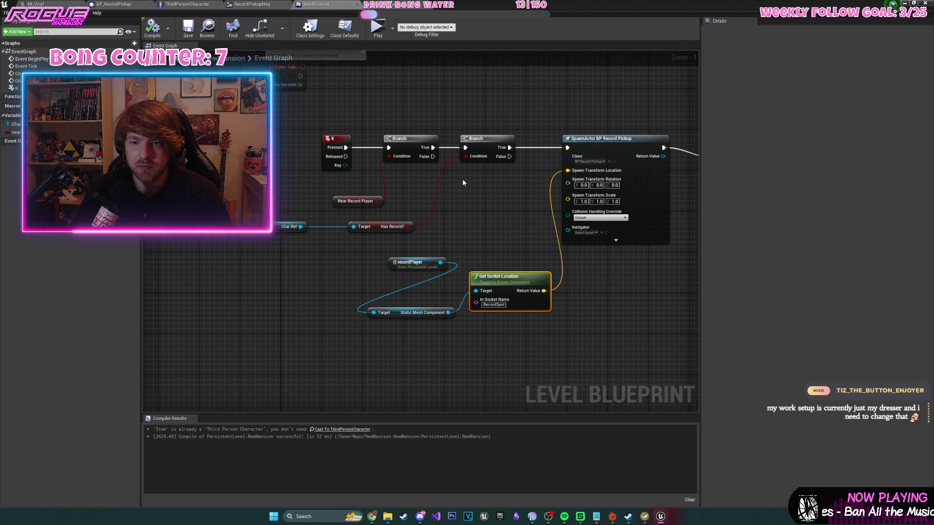
{"action": "key", "text": "alt+Tab"}
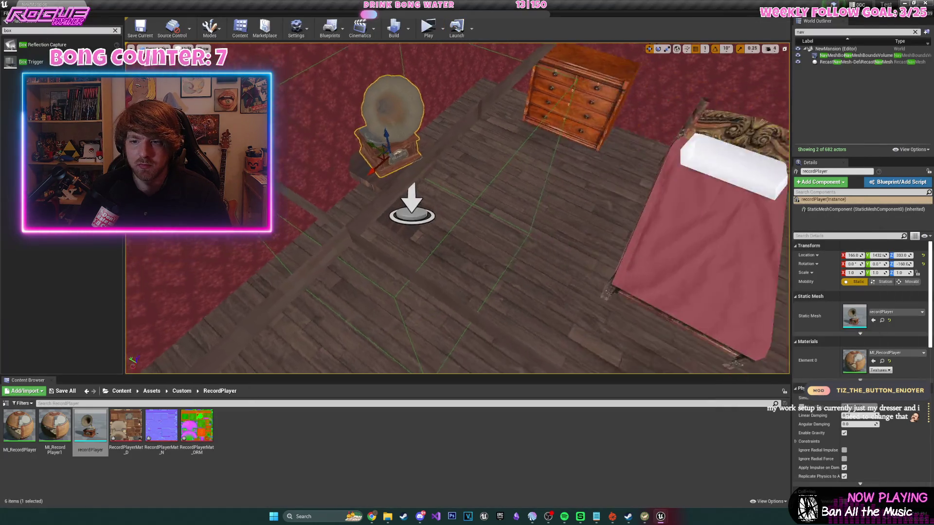
- Place a BP_Record Pickup from the Blueprints folder onto the rug
{"action": "key", "text": "w"}
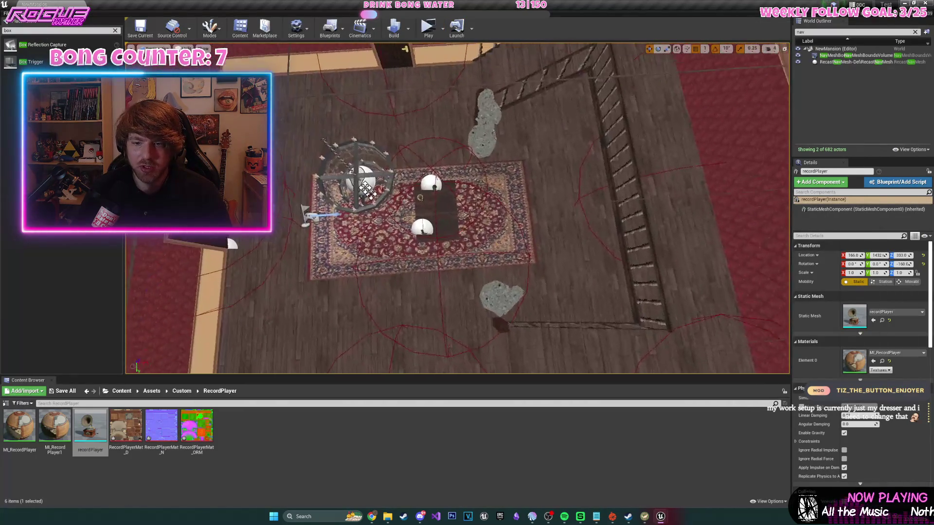
{"action": "left_click", "coordinate": [145, 392]}
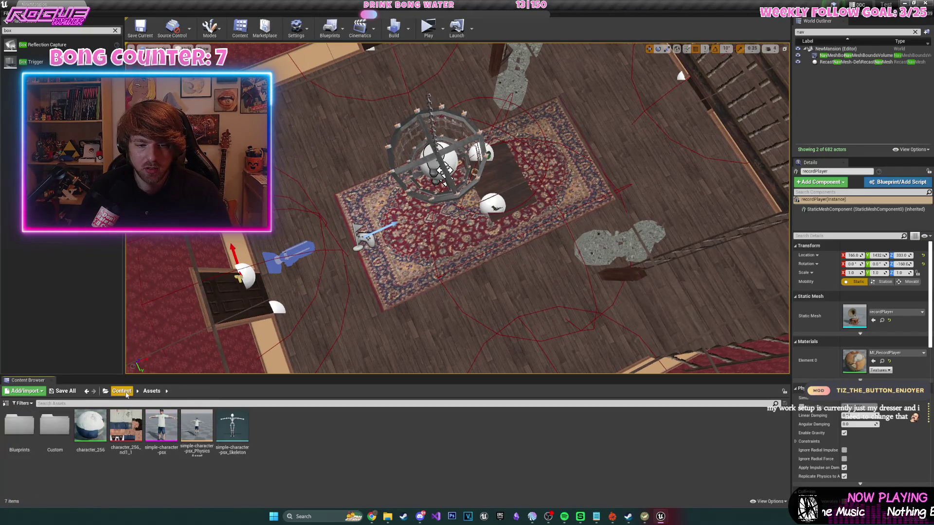
{"action": "double_click", "coordinate": [54, 426]}
{"action": "mouse_move", "coordinate": [658, 426]}
{"action": "left_mouse_down"}
{"action": "mouse_move", "coordinate": [525, 207]}
{"action": "mouse_move", "coordinate": [554, 178]}
{"action": "left_mouse_up"}
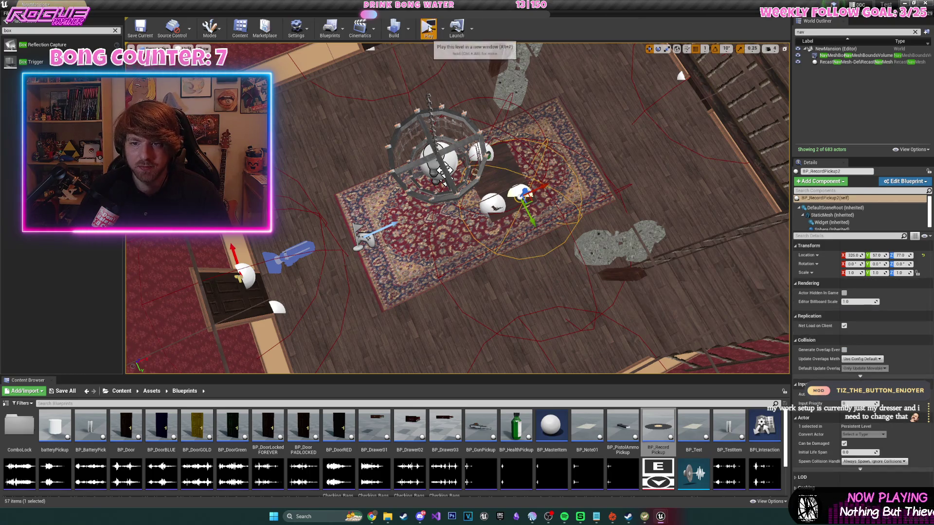
- Playtest: grab the gun and record, set the record on the gramophone, then stop
{"action": "key", "text": "alt+p"}
{"action": "key", "text": "e"}
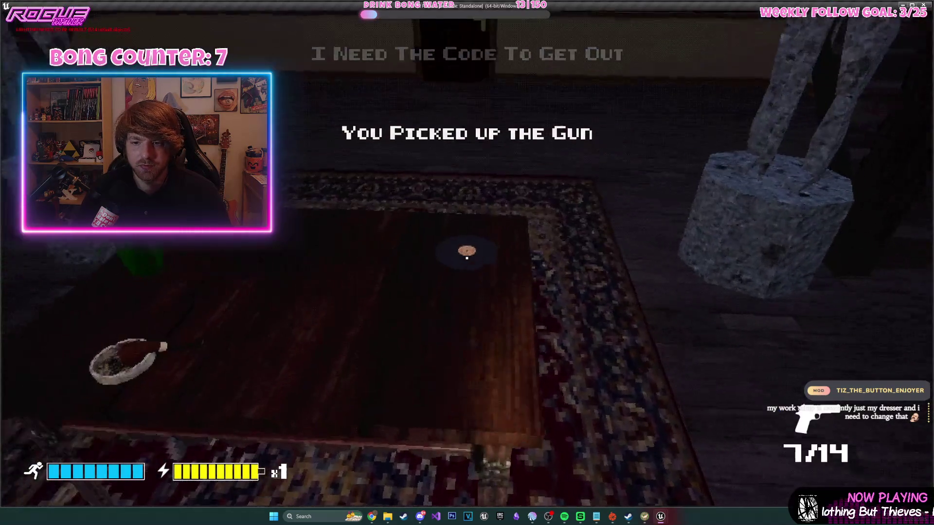
{"action": "key", "text": "e"}
{"action": "key", "text": "w"}
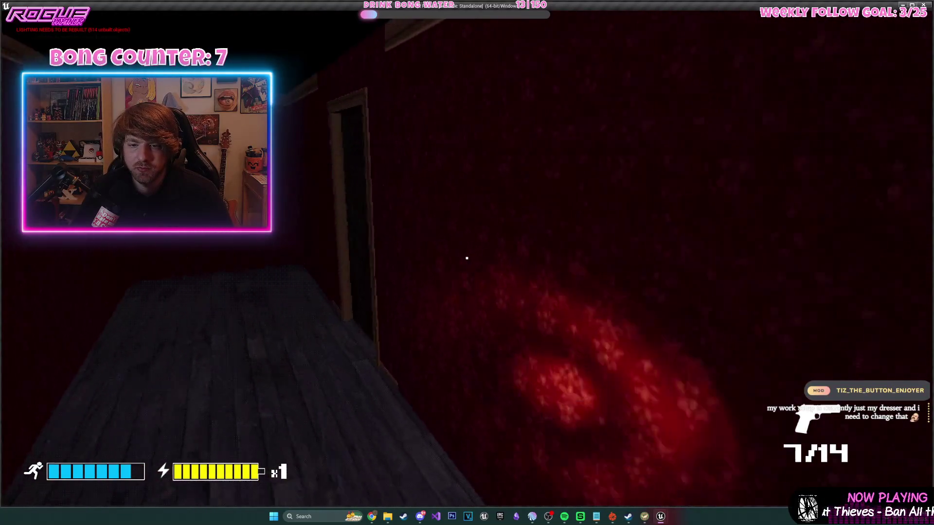
{"action": "key", "text": "e"}
{"action": "key", "text": "w"}
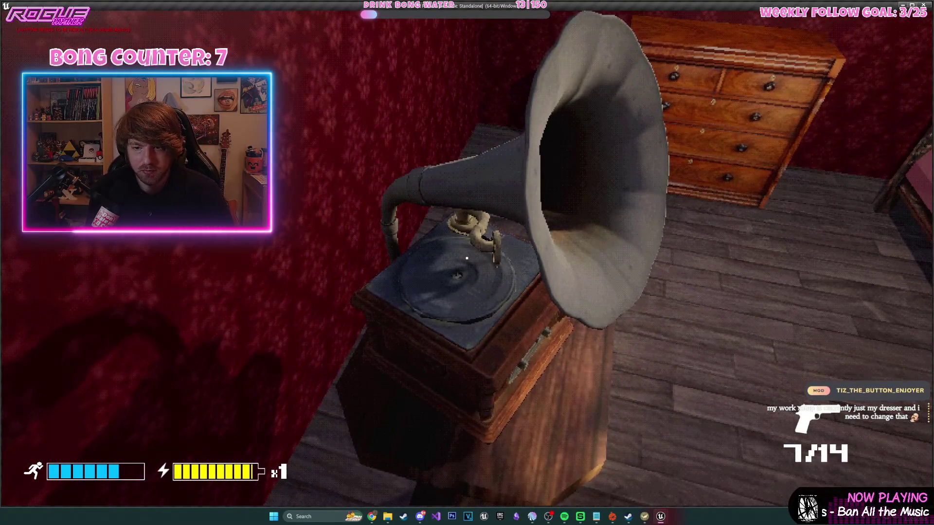
{"action": "key", "text": "e"}
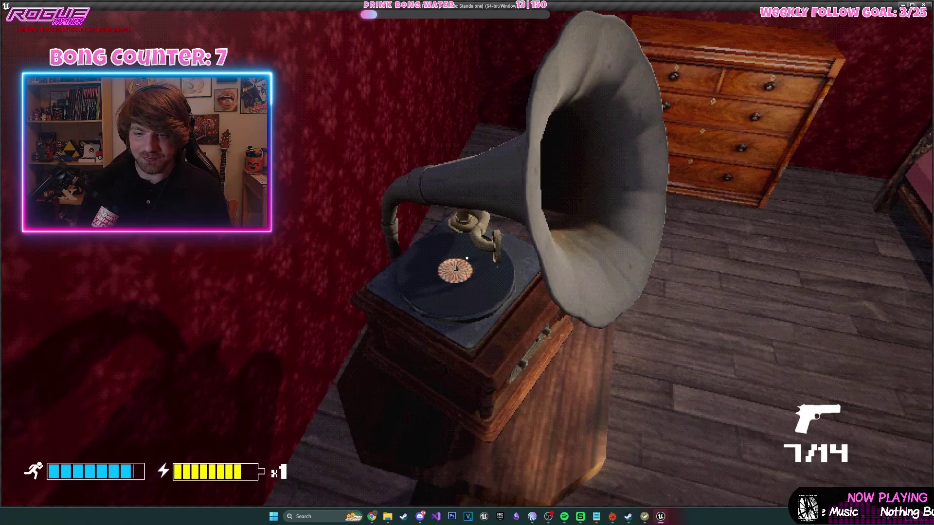
{"action": "key", "text": "s"}
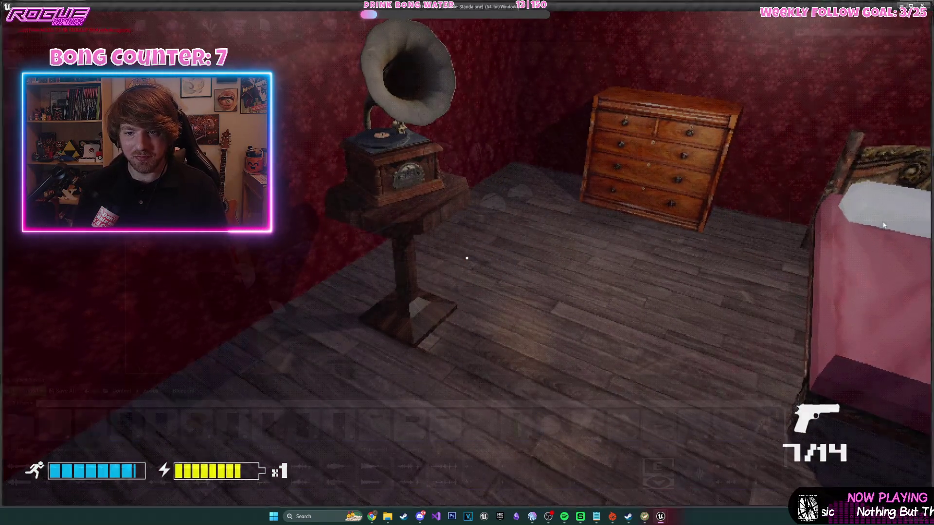
{"action": "key", "text": "Escape"}
{"action": "left_click", "coordinate": [329, 28]}
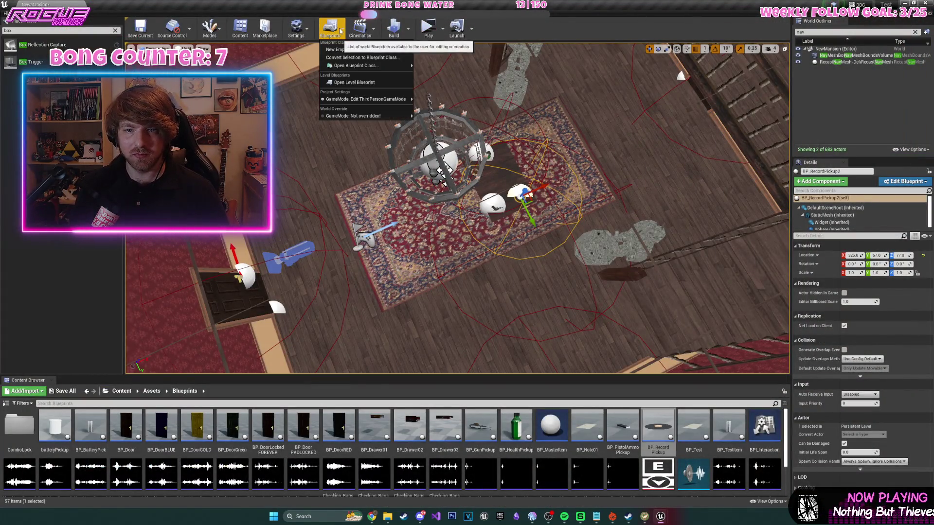
- Delete the Print String node and wire Branch True directly into the spawn node
{"action": "left_click", "coordinate": [351, 82]}
{"action": "left_click_drag", "start_coordinate": [545, 210], "coordinate": [373, 184]}
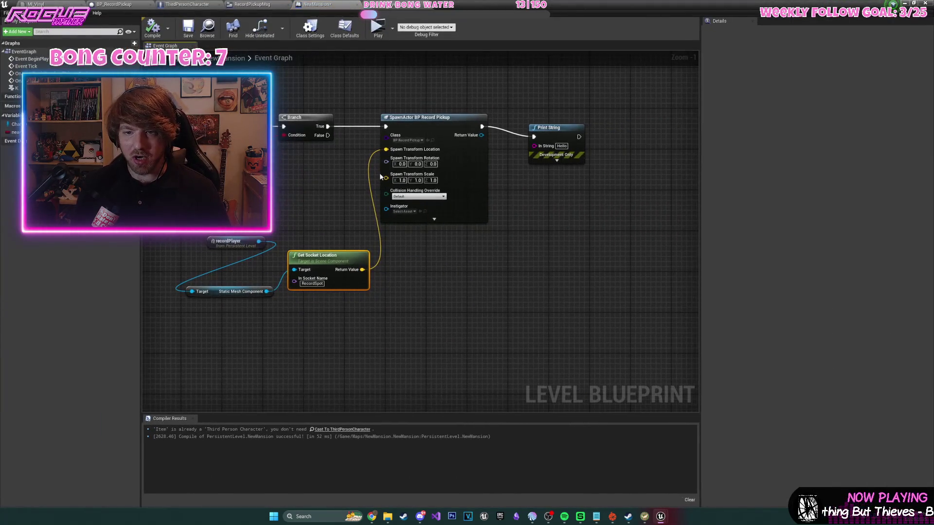
{"action": "left_click", "coordinate": [567, 138]}
{"action": "key", "text": "Delete"}
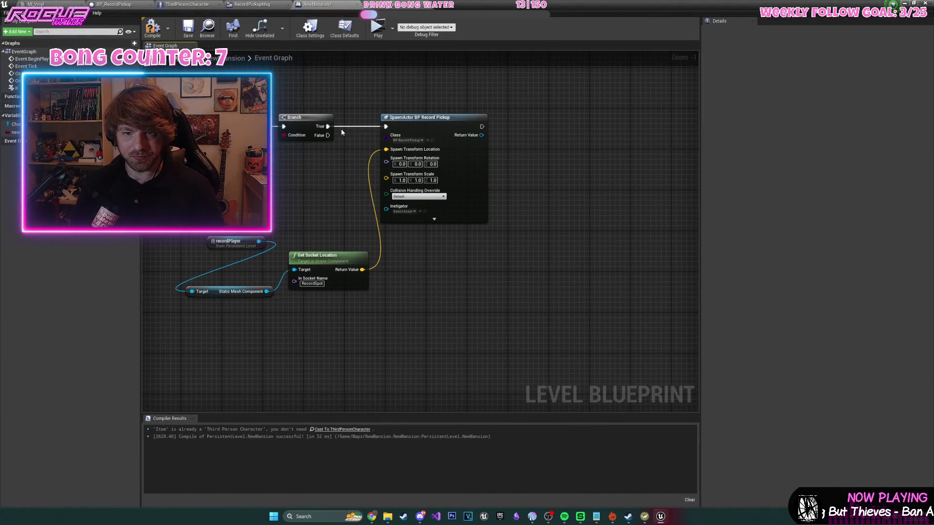
{"action": "left_click_drag", "start_coordinate": [329, 127], "coordinate": [351, 86]}
{"action": "type", "text": "do once"}
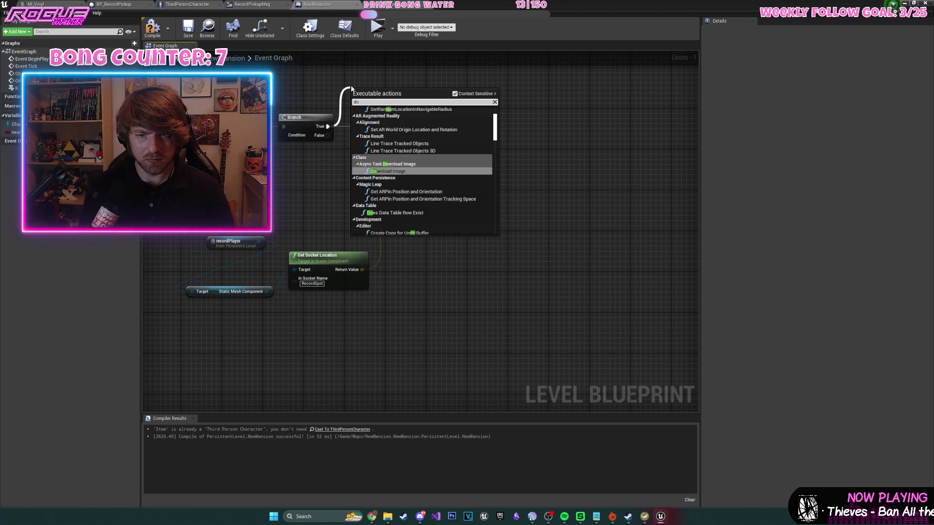
{"action": "key", "text": "Return"}
{"action": "left_click_drag", "start_coordinate": [380, 91], "coordinate": [363, 71]}
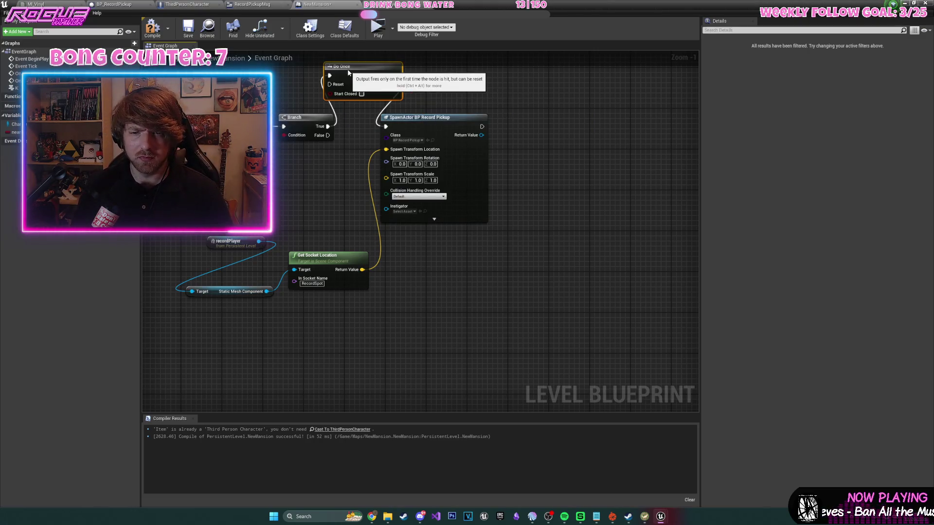
{"action": "mouse_move", "coordinate": [434, 86]}
{"action": "left_mouse_down"}
{"action": "mouse_move", "coordinate": [583, 107]}
{"action": "mouse_move", "coordinate": [514, 89]}
{"action": "mouse_move", "coordinate": [463, 144]}
{"action": "mouse_move", "coordinate": [469, 159]}
{"action": "left_mouse_up"}
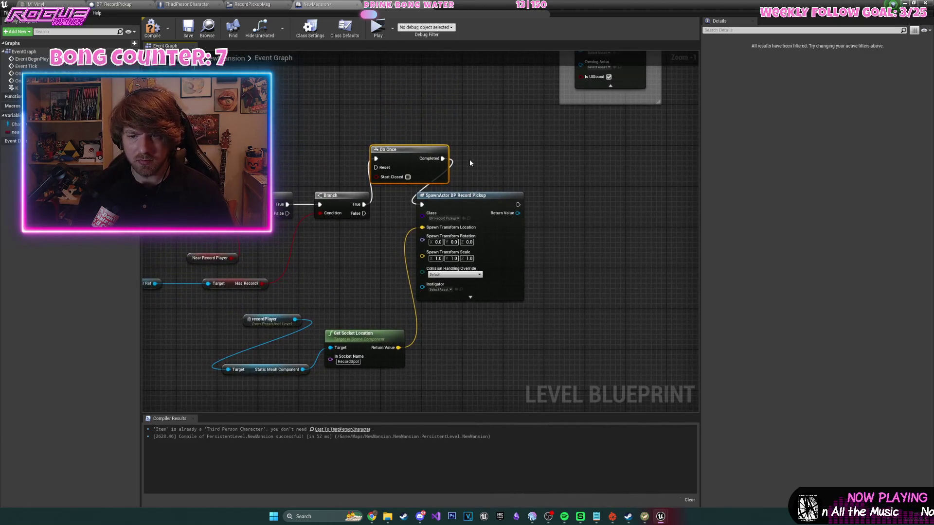
{"action": "key", "text": "Delete"}
{"action": "left_click_drag", "start_coordinate": [364, 205], "coordinate": [419, 210]}
{"action": "left_click_drag", "start_coordinate": [338, 236], "coordinate": [298, 221]}
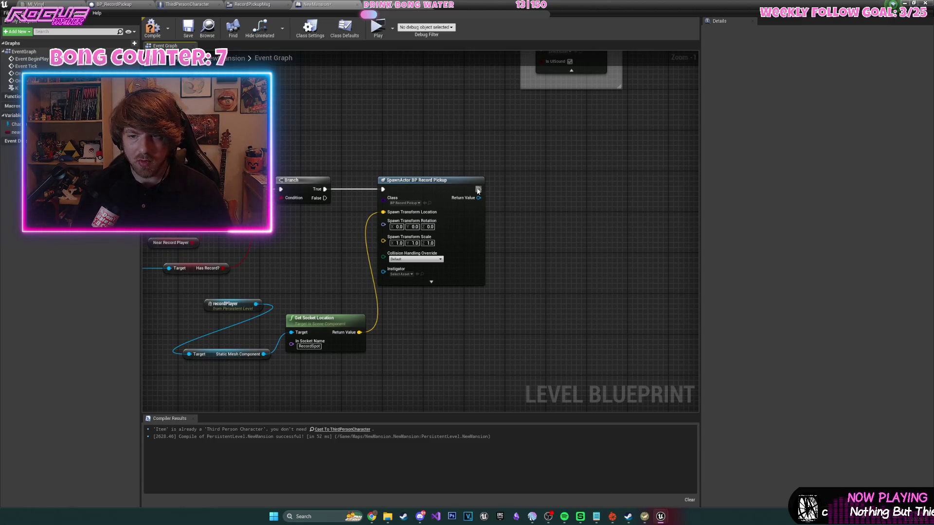
- Add a Play Sound at Location after the spawn, fed by the socket location, commented 'NEEDS MUSIC'
{"action": "left_click_drag", "start_coordinate": [478, 189], "coordinate": [511, 189]}
{"action": "type", "text": "play sound at klo"}
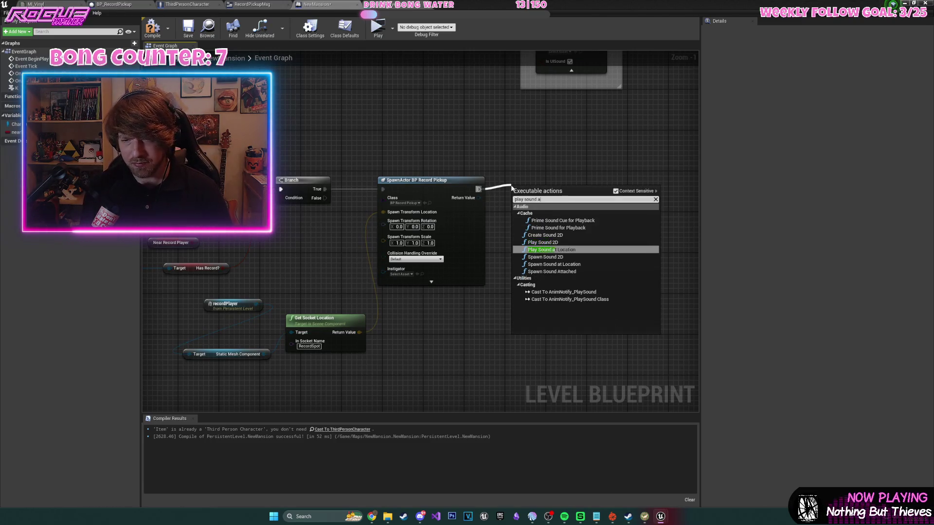
{"action": "key", "text": "BackSpace"}
{"action": "type", "text": "lo"}
{"action": "key", "text": "Return"}
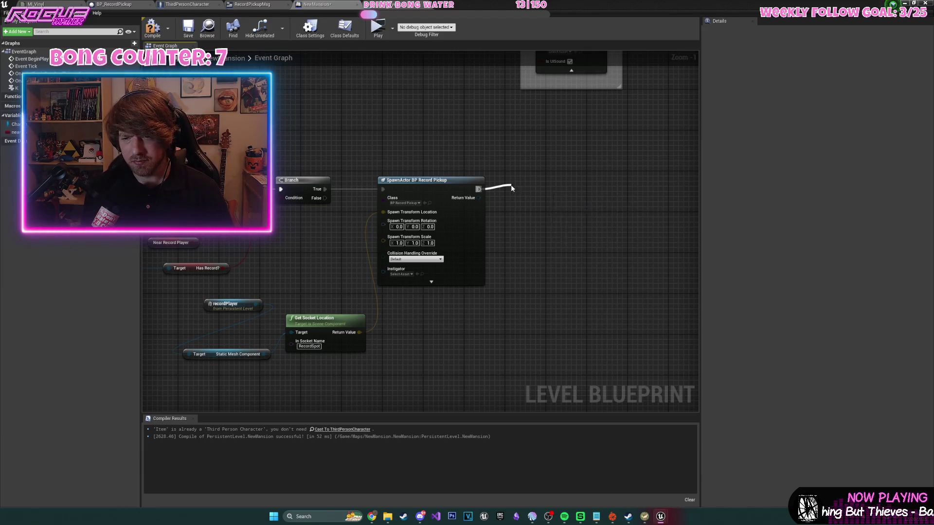
{"action": "mouse_move", "coordinate": [359, 332]}
{"action": "left_mouse_down"}
{"action": "mouse_move", "coordinate": [489, 261]}
{"action": "mouse_move", "coordinate": [541, 216]}
{"action": "left_mouse_up"}
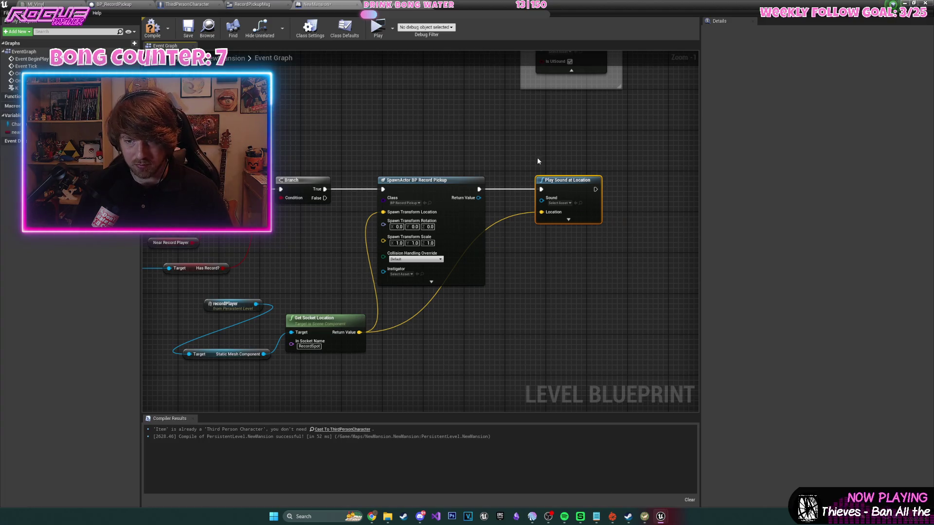
{"action": "type", "text": "cN"}
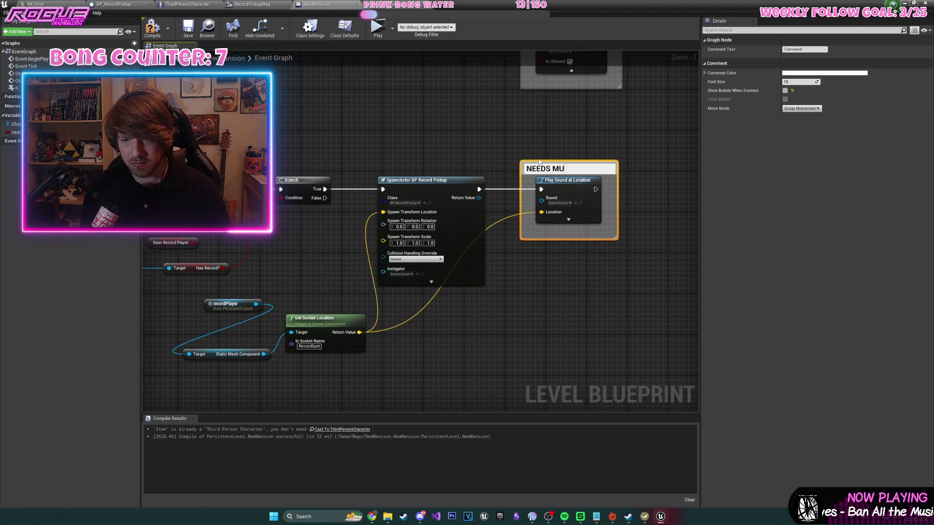
{"action": "type", "text": "SIC"}
{"action": "key", "text": "Return"}
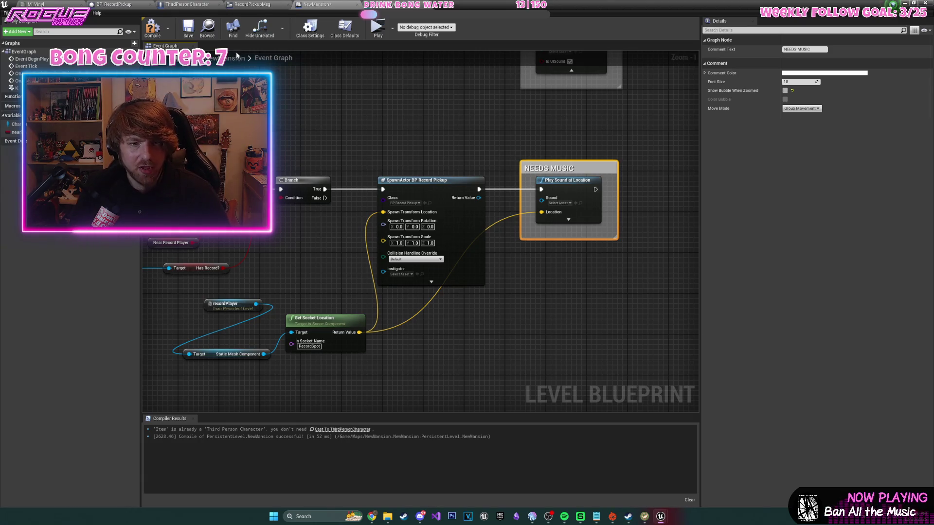
{"action": "mouse_move", "coordinate": [434, 129]}
{"action": "left_mouse_down"}
{"action": "mouse_move", "coordinate": [532, 112]}
{"action": "mouse_move", "coordinate": [502, 113]}
{"action": "left_mouse_up"}
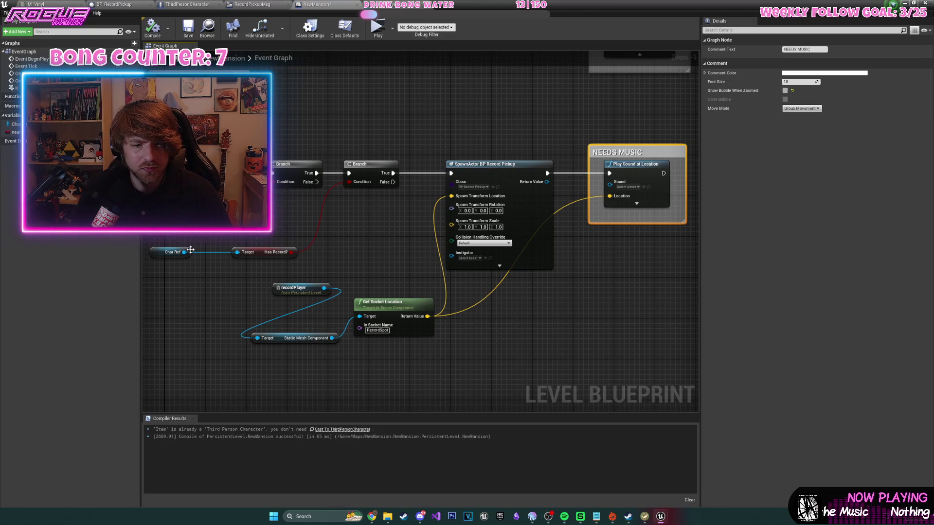
{"action": "mouse_move", "coordinate": [184, 252]}
{"action": "left_mouse_down"}
{"action": "mouse_move", "coordinate": [603, 218]}
{"action": "mouse_move", "coordinate": [591, 206]}
{"action": "left_mouse_up"}
- Add a SET Has Record? node from Char Ref, chained after the sound node
{"action": "type", "text": "set has re"}
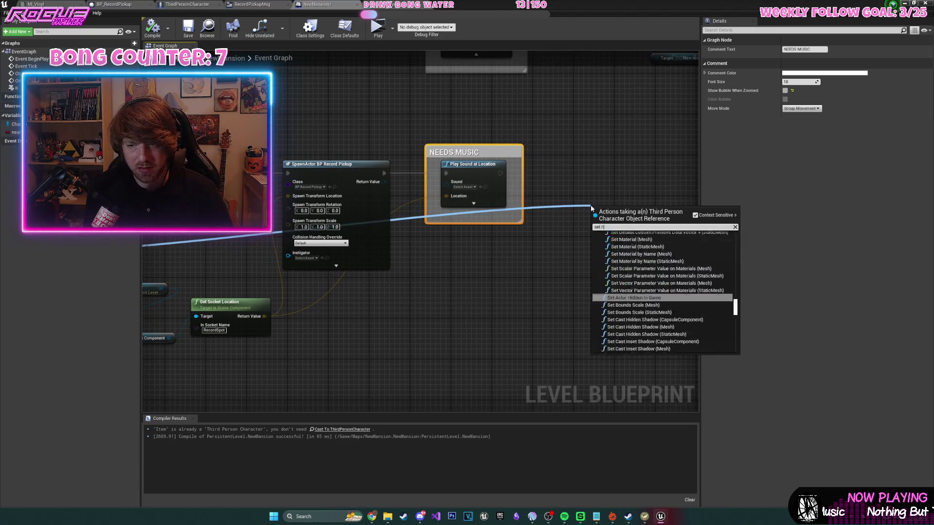
{"action": "mouse_move", "coordinate": [591, 208]}
{"action": "left_mouse_down"}
{"action": "mouse_move", "coordinate": [594, 186]}
{"action": "mouse_move", "coordinate": [569, 168]}
{"action": "left_mouse_up"}
{"action": "left_click_drag", "start_coordinate": [500, 173], "coordinate": [542, 177]}
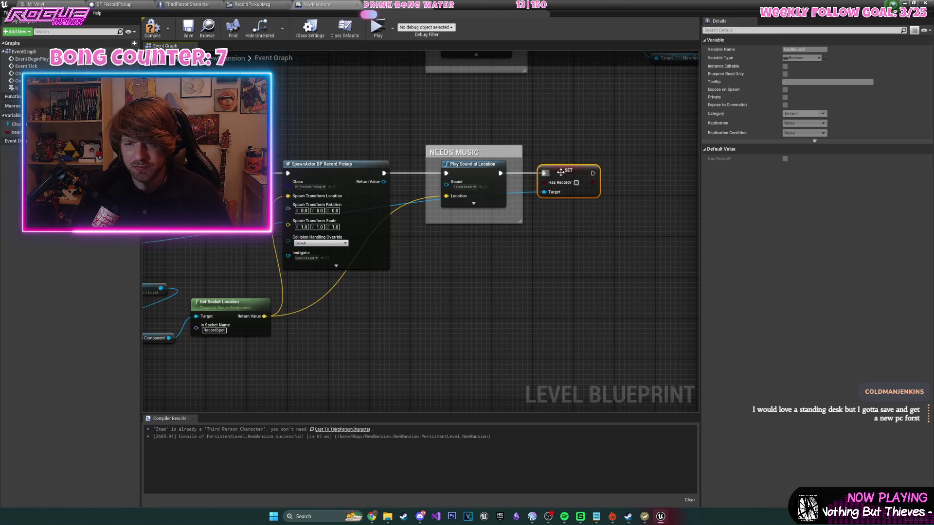
{"action": "scroll", "coordinate": [516, 170], "scroll_direction": "down", "scroll_amount": 4}
{"action": "scroll", "coordinate": [490, 165], "scroll_direction": "up", "scroll_amount": 1}
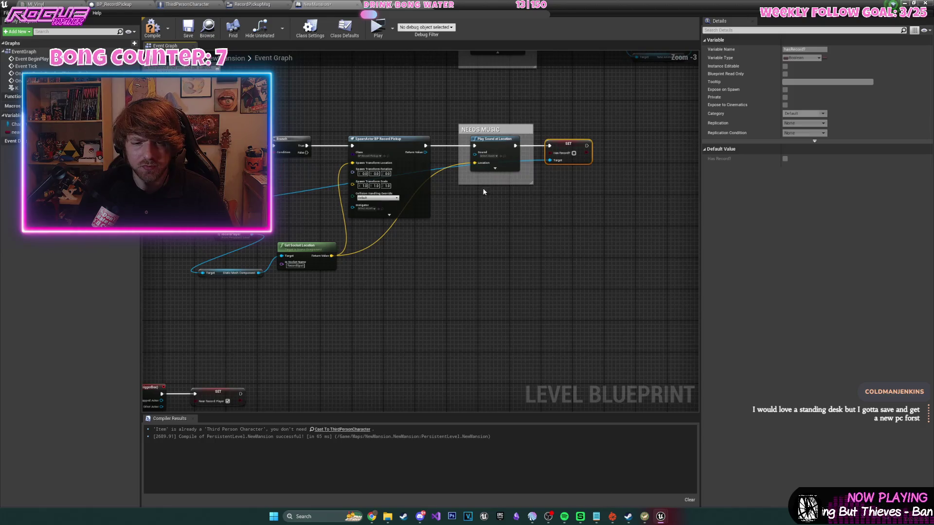
- Move both overlap events and their SET nodes up near the main chain, then reopen the level blueprint
{"action": "mouse_move", "coordinate": [273, 227]}
{"action": "left_mouse_down"}
{"action": "mouse_move", "coordinate": [444, 163]}
{"action": "mouse_move", "coordinate": [438, 143]}
{"action": "left_mouse_up"}
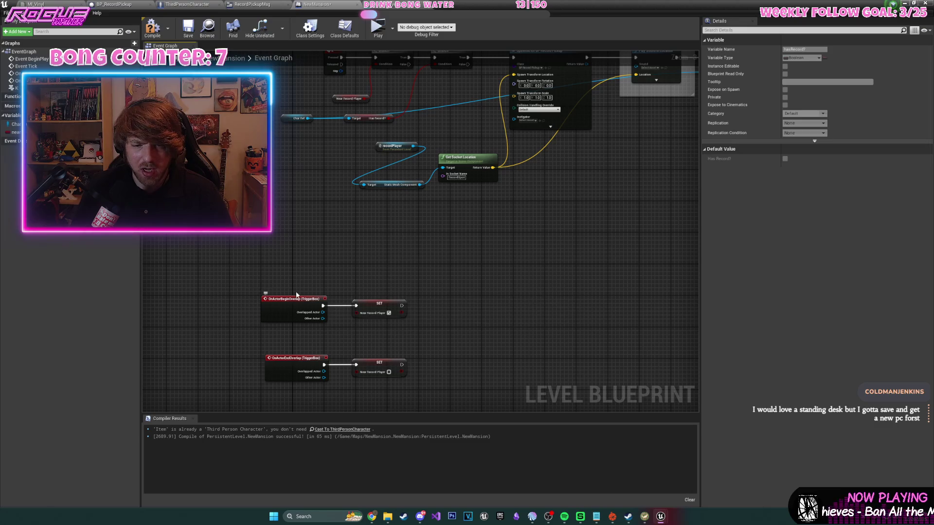
{"action": "left_click_drag", "start_coordinate": [250, 284], "coordinate": [419, 389]}
{"action": "mouse_move", "coordinate": [302, 312]}
{"action": "left_mouse_down"}
{"action": "mouse_move", "coordinate": [334, 229]}
{"action": "mouse_move", "coordinate": [322, 220]}
{"action": "left_mouse_up"}
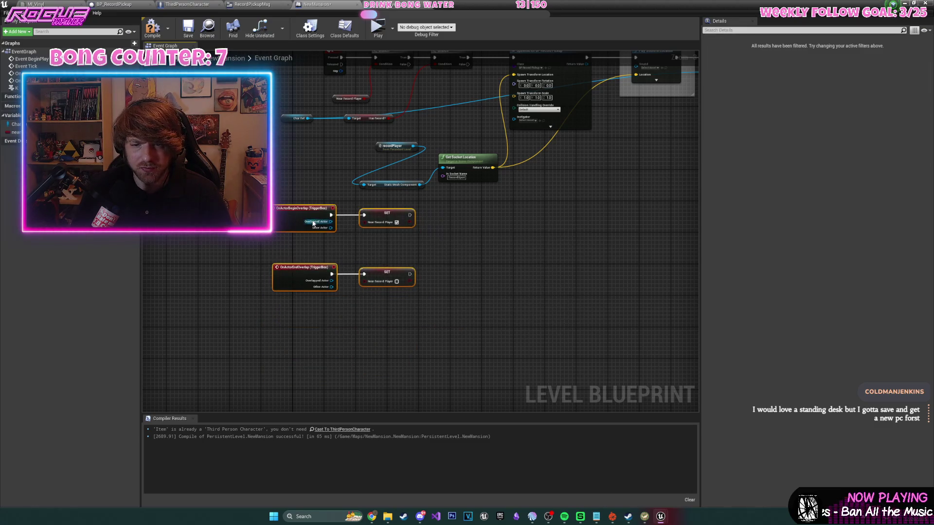
{"action": "scroll", "coordinate": [379, 292], "scroll_direction": "down", "scroll_amount": 2}
{"action": "left_click", "coordinate": [908, 4]}
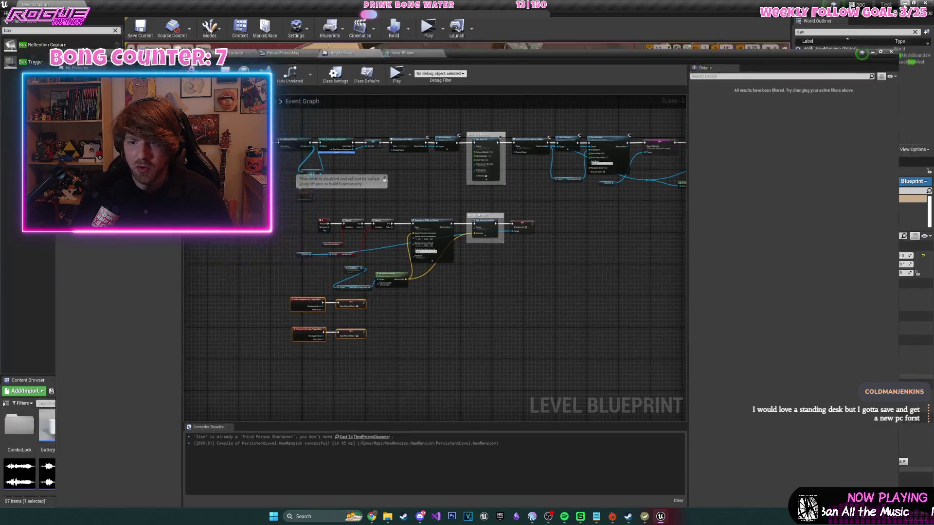
{"action": "scroll", "coordinate": [457, 208], "scroll_direction": "down", "scroll_amount": 10}
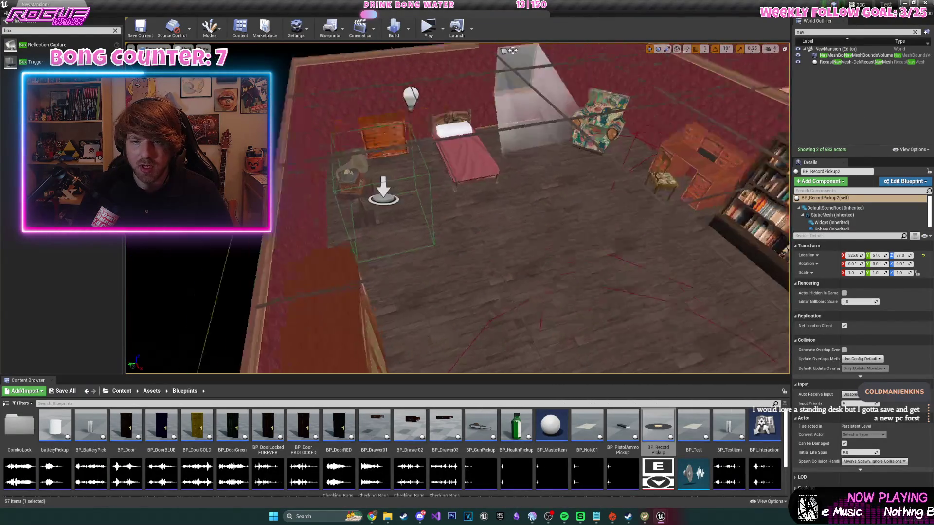
{"action": "left_click", "coordinate": [330, 27]}
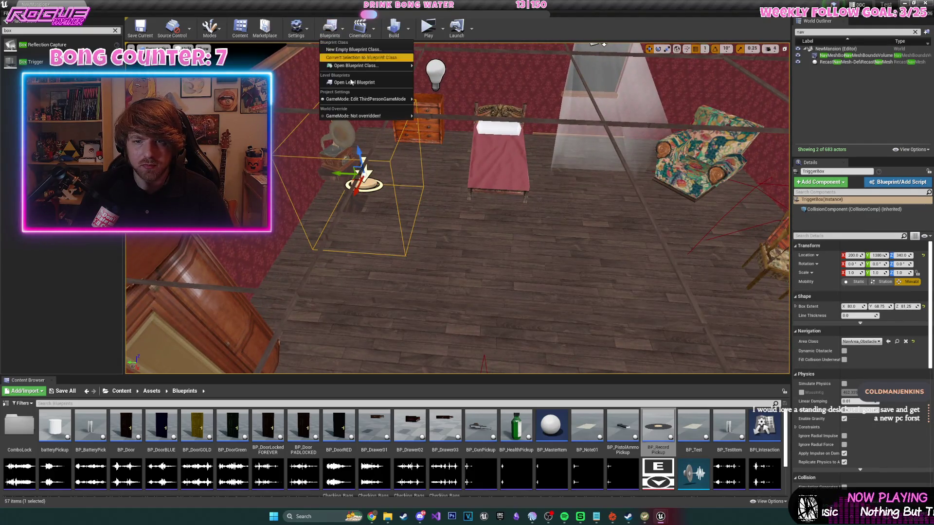
{"action": "left_click", "coordinate": [350, 80]}
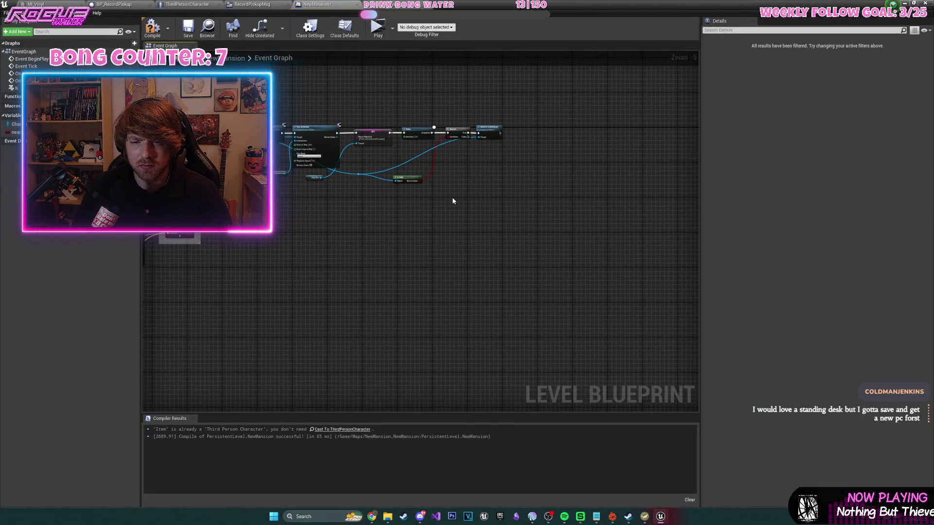
- Add a TriggerBox reference and a DestroyActor node that destroys the trigger box
{"action": "right_click", "coordinate": [452, 201]}
{"action": "left_click", "coordinate": [481, 229]}
{"action": "scroll", "coordinate": [492, 197], "scroll_direction": "up", "scroll_amount": 3}
{"action": "mouse_move", "coordinate": [410, 269]}
{"action": "left_mouse_down"}
{"action": "mouse_move", "coordinate": [406, 219]}
{"action": "mouse_move", "coordinate": [531, 159]}
{"action": "mouse_move", "coordinate": [562, 131]}
{"action": "left_mouse_up"}
{"action": "type", "text": "destro"}
{"action": "key", "text": "Return"}
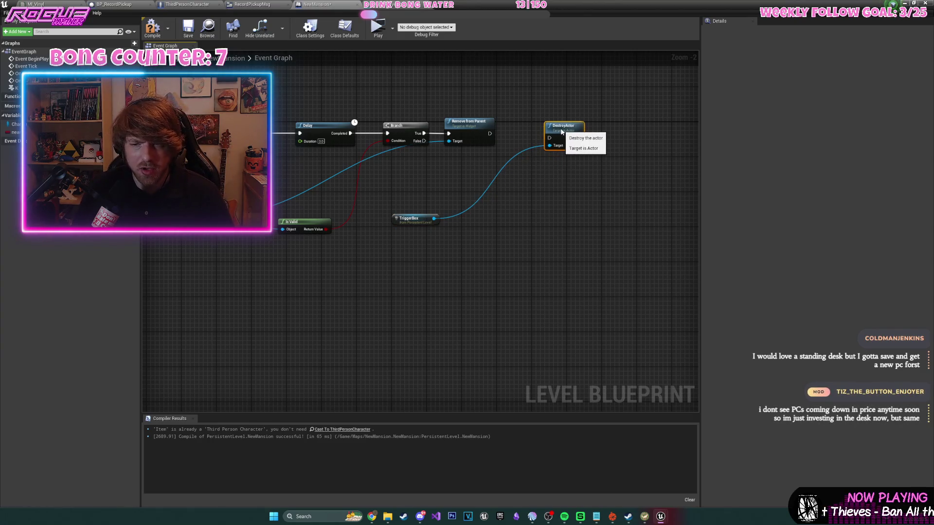
- Chain a SET Near Record Player node after Remove from Parent and align DestroyActor with it
{"action": "left_click_drag", "start_coordinate": [15, 131], "coordinate": [554, 143], "text": "alt"}
{"action": "mouse_move", "coordinate": [490, 133]}
{"action": "left_mouse_down"}
{"action": "mouse_move", "coordinate": [525, 137]}
{"action": "mouse_move", "coordinate": [528, 126]}
{"action": "mouse_move", "coordinate": [592, 123]}
{"action": "left_mouse_up"}
{"action": "left_click_drag", "start_coordinate": [529, 188], "coordinate": [588, 181]}
{"action": "scroll", "coordinate": [588, 181], "scroll_direction": "down", "scroll_amount": 3}
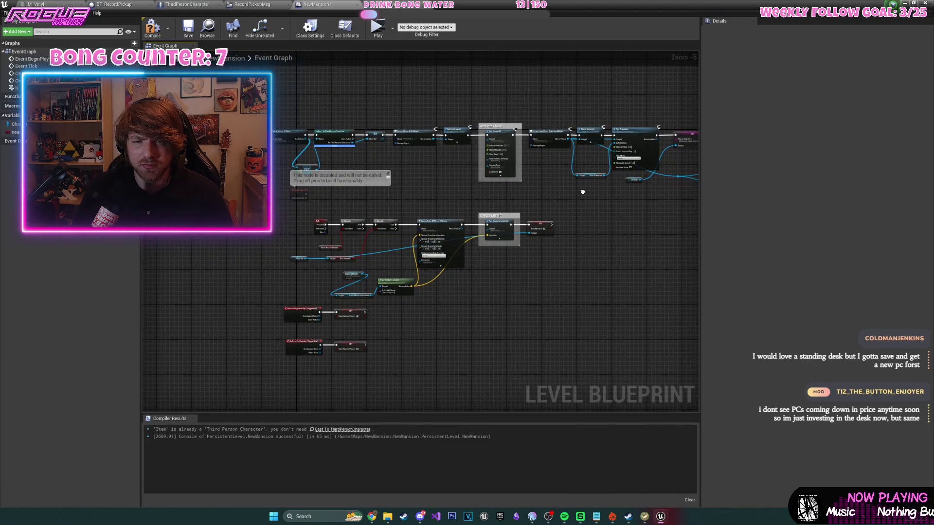
{"action": "scroll", "coordinate": [582, 192], "scroll_direction": "up", "scroll_amount": 4}
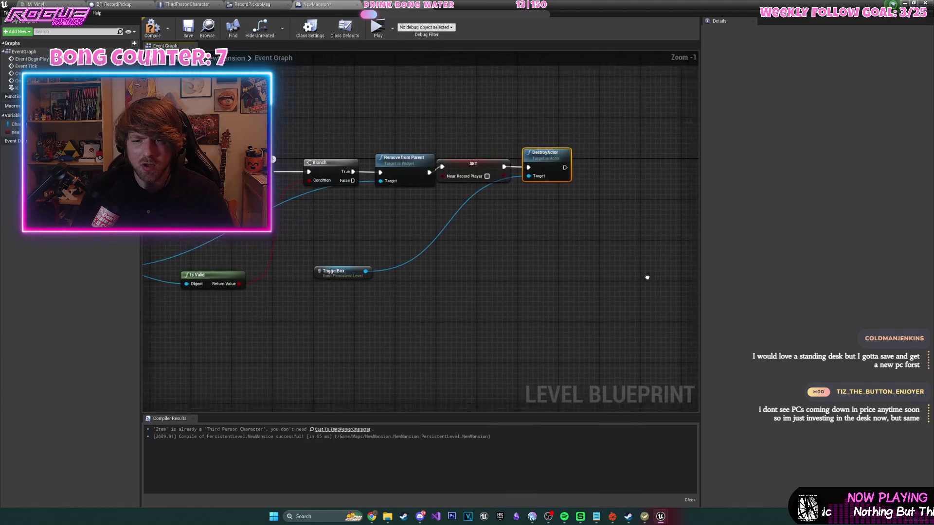
- Relocate the four Remove from Parent to DestroyActor nodes and reconnect the SET node's output
{"action": "left_click_drag", "start_coordinate": [371, 105], "coordinate": [568, 305]}
{"action": "key", "text": "Delete"}
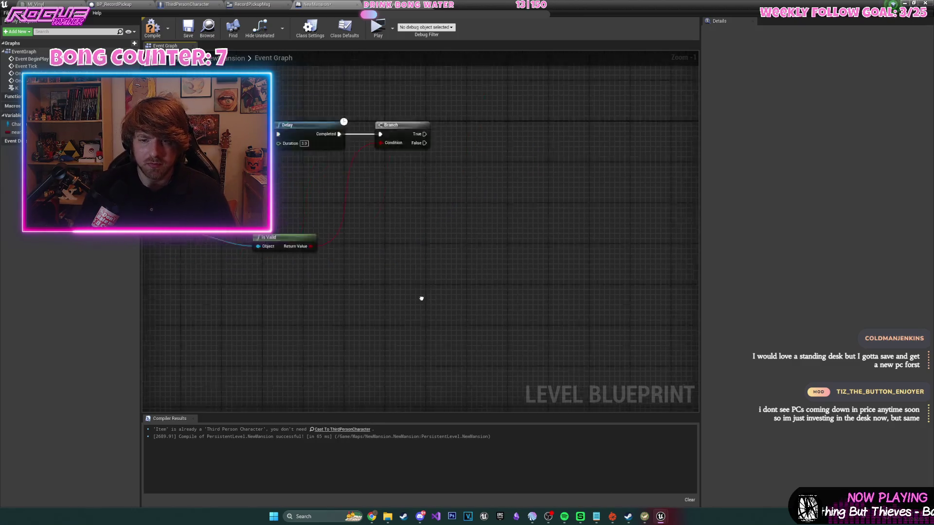
{"action": "scroll", "coordinate": [541, 210], "scroll_direction": "down", "scroll_amount": 3}
{"action": "key", "text": "ctrl+z"}
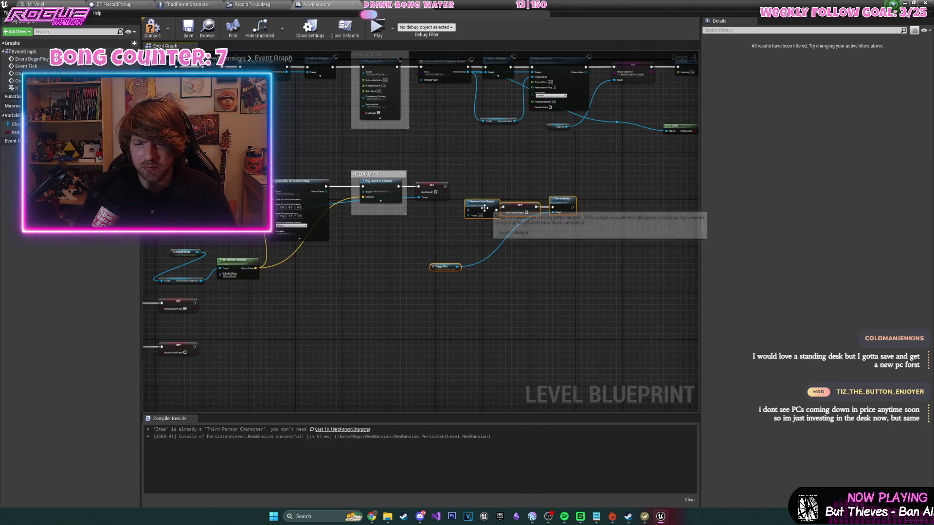
{"action": "left_click_drag", "start_coordinate": [445, 186], "coordinate": [475, 189]}
- Move both overlap events and their SET nodes beside the TriggerBox node
{"action": "left_click_drag", "start_coordinate": [247, 245], "coordinate": [361, 332]}
{"action": "mouse_move", "coordinate": [262, 258]}
{"action": "left_mouse_down"}
{"action": "mouse_move", "coordinate": [444, 248]}
{"action": "mouse_move", "coordinate": [507, 197]}
{"action": "left_mouse_up"}
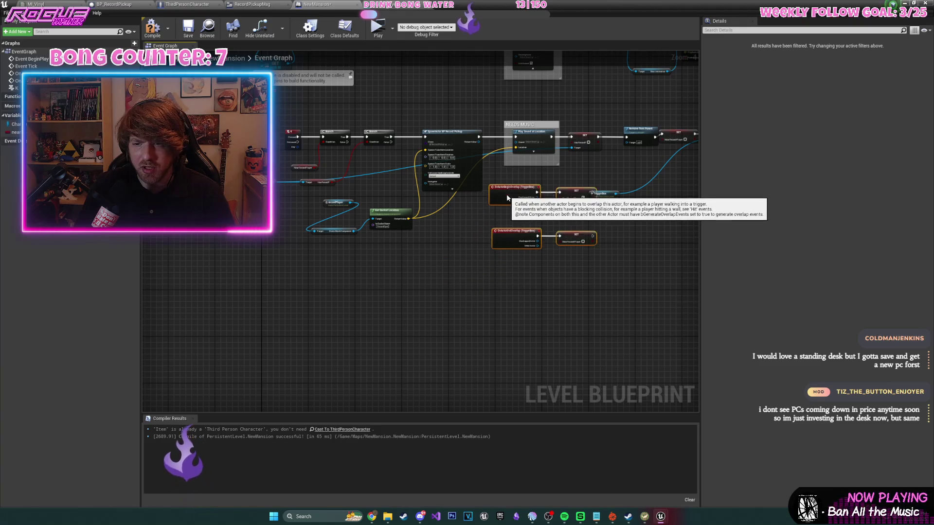
{"action": "left_click_drag", "start_coordinate": [599, 193], "coordinate": [633, 176]}
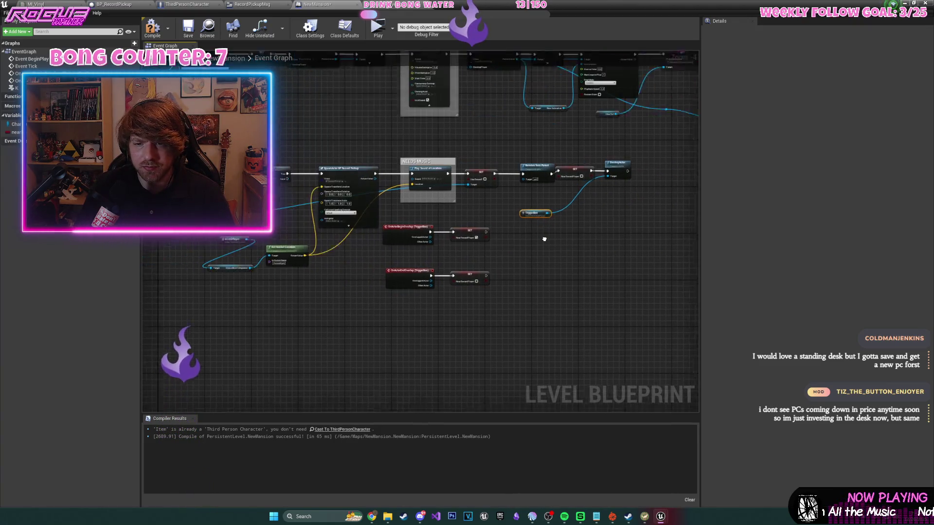
{"action": "scroll", "coordinate": [530, 242], "scroll_direction": "down", "scroll_amount": 1}
- Select the K key event with the lower row of record nodes and wrap them in a comment
{"action": "left_click", "coordinate": [340, 188]}
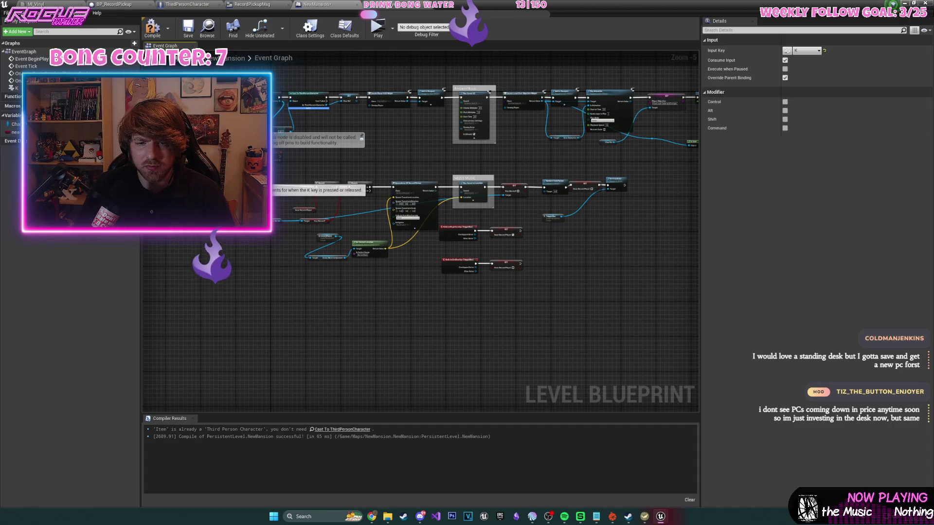
{"action": "mouse_move", "coordinate": [236, 176]}
{"action": "left_mouse_down"}
{"action": "mouse_move", "coordinate": [583, 310]}
{"action": "mouse_move", "coordinate": [641, 314]}
{"action": "left_mouse_up"}
{"action": "key", "text": "c"}
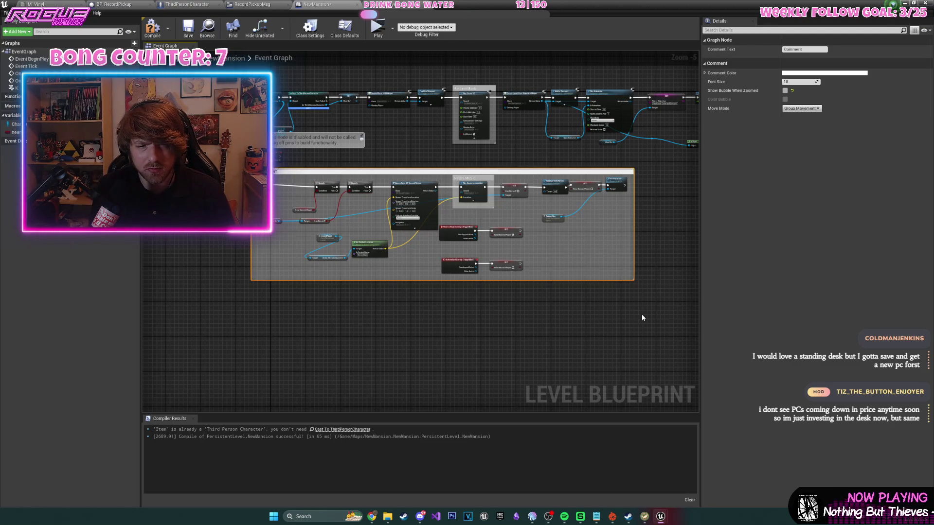
- Title the comment RECORD EVENT, move it lower and compile the Level Blueprint
{"action": "key", "text": "Return"}
{"action": "mouse_move", "coordinate": [521, 177]}
{"action": "left_mouse_down"}
{"action": "mouse_move", "coordinate": [512, 198]}
{"action": "mouse_move", "coordinate": [520, 213]}
{"action": "left_mouse_up"}
{"action": "left_click", "coordinate": [152, 26]}
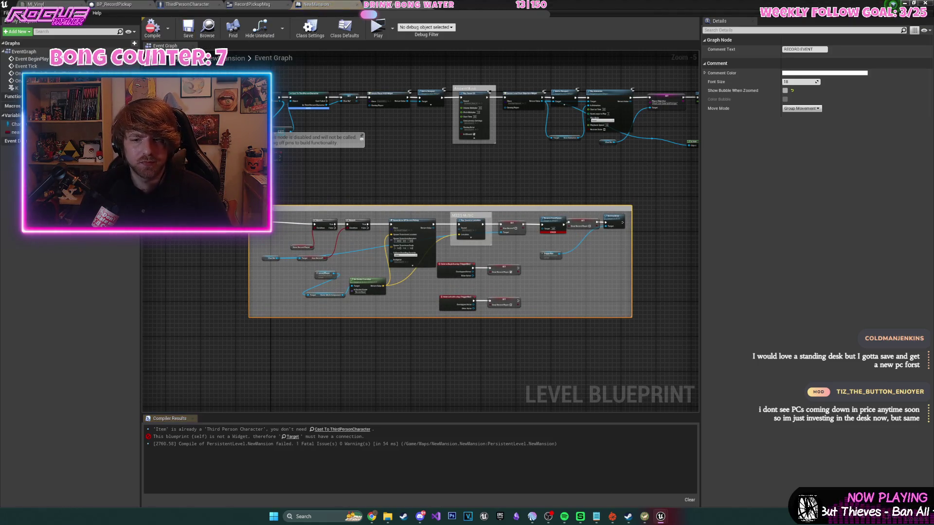
{"action": "scroll", "coordinate": [521, 205], "scroll_direction": "up", "scroll_amount": 6}
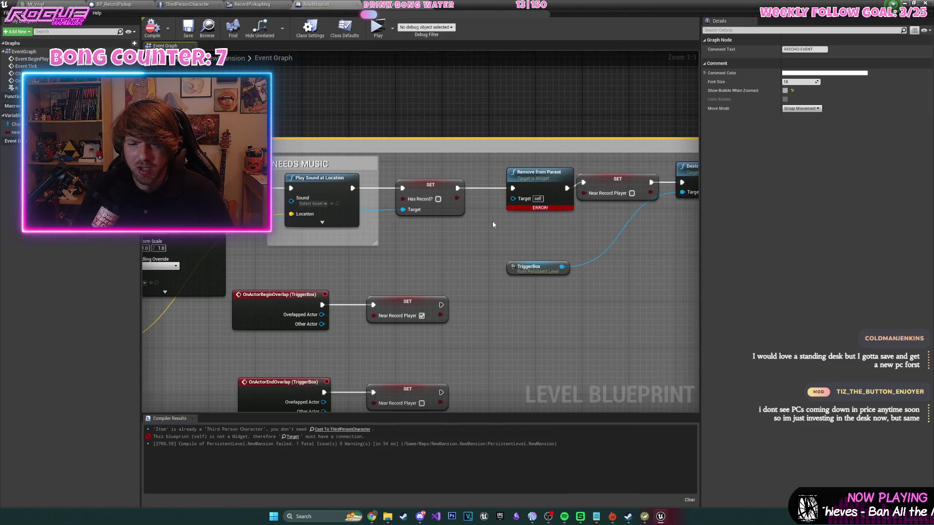
{"action": "scroll", "coordinate": [524, 207], "scroll_direction": "down", "scroll_amount": 2}
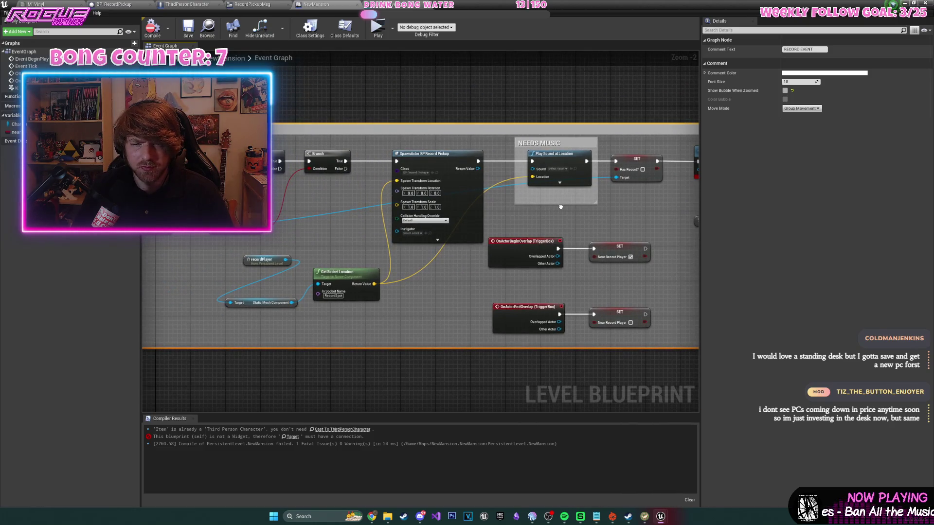
- Delete the erroring Remove from Parent node and link Has Record SET to Near Record Player SET
{"action": "mouse_move", "coordinate": [560, 207]}
{"action": "left_mouse_down"}
{"action": "mouse_move", "coordinate": [418, 188]}
{"action": "mouse_move", "coordinate": [295, 190]}
{"action": "mouse_move", "coordinate": [262, 212]}
{"action": "left_mouse_up"}
{"action": "left_click_drag", "start_coordinate": [418, 165], "coordinate": [405, 165]}
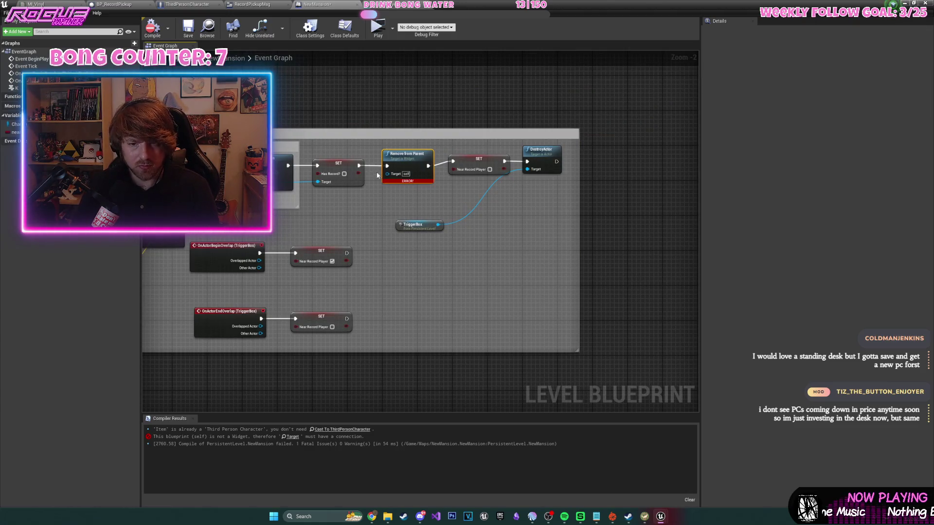
{"action": "key", "text": "Delete"}
{"action": "left_click_drag", "start_coordinate": [359, 165], "coordinate": [453, 162]}
{"action": "scroll", "coordinate": [462, 154], "scroll_direction": "down", "scroll_amount": 2}
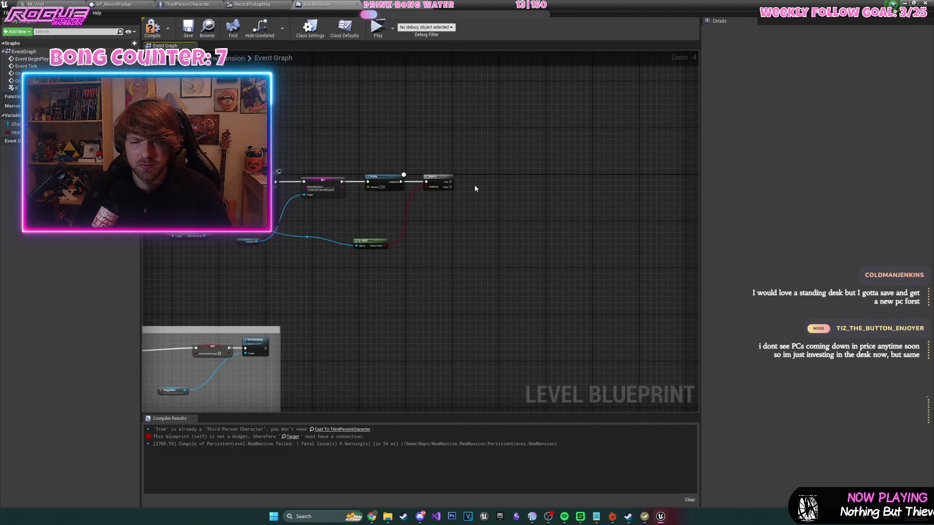
{"action": "scroll", "coordinate": [463, 208], "scroll_direction": "up", "scroll_amount": 2}
- Add Remove from Parent after the Branch True output, feed it the widget reference, and recompile
{"action": "key", "text": "ctrl+v"}
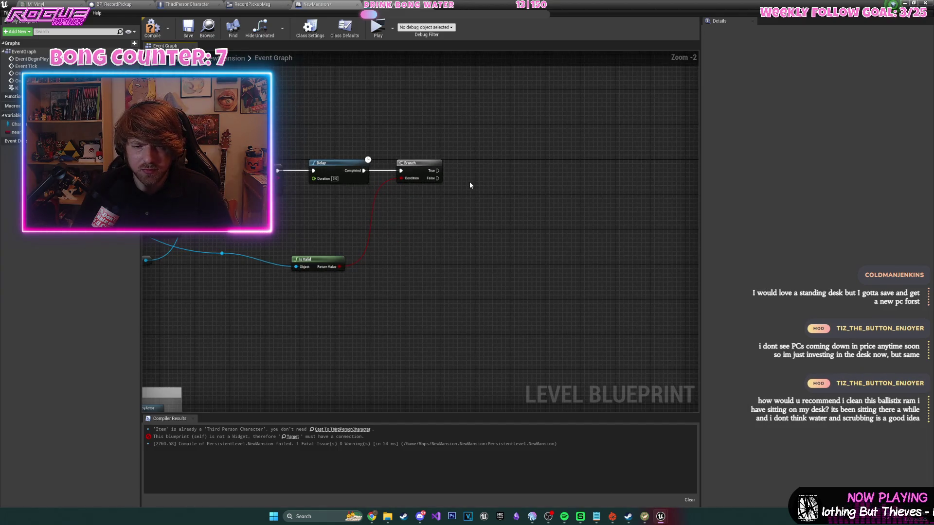
{"action": "left_click_drag", "start_coordinate": [470, 198], "coordinate": [471, 172]}
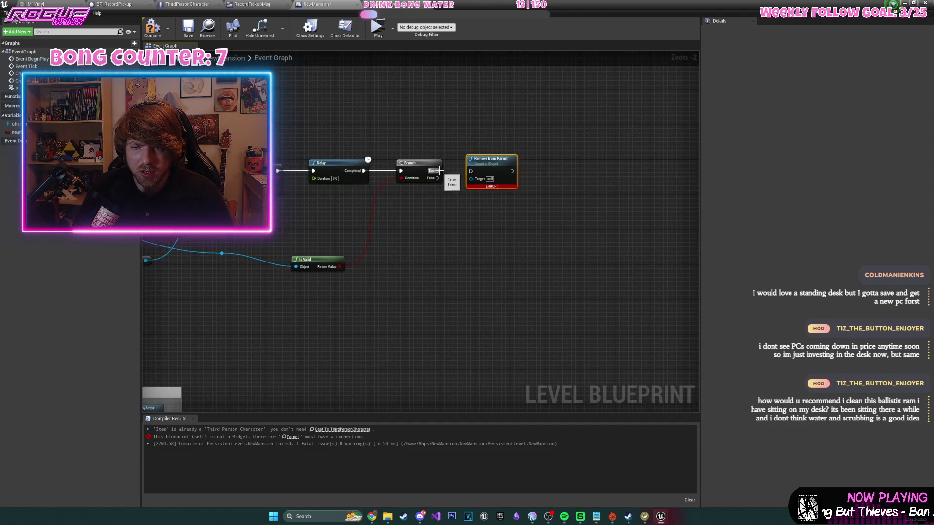
{"action": "scroll", "coordinate": [497, 211], "scroll_direction": "down", "scroll_amount": 2}
{"action": "left_click_drag", "start_coordinate": [288, 188], "coordinate": [592, 186]}
{"action": "mouse_move", "coordinate": [424, 234]}
{"action": "left_mouse_down"}
{"action": "mouse_move", "coordinate": [608, 191]}
{"action": "mouse_move", "coordinate": [593, 184]}
{"action": "left_mouse_up"}
{"action": "left_click", "coordinate": [159, 33]}
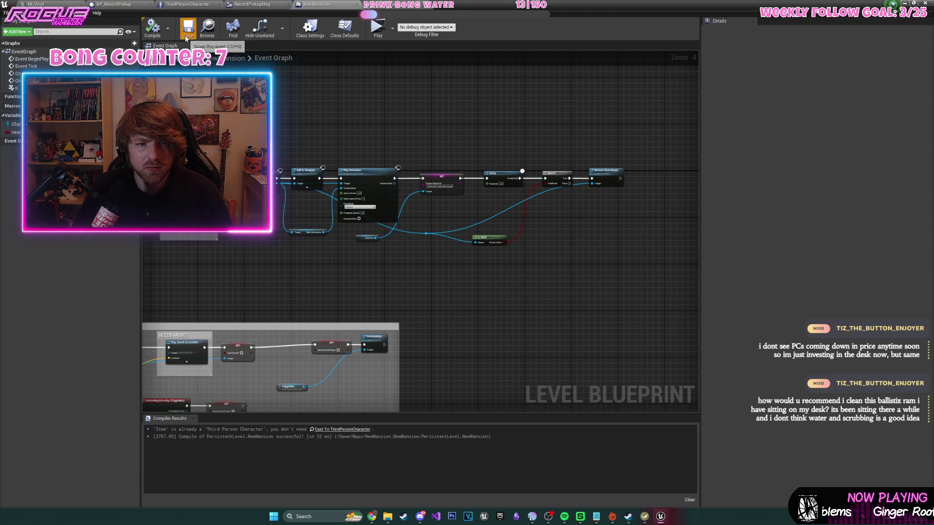
{"action": "scroll", "coordinate": [344, 200], "scroll_direction": "down", "scroll_amount": 3}
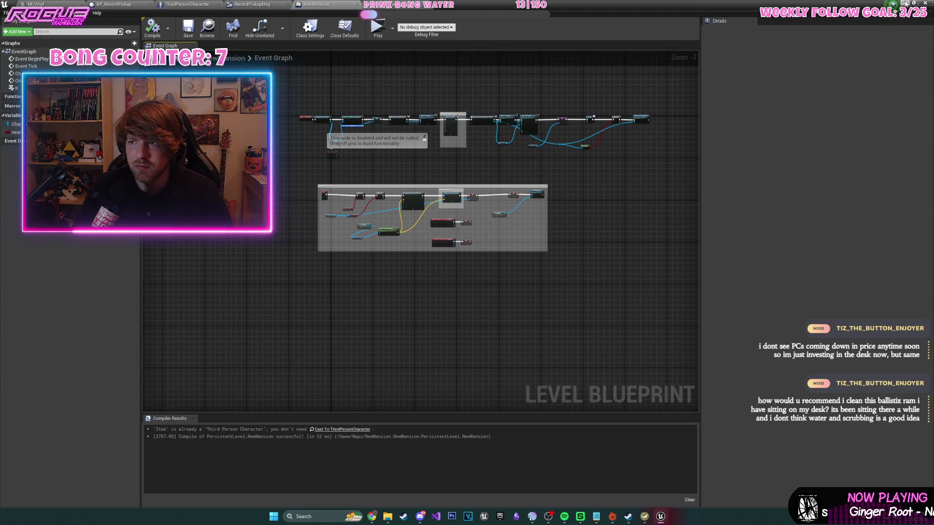
{"action": "left_click", "coordinate": [906, 3]}
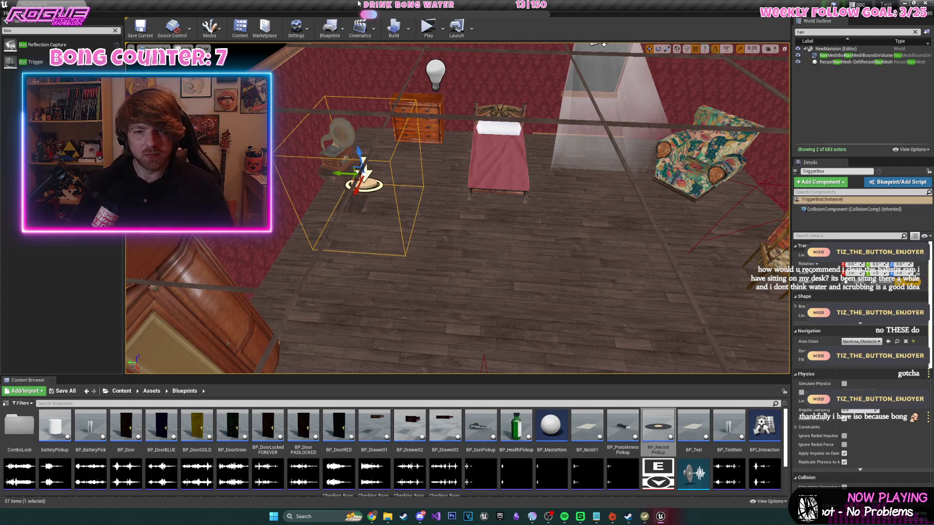
- Playtest: take the vinyl record through the hallway and bedroom doors and place it on the gramophone
{"action": "left_click", "coordinate": [428, 27]}
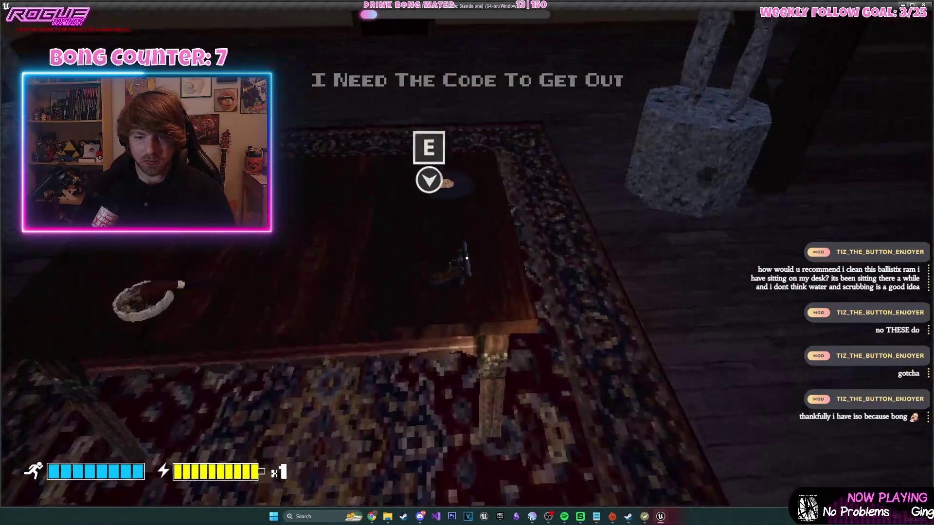
{"action": "key", "text": "e"}
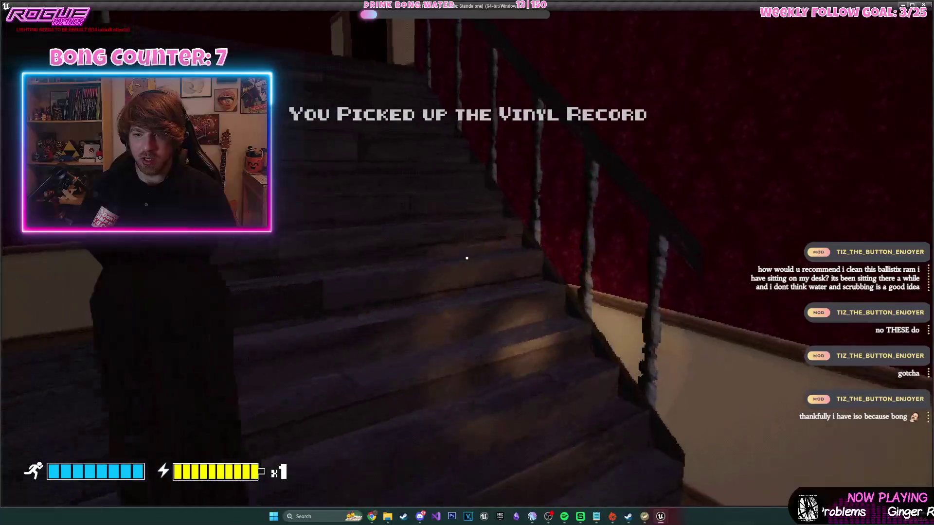
{"action": "key", "text": "e"}
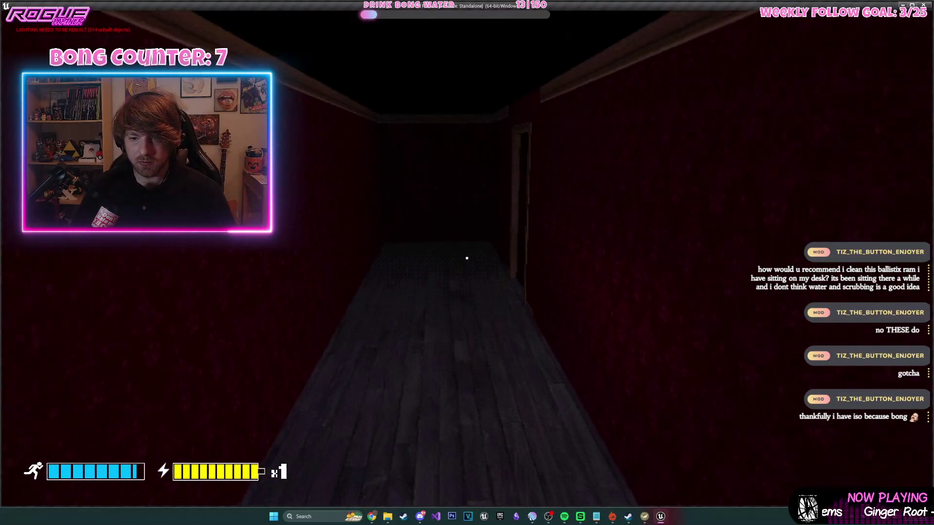
{"action": "key", "text": "e"}
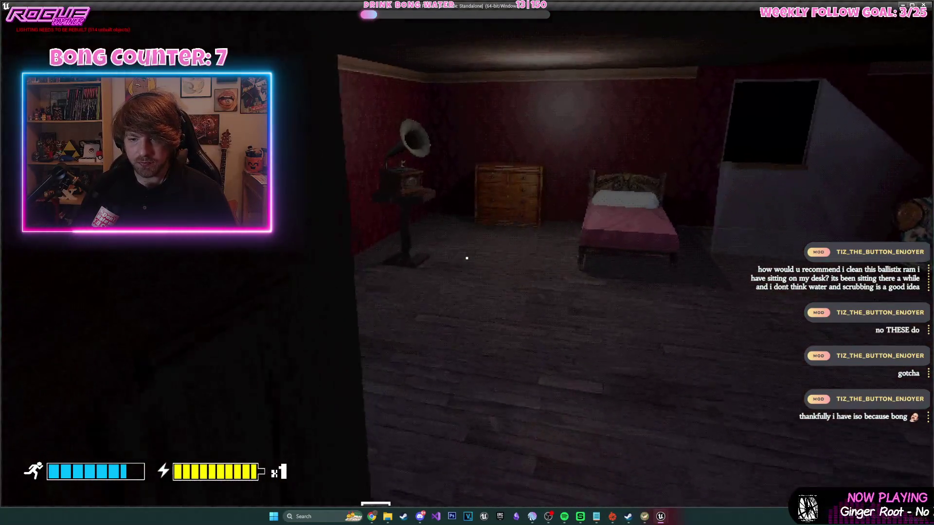
{"action": "key", "text": "w"}
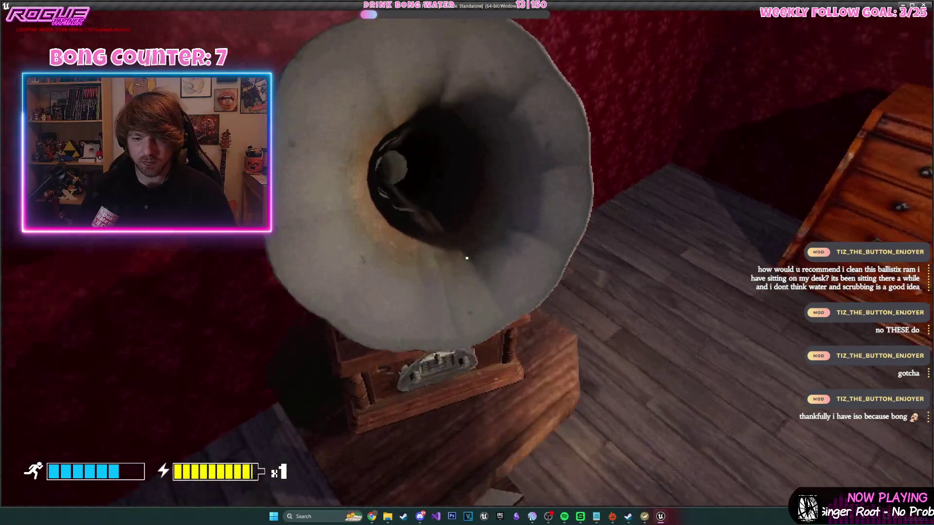
{"action": "key", "text": "e"}
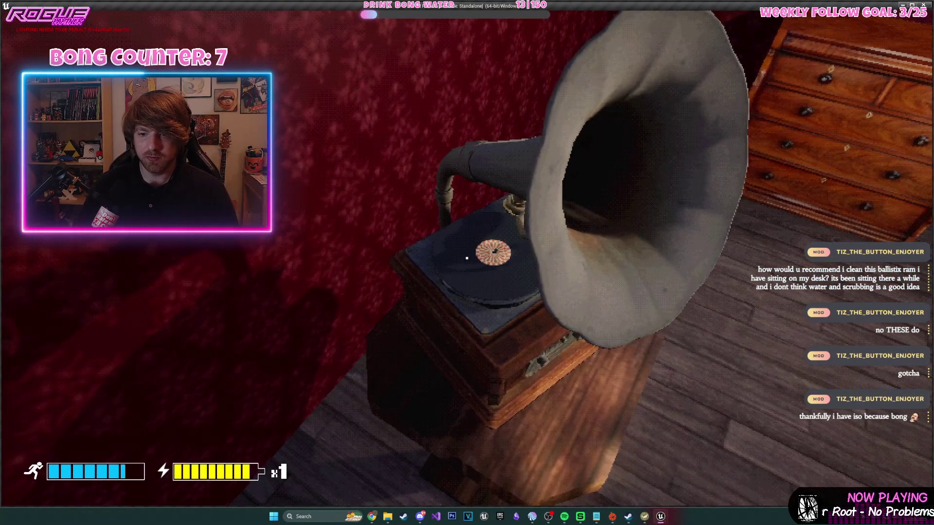
{"action": "key", "text": "Escape"}
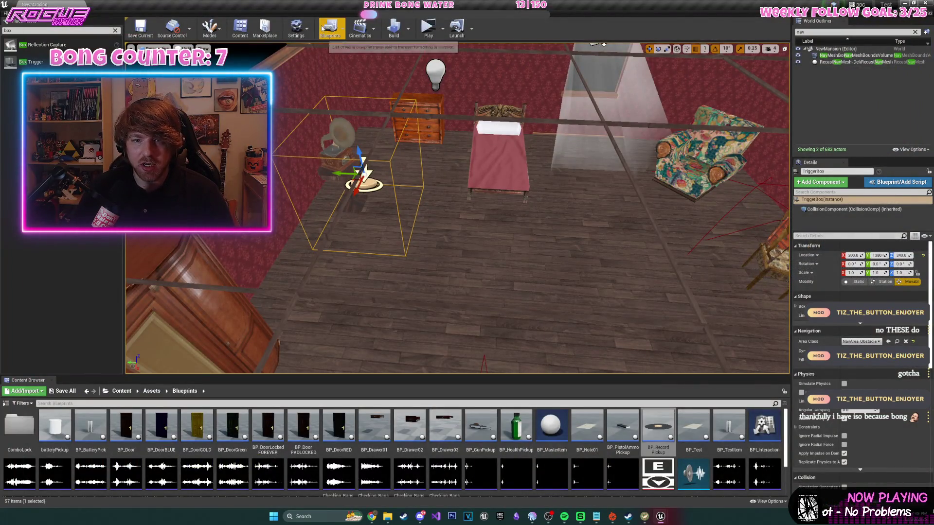
- Check the Level Blueprint and record player mesh editor, then enlarge the Content Browser
{"action": "left_click", "coordinate": [322, 28]}
{"action": "left_click", "coordinate": [347, 73]}
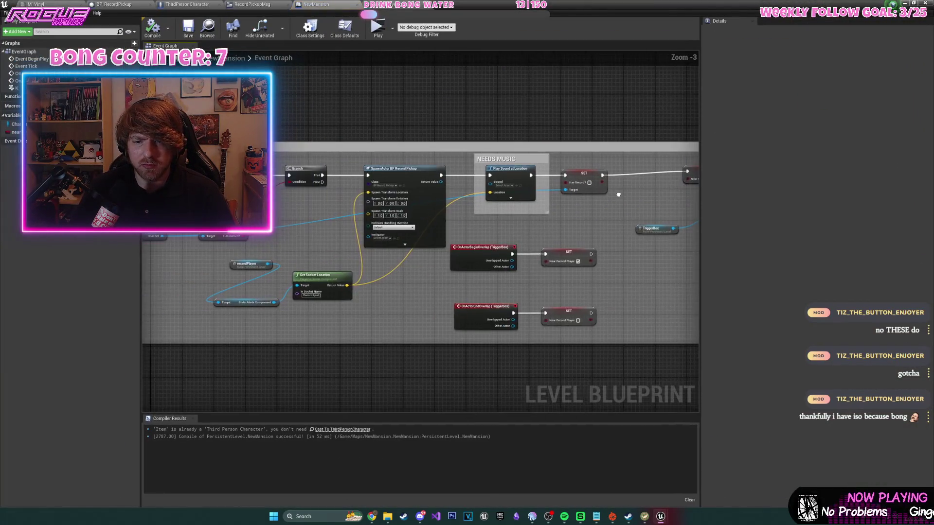
{"action": "scroll", "coordinate": [618, 194], "scroll_direction": "down", "scroll_amount": 1}
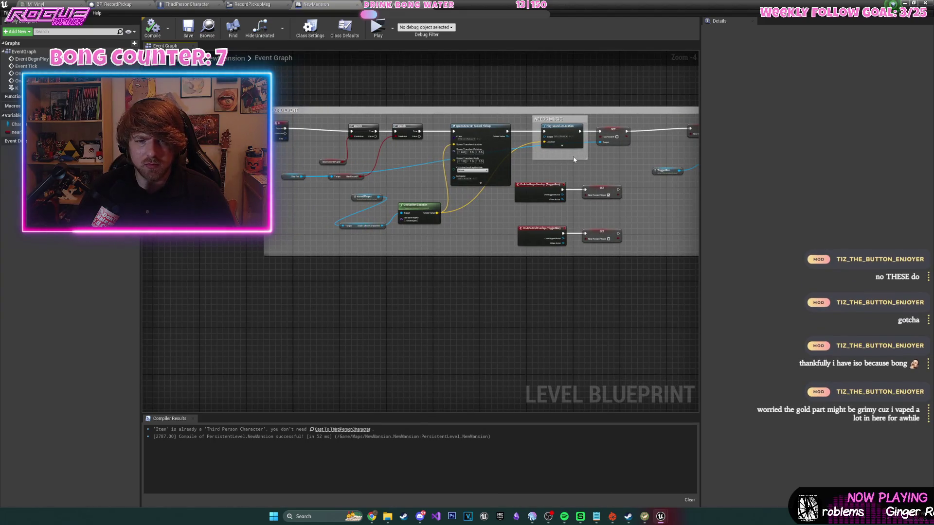
{"action": "left_click", "coordinate": [400, 6]}
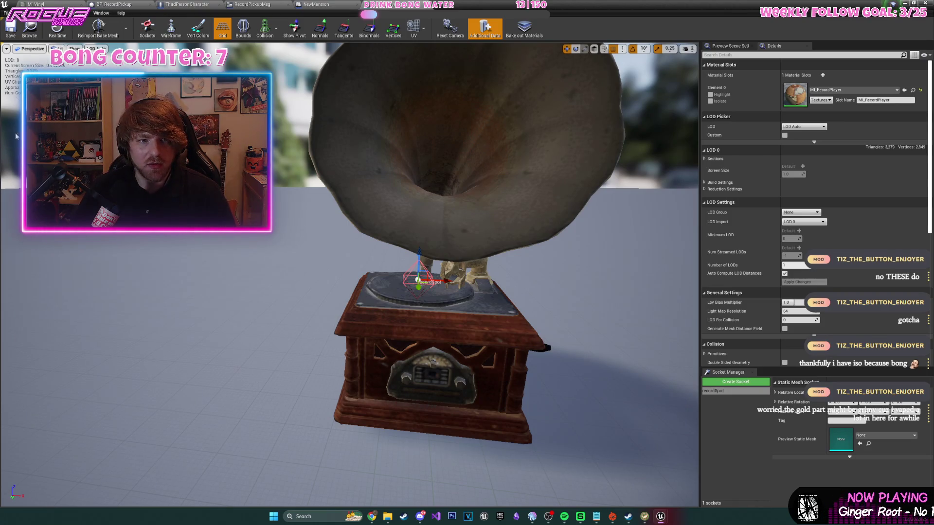
{"action": "left_click", "coordinate": [316, 4]}
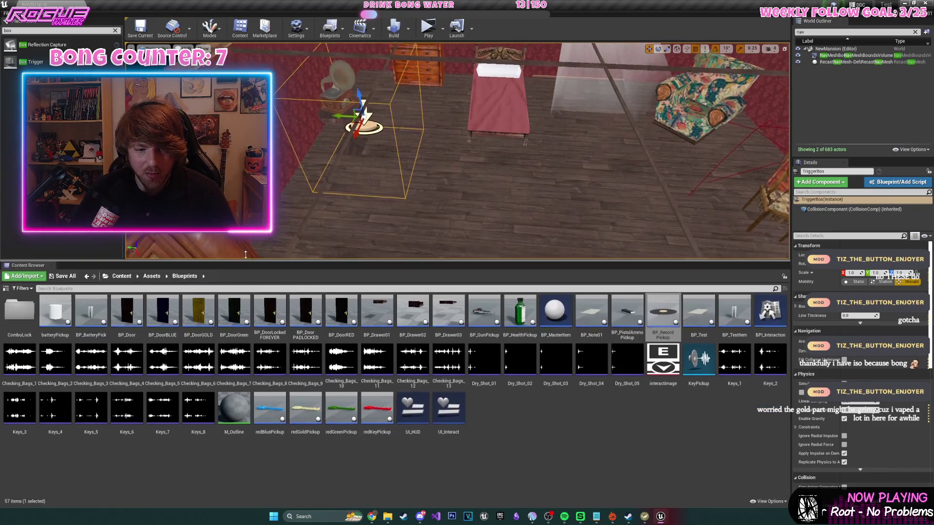
{"action": "left_click_drag", "start_coordinate": [225, 375], "coordinate": [225, 254]}
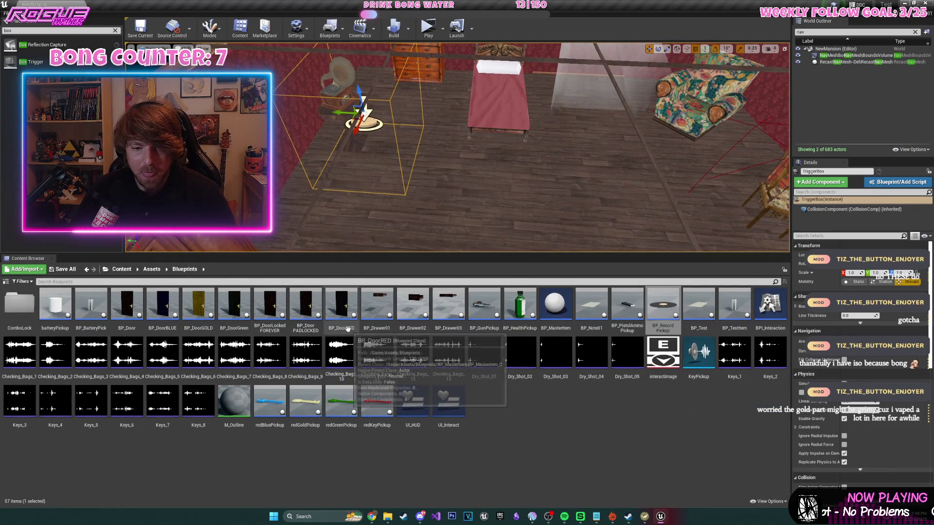
- Duplicate BP_Door, name the copy BP_RecordPlayer and open it in the Blueprint Editor
{"action": "right_click", "coordinate": [136, 329]}
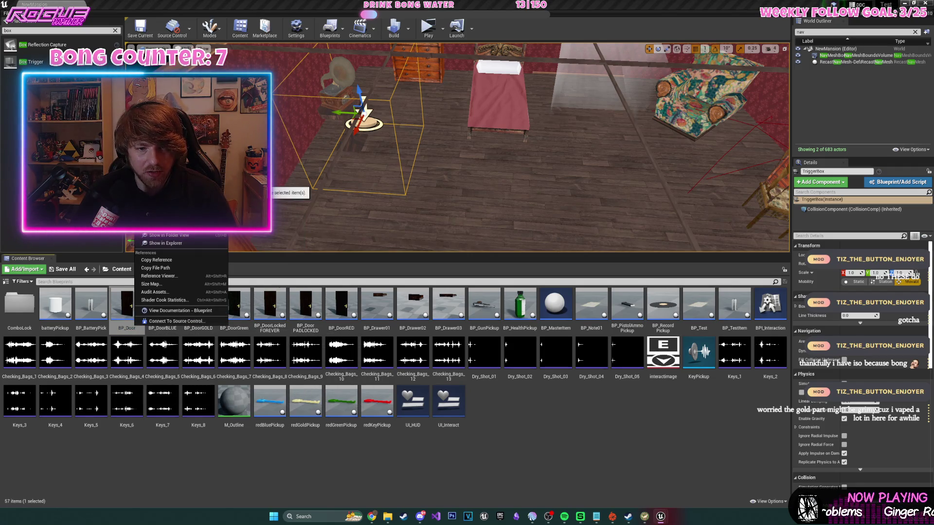
{"action": "left_click", "coordinate": [160, 185]}
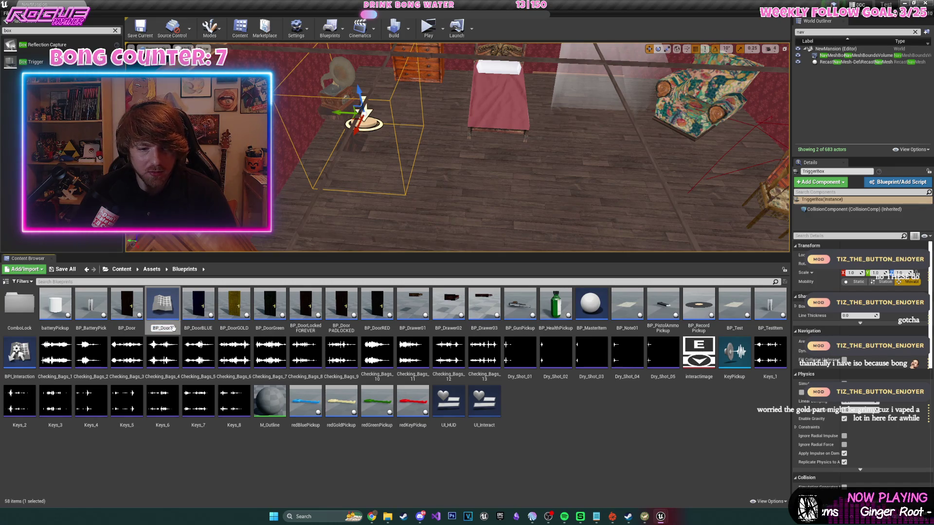
{"action": "key", "text": "BackSpace"}
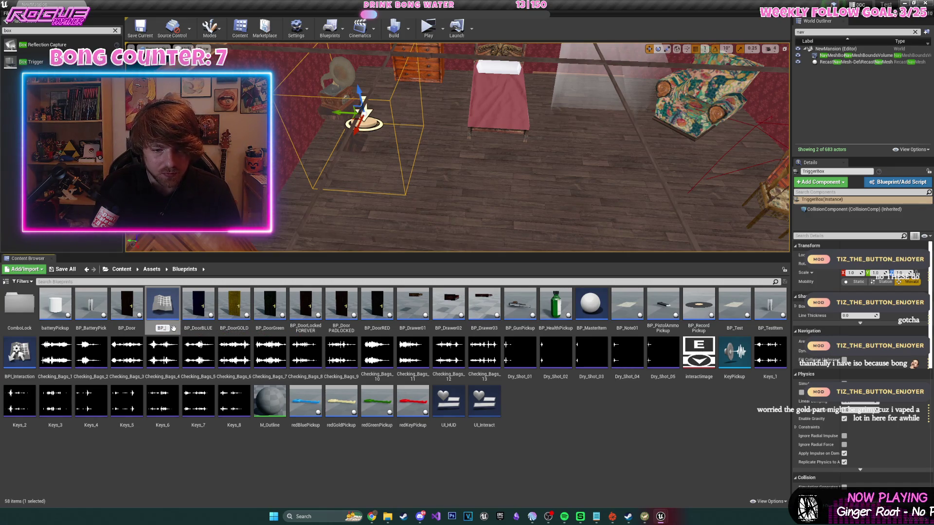
{"action": "type", "text": "Recod"}
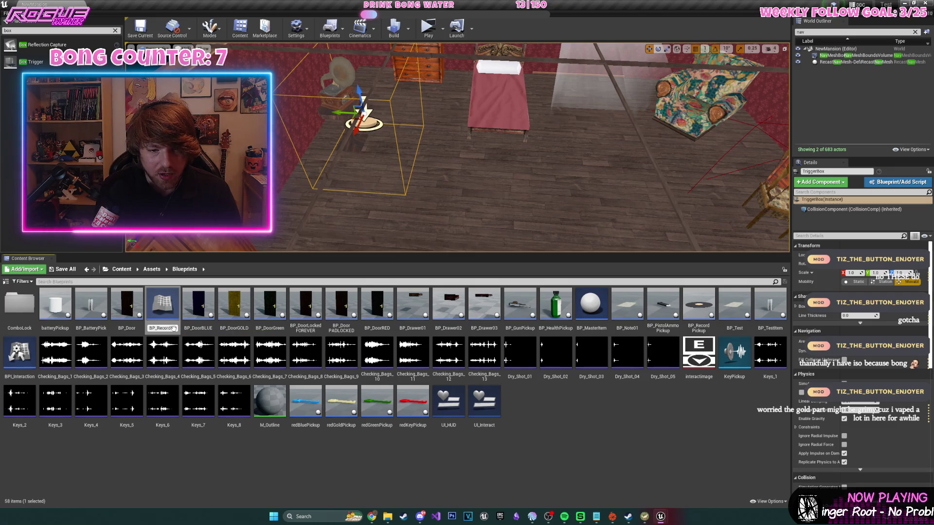
{"action": "key", "text": "Return"}
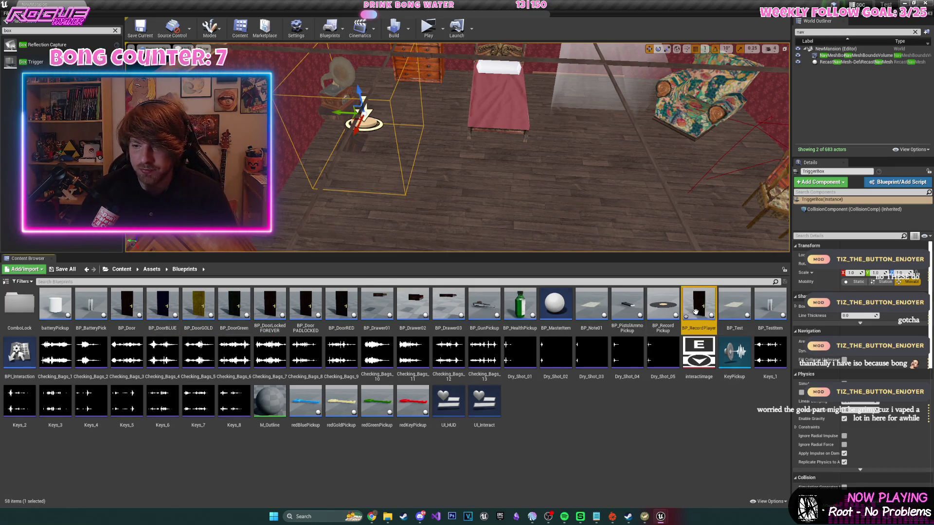
{"action": "double_click", "coordinate": [679, 283]}
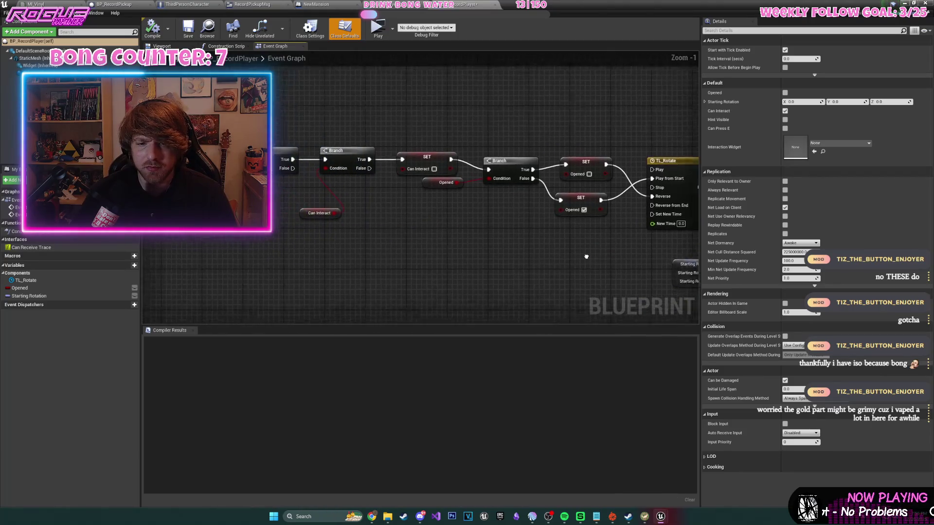
- Rename the Opened variable to SongPlayed
{"action": "left_click", "coordinate": [136, 289]}
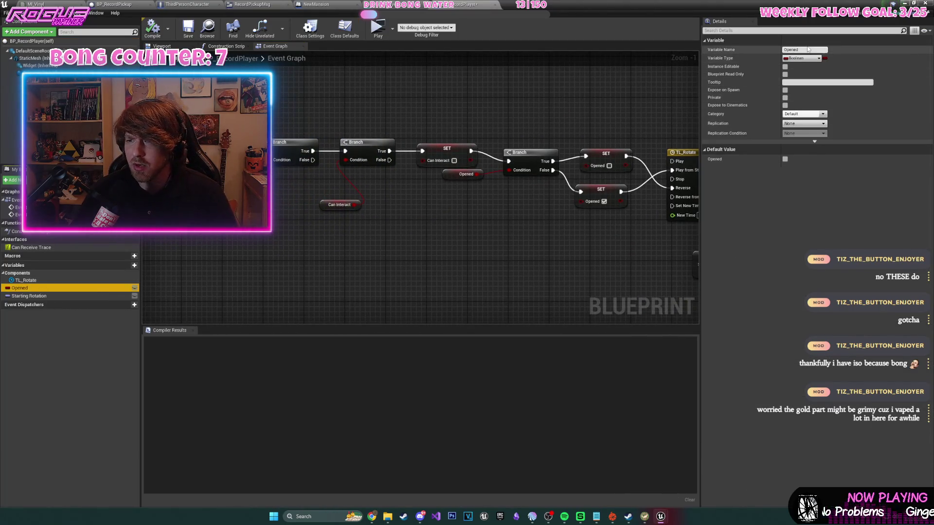
{"action": "left_click", "coordinate": [808, 50]}
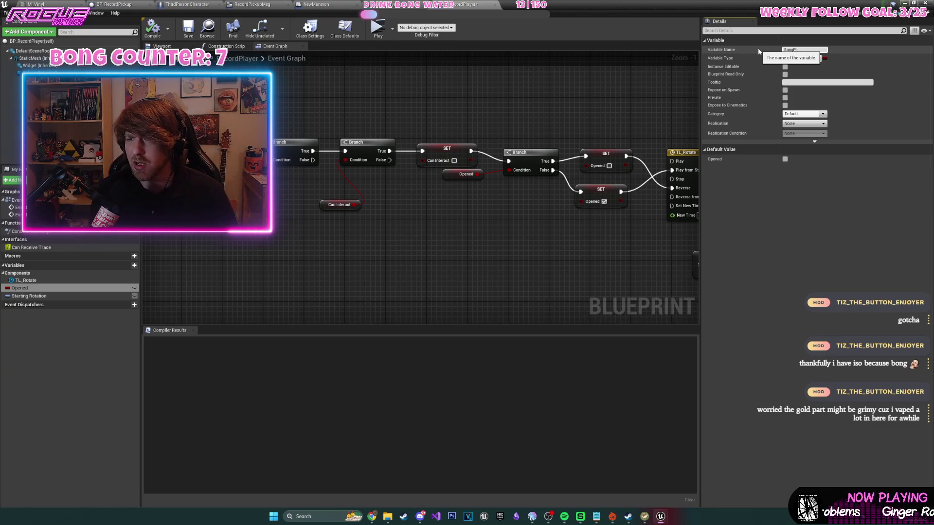
{"action": "key", "text": "Return"}
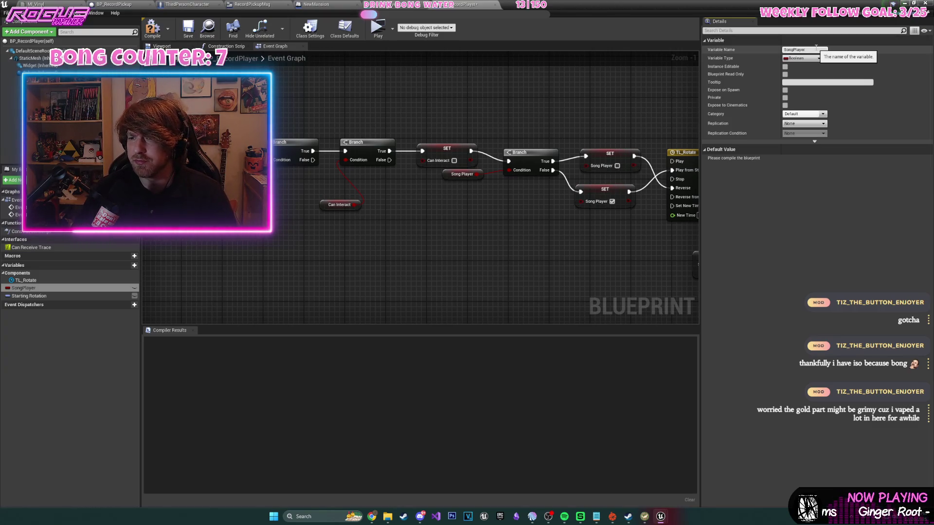
{"action": "type", "text": "d"}
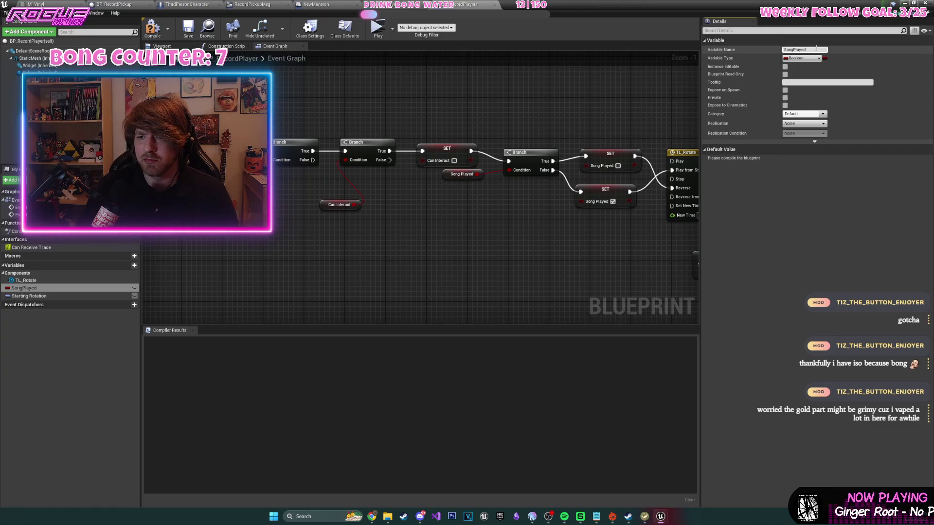
{"action": "key", "text": "Return"}
- Delete the TL_Rotate timeline, sound, Delay and SET nodes
{"action": "left_click_drag", "start_coordinate": [691, 131], "coordinate": [383, 124]}
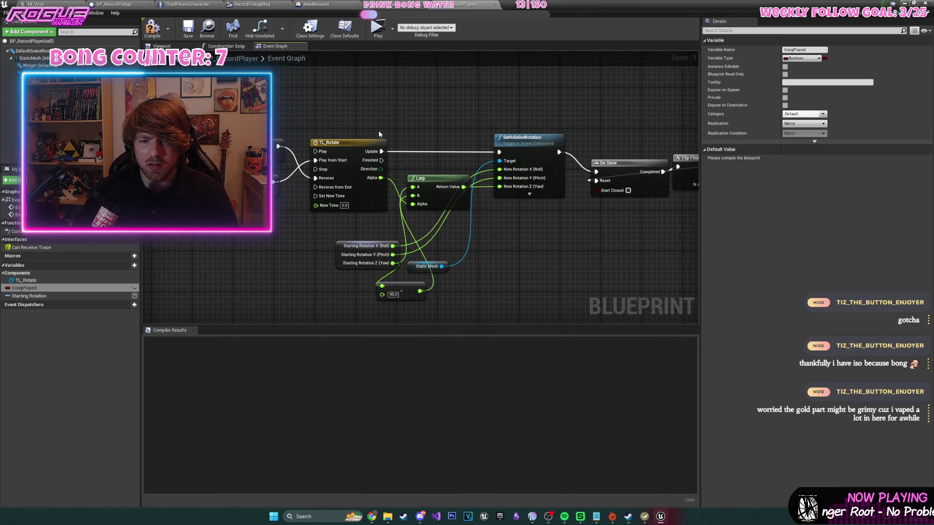
{"action": "left_click", "coordinate": [346, 143]}
{"action": "scroll", "coordinate": [339, 136], "scroll_direction": "down", "scroll_amount": 1}
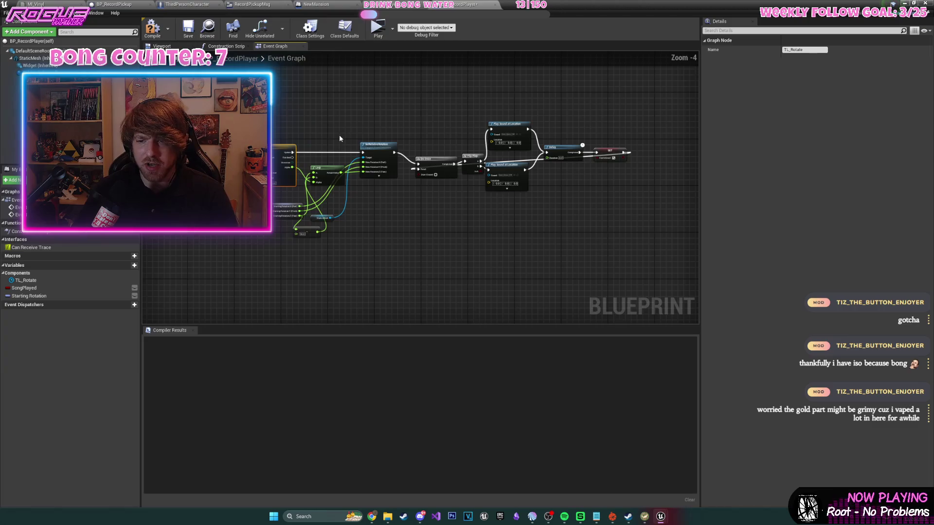
{"action": "left_click_drag", "start_coordinate": [362, 129], "coordinate": [255, 144]}
{"action": "mouse_move", "coordinate": [221, 102]}
{"action": "left_mouse_down"}
{"action": "mouse_move", "coordinate": [552, 300]}
{"action": "mouse_move", "coordinate": [590, 309]}
{"action": "mouse_move", "coordinate": [524, 311]}
{"action": "mouse_move", "coordinate": [594, 302]}
{"action": "left_mouse_up"}
{"action": "key", "text": "Delete"}
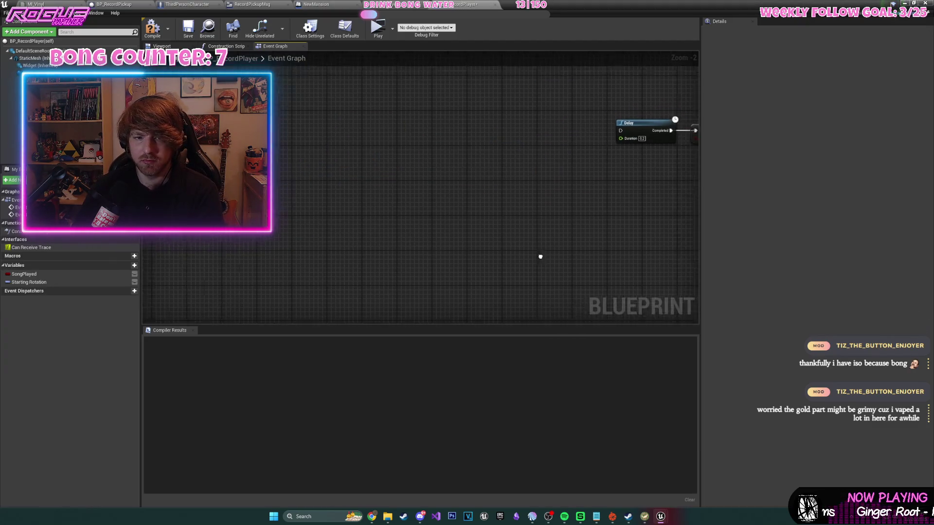
{"action": "left_click_drag", "start_coordinate": [476, 112], "coordinate": [560, 166]}
{"action": "key", "text": "Delete"}
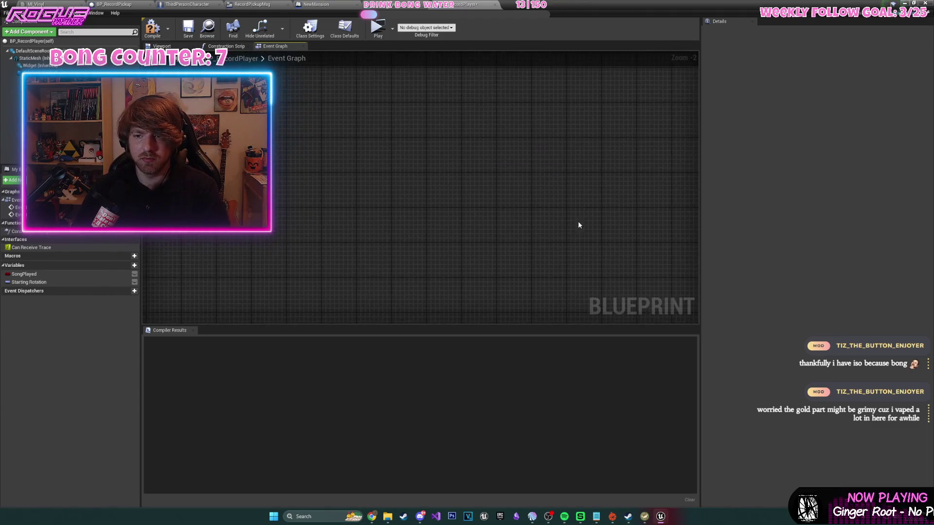
- Remove the Song Played branch, its two setters and leftover getter, then compile
{"action": "scroll", "coordinate": [419, 213], "scroll_direction": "down", "scroll_amount": 2}
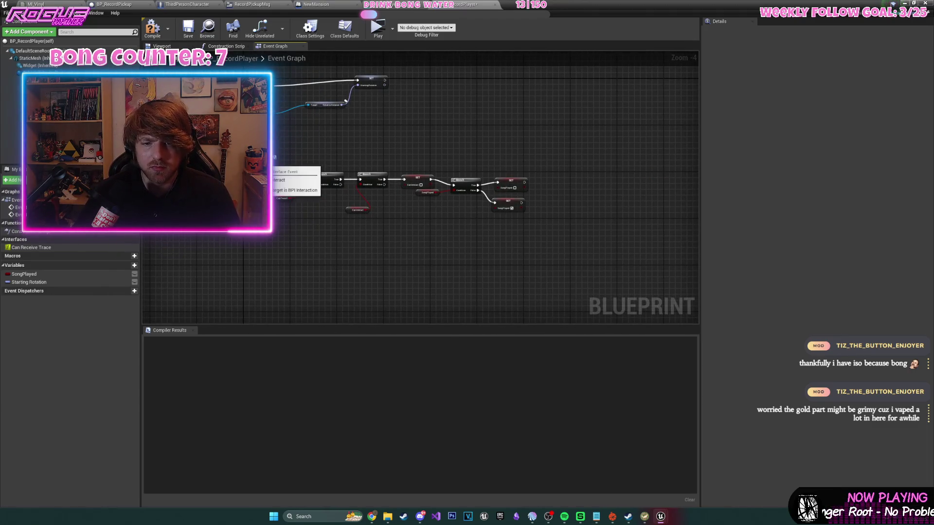
{"action": "scroll", "coordinate": [386, 214], "scroll_direction": "up", "scroll_amount": 3}
{"action": "scroll", "coordinate": [487, 192], "scroll_direction": "down", "scroll_amount": 3}
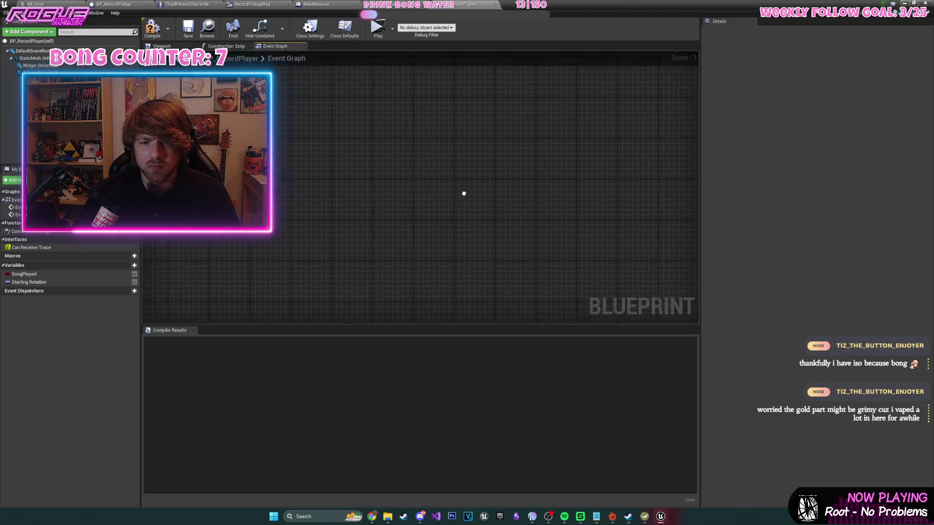
{"action": "left_click", "coordinate": [573, 171]}
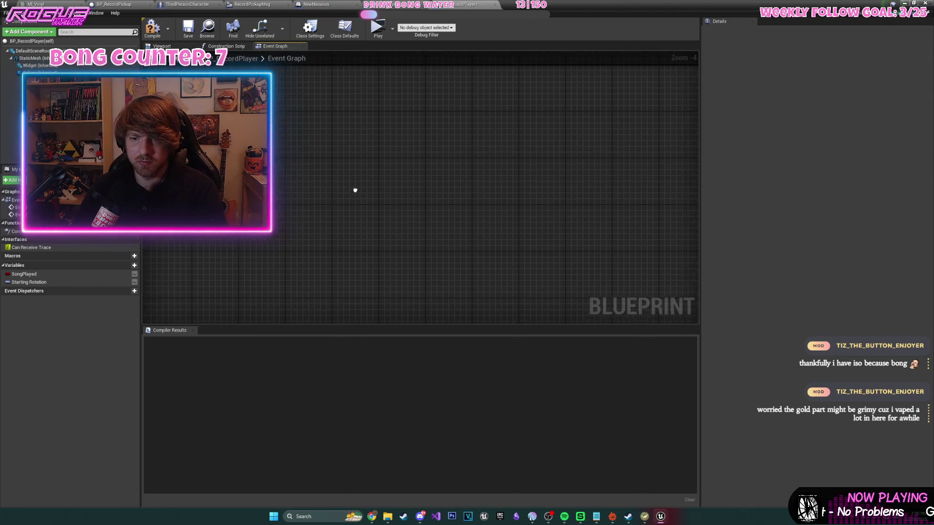
{"action": "scroll", "coordinate": [588, 208], "scroll_direction": "up", "scroll_amount": 3}
{"action": "left_click_drag", "start_coordinate": [588, 208], "coordinate": [478, 208]}
{"action": "left_click_drag", "start_coordinate": [503, 140], "coordinate": [658, 271]}
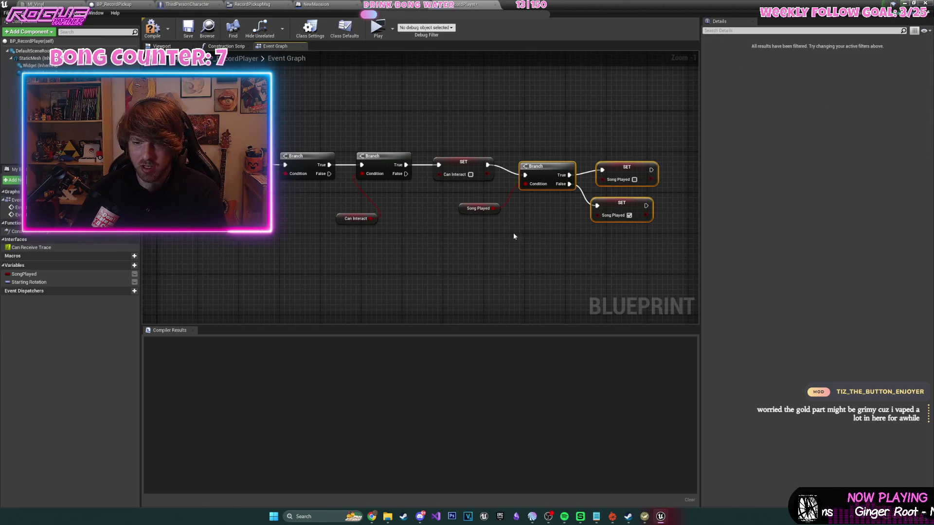
{"action": "key", "text": "Delete"}
{"action": "left_click", "coordinate": [474, 204]}
{"action": "key", "text": "Delete"}
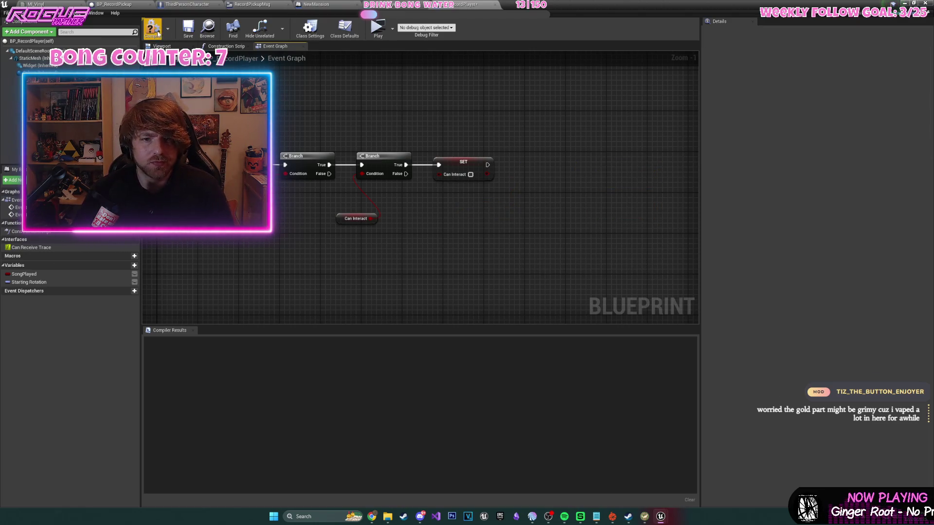
{"action": "left_click", "coordinate": [157, 33]}
- Tidy the Can Interact and Starting Rotation nodes, then select the door mesh in the Viewport
{"action": "left_click_drag", "start_coordinate": [340, 175], "coordinate": [427, 180]}
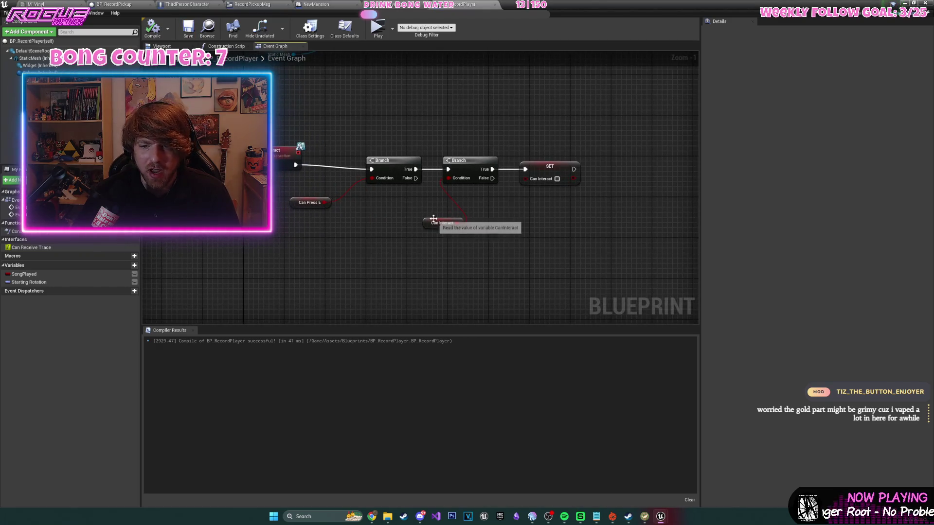
{"action": "left_click_drag", "start_coordinate": [434, 219], "coordinate": [418, 205]}
{"action": "mouse_move", "coordinate": [479, 199]}
{"action": "left_mouse_down"}
{"action": "mouse_move", "coordinate": [442, 285]}
{"action": "mouse_move", "coordinate": [492, 244]}
{"action": "mouse_move", "coordinate": [422, 170]}
{"action": "left_mouse_up"}
{"action": "left_click", "coordinate": [422, 170]}
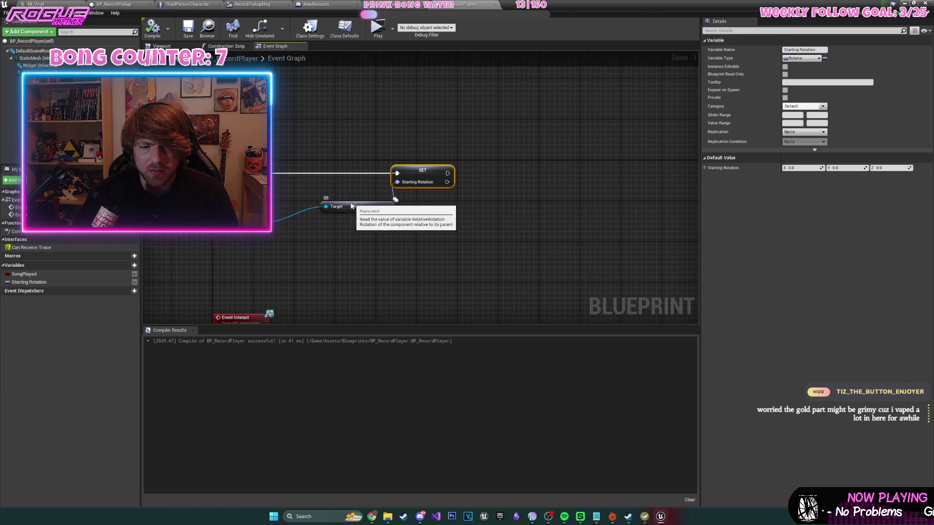
{"action": "left_click_drag", "start_coordinate": [345, 205], "coordinate": [320, 214]}
{"action": "left_click_drag", "start_coordinate": [427, 170], "coordinate": [411, 174]}
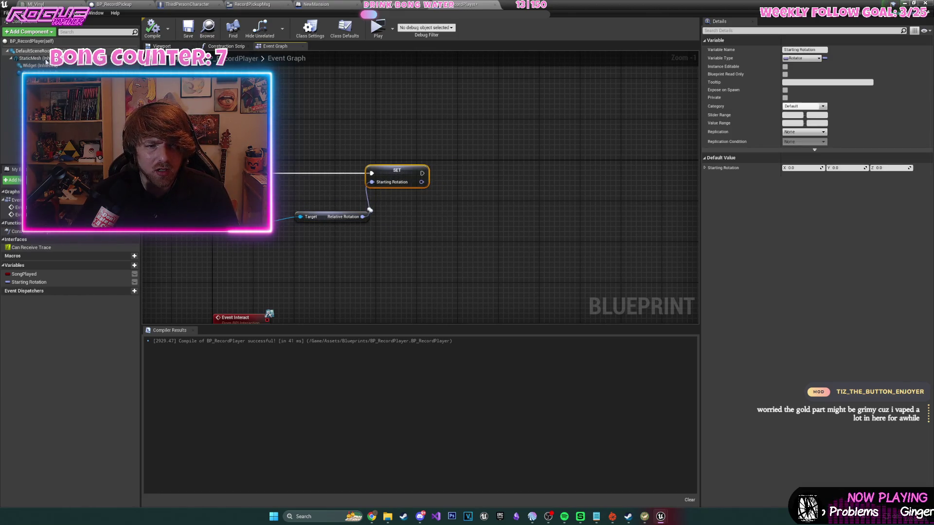
{"action": "left_click", "coordinate": [162, 45]}
{"action": "left_click", "coordinate": [434, 185]}
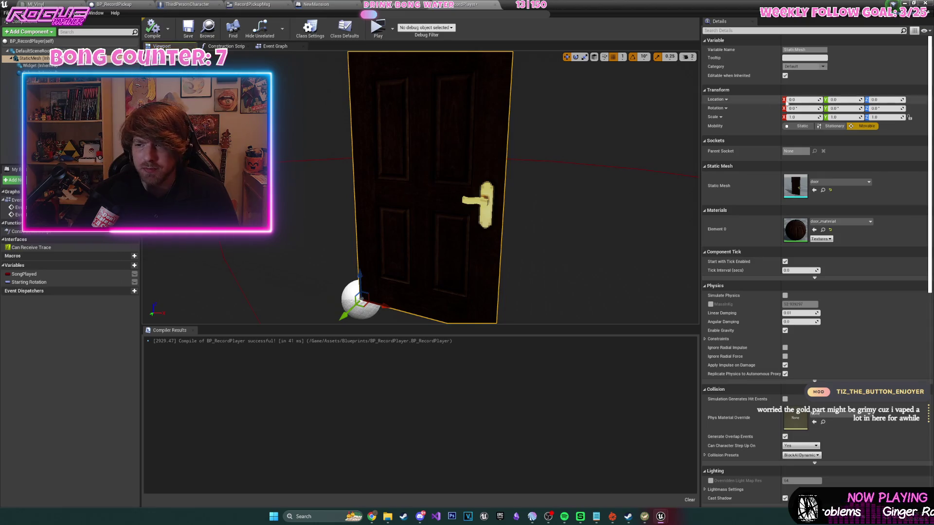
- Swap the door's static mesh for recordPlayer and frame it in view
{"action": "left_click", "coordinate": [823, 183]}
{"action": "type", "text": "record"}
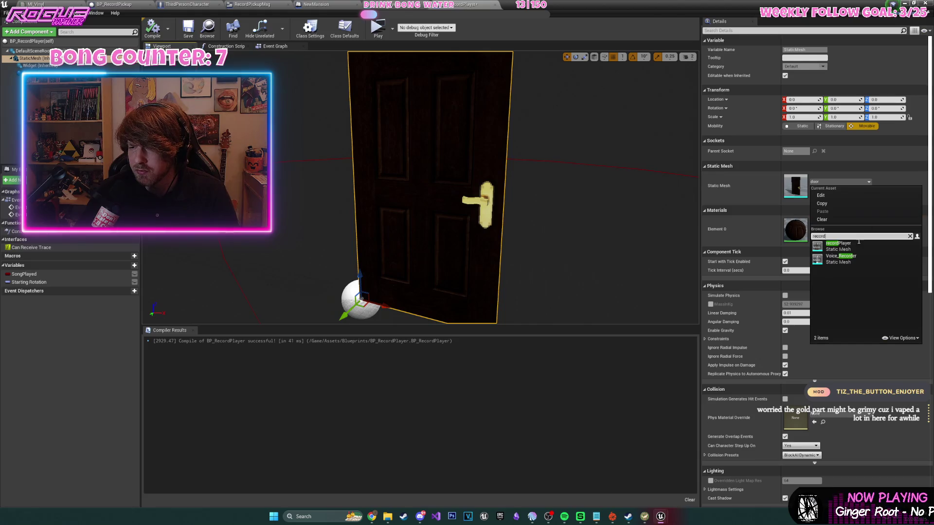
{"action": "left_click", "coordinate": [838, 248]}
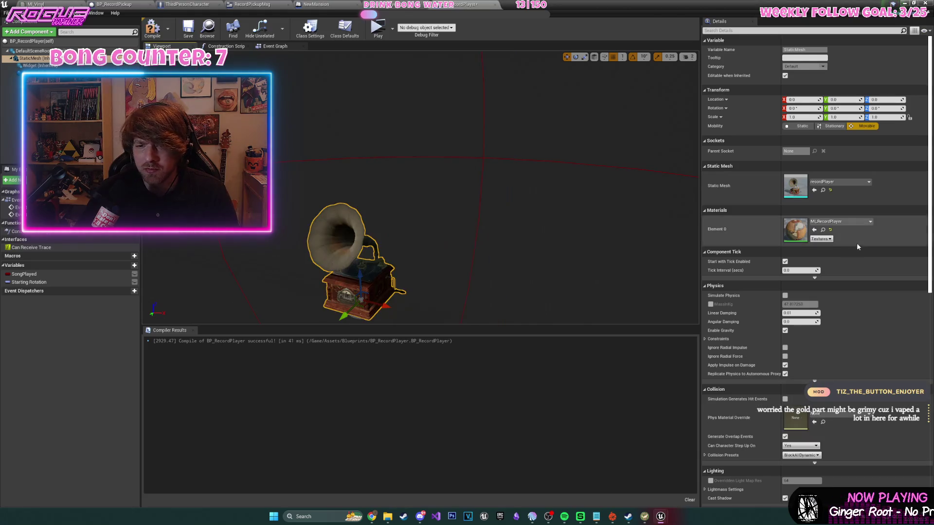
{"action": "key", "text": "f"}
{"action": "mouse_move", "coordinate": [416, 188]}
{"action": "left_mouse_down"}
{"action": "mouse_move", "coordinate": [461, 187]}
{"action": "mouse_move", "coordinate": [423, 187]}
{"action": "left_mouse_up"}
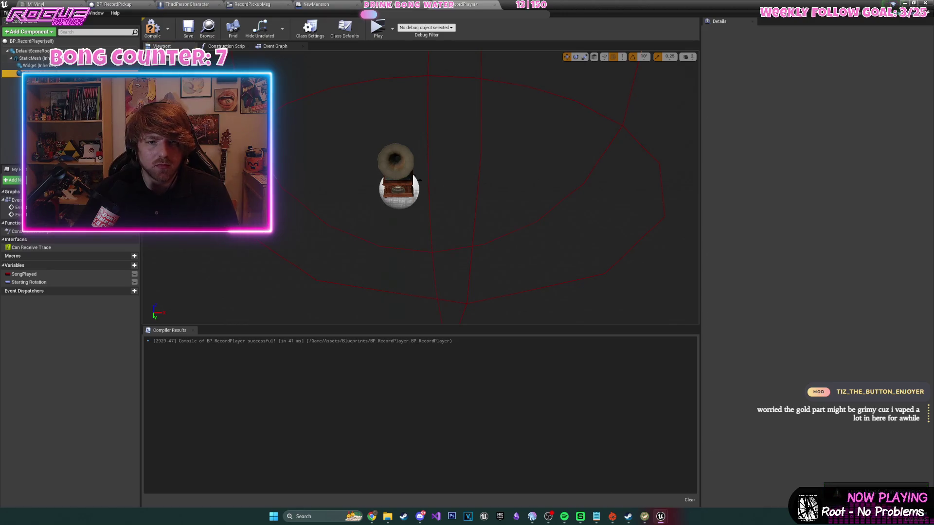
- Move the sphere collision along X and down onto the record player
{"action": "left_click", "coordinate": [468, 135]}
{"action": "left_click_drag", "start_coordinate": [468, 135], "coordinate": [411, 130]}
{"action": "mouse_move", "coordinate": [383, 103]}
{"action": "left_mouse_down"}
{"action": "mouse_move", "coordinate": [389, 160]}
{"action": "mouse_move", "coordinate": [300, 32]}
{"action": "left_mouse_up"}
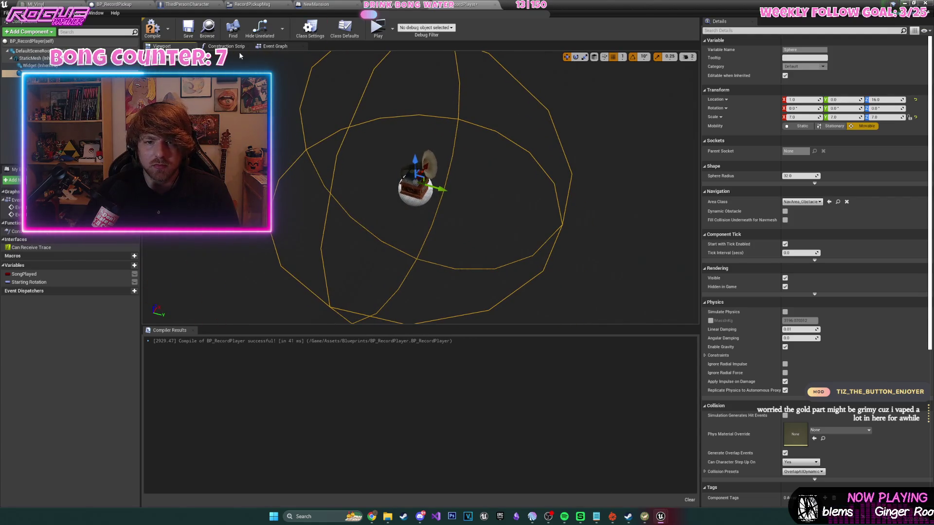
{"action": "left_click", "coordinate": [270, 46]}
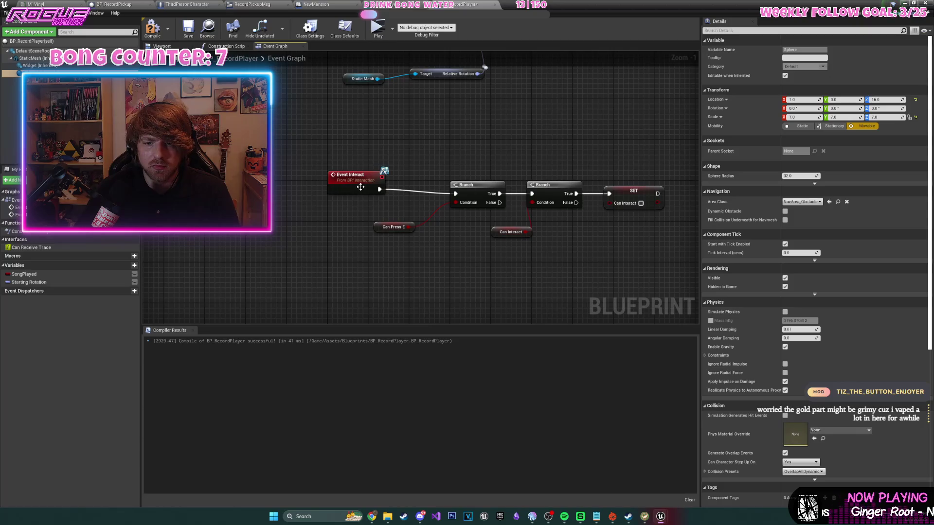
- Browse collision events without adding one, then drag a new action from SET Starting Rotation's exec pin
{"action": "mouse_move", "coordinate": [475, 54]}
{"action": "left_mouse_down"}
{"action": "mouse_move", "coordinate": [569, 209]}
{"action": "mouse_move", "coordinate": [365, 273]}
{"action": "mouse_move", "coordinate": [548, 204]}
{"action": "left_mouse_up"}
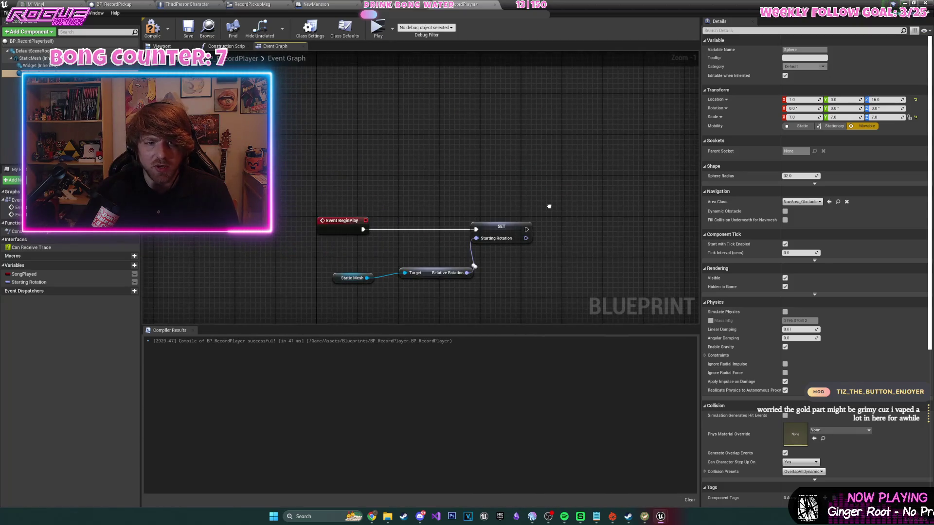
{"action": "right_click", "coordinate": [333, 146]}
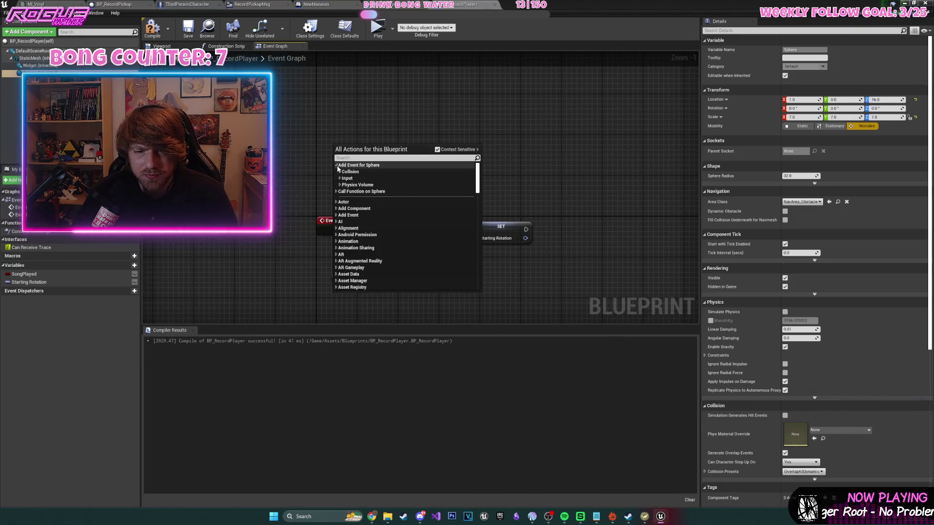
{"action": "left_click", "coordinate": [340, 172]}
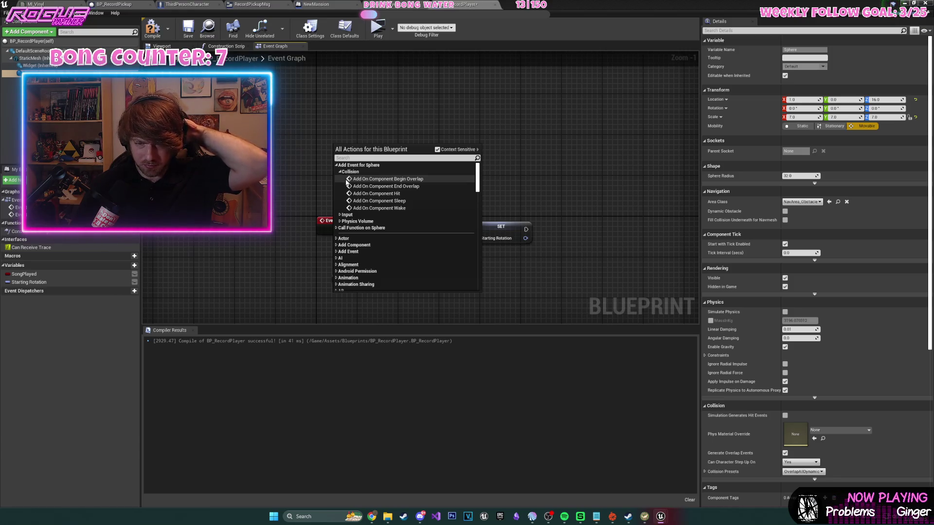
{"action": "key", "text": "Escape"}
{"action": "mouse_move", "coordinate": [604, 188]}
{"action": "left_mouse_down"}
{"action": "mouse_move", "coordinate": [567, 194]}
{"action": "mouse_move", "coordinate": [548, 122]}
{"action": "mouse_move", "coordinate": [492, 132]}
{"action": "left_mouse_up"}
{"action": "left_click", "coordinate": [540, 214]}
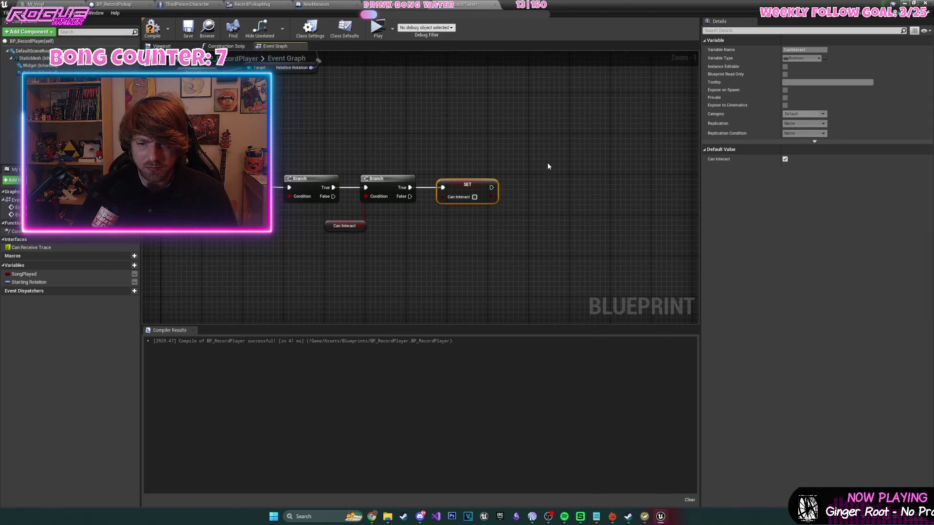
{"action": "left_click_drag", "start_coordinate": [372, 111], "coordinate": [396, 234]}
{"action": "left_click_drag", "start_coordinate": [395, 148], "coordinate": [454, 149]}
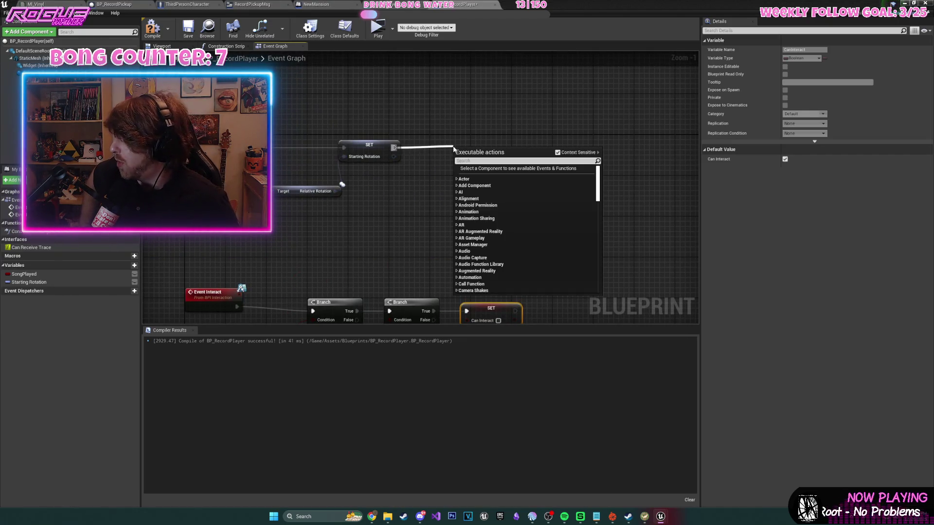
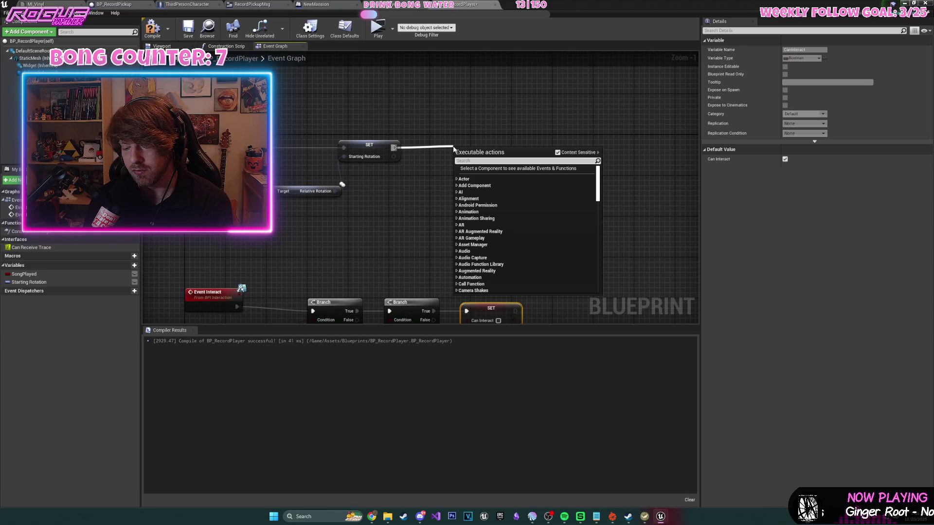
- Add a Get All Actors Of Class node with Actor Class set to Third Person Character
{"action": "type", "text": "get all ac"}
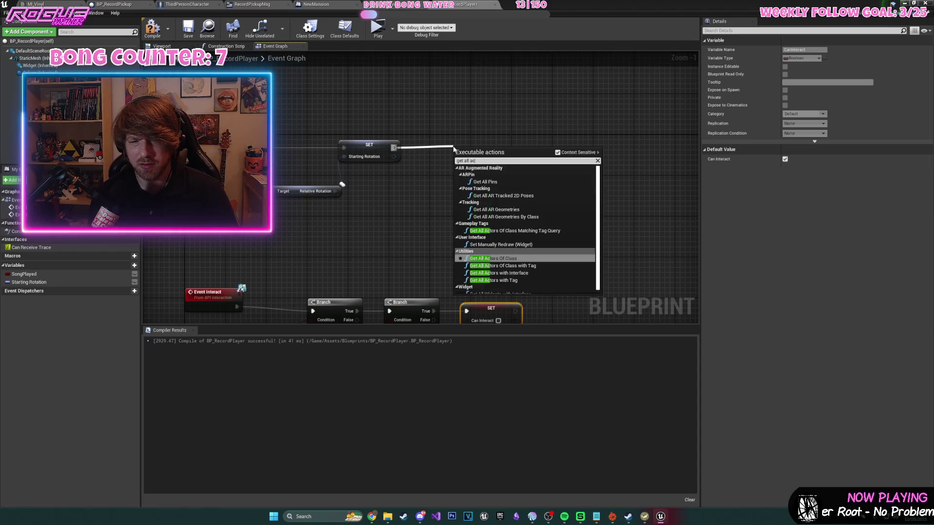
{"action": "type", "text": "l"}
{"action": "key", "text": "Return"}
{"action": "left_click_drag", "start_coordinate": [466, 148], "coordinate": [435, 137]}
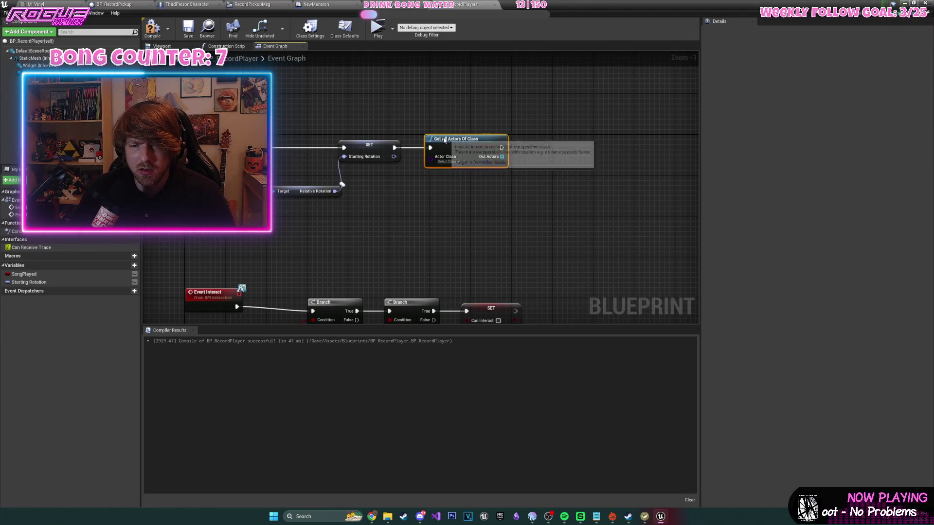
{"action": "left_click", "coordinate": [448, 161]}
{"action": "left_click", "coordinate": [448, 163]}
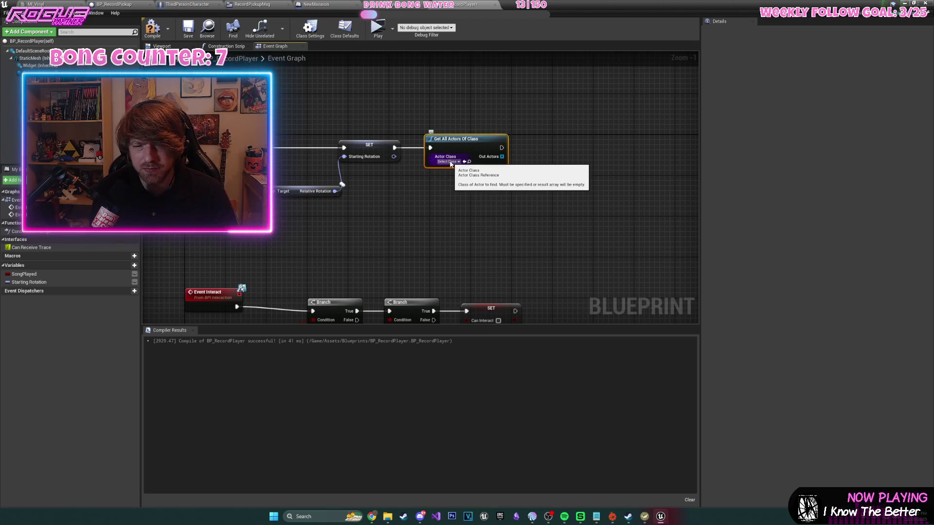
{"action": "left_click", "coordinate": [456, 163]}
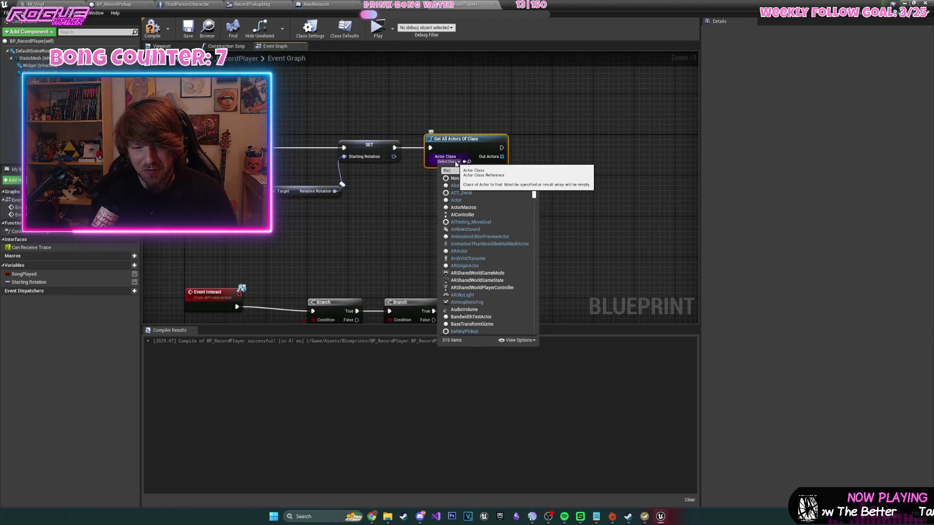
{"action": "left_click", "coordinate": [467, 185]}
- Read Out Actors with a GET, cast it to ThirdPersonCharacter, and promote the result to a variable
{"action": "mouse_move", "coordinate": [509, 156]}
{"action": "left_mouse_down"}
{"action": "mouse_move", "coordinate": [516, 235]}
{"action": "mouse_move", "coordinate": [548, 148]}
{"action": "left_mouse_up"}
{"action": "type", "text": "get"}
{"action": "key", "text": "Return"}
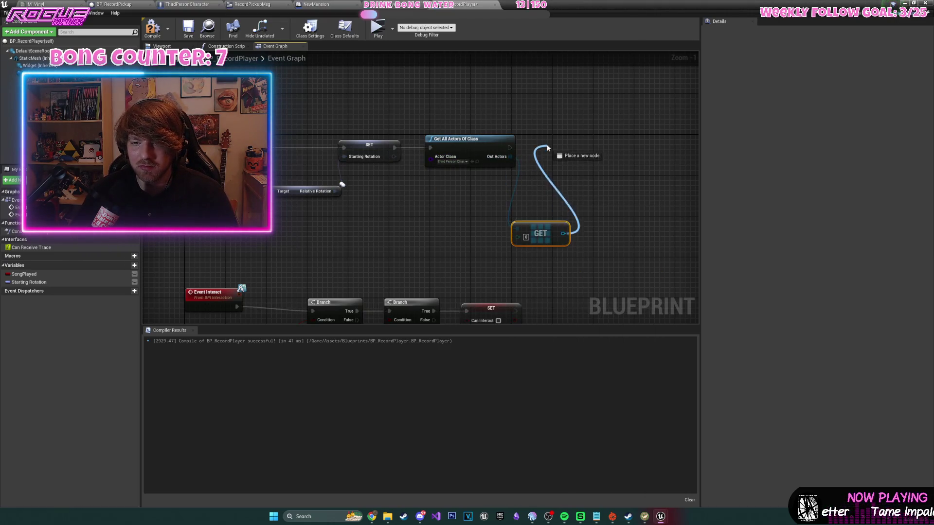
{"action": "type", "text": "vast"}
{"action": "key", "text": "BackSpace"}
{"action": "key", "text": "BackSpace"}
{"action": "key", "text": "BackSpace"}
{"action": "type", "text": "cast"}
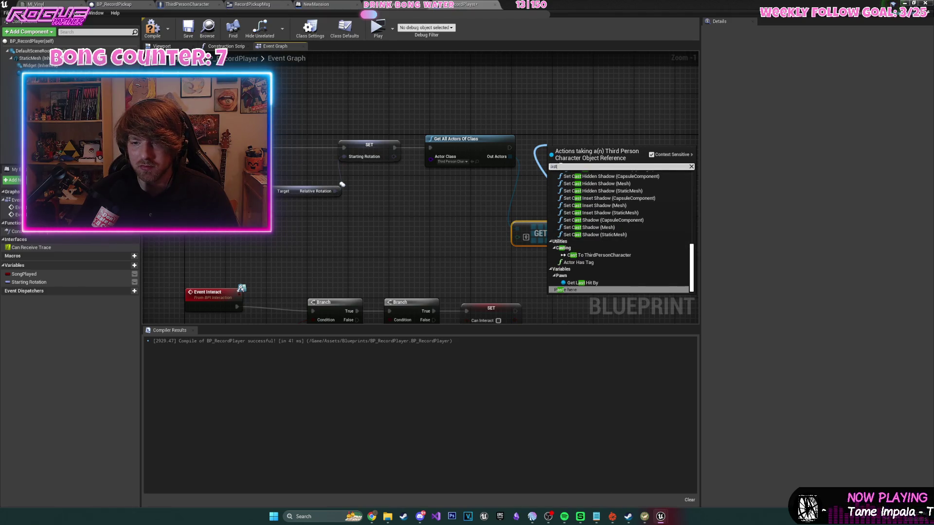
{"action": "scroll", "coordinate": [602, 287], "scroll_direction": "down", "scroll_amount": 5}
{"action": "left_click", "coordinate": [601, 291]}
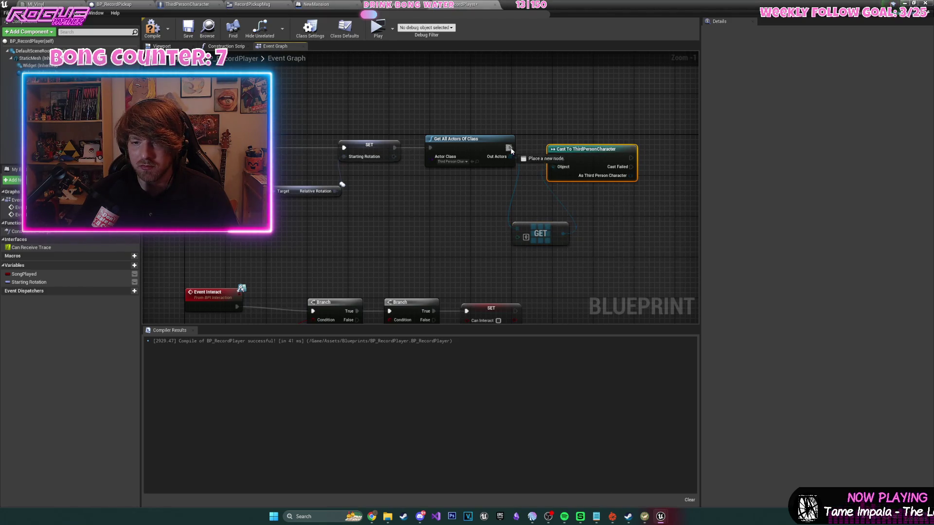
{"action": "right_click", "coordinate": [621, 165]}
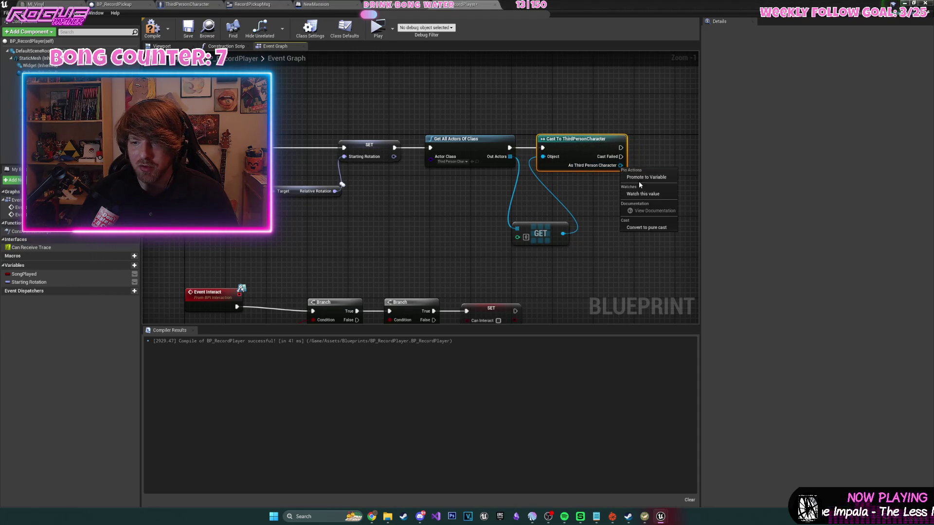
{"action": "left_click", "coordinate": [638, 181]}
{"action": "key", "text": "Return"}
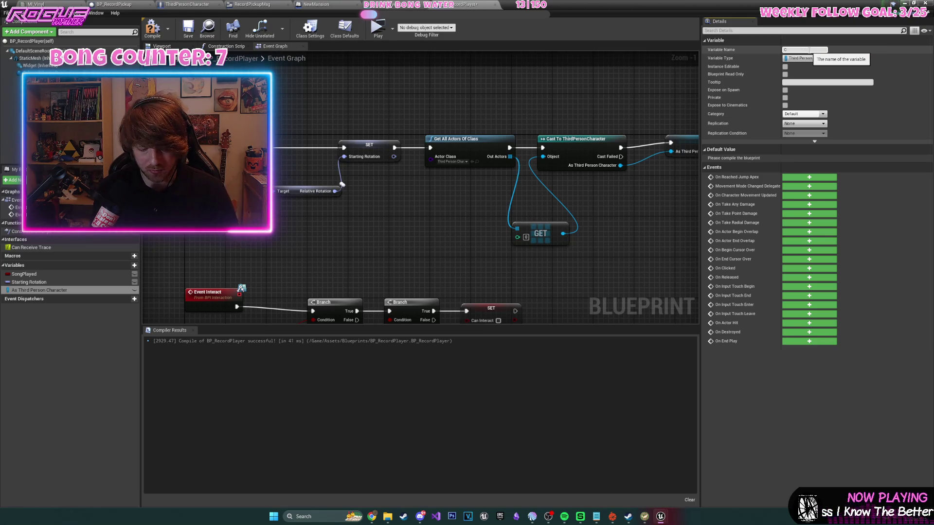
- Name the new variable CharRef, compile, and shift the SET Can Interact node
{"action": "type", "text": "harRef"}
{"action": "key", "text": "Return"}
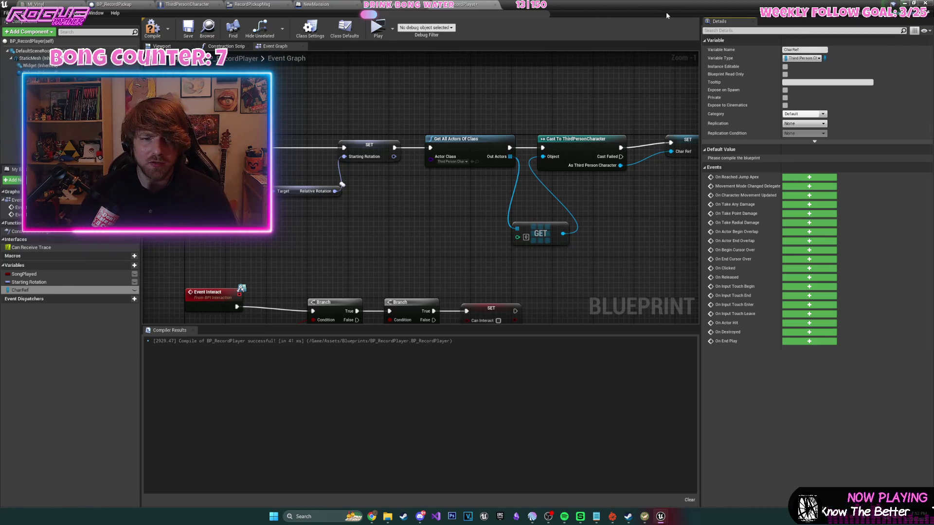
{"action": "left_click", "coordinate": [152, 29]}
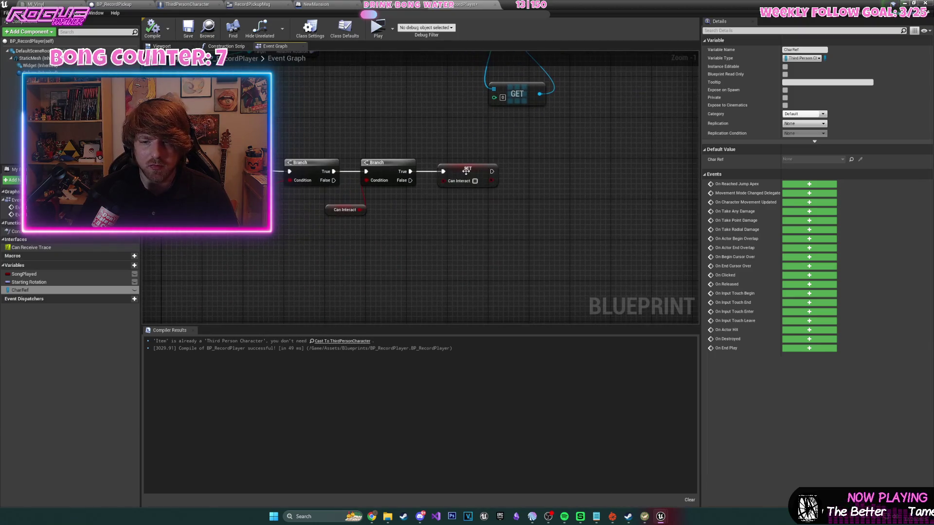
{"action": "left_click", "coordinate": [556, 169]}
{"action": "left_click_drag", "start_coordinate": [556, 169], "coordinate": [469, 170]}
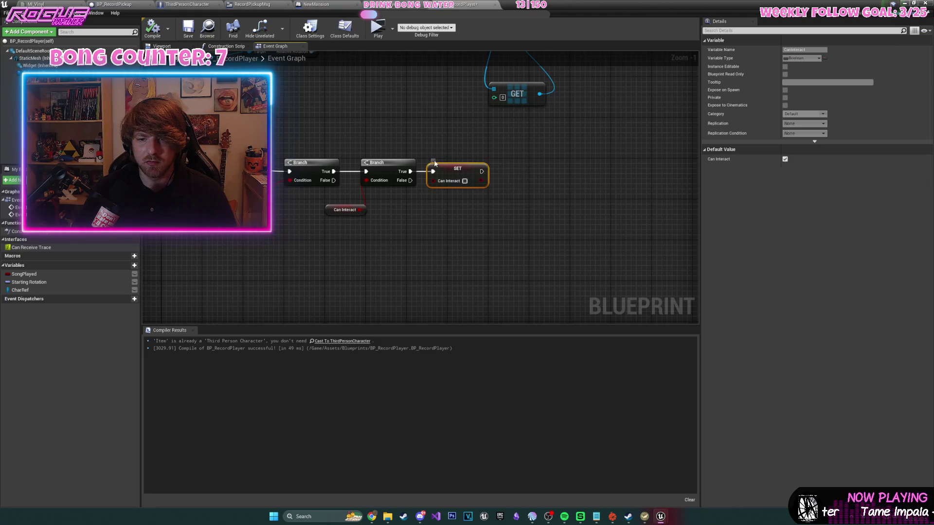
- Duplicate a Branch after SET Can Interact and wire CharRef's Has Record? into its Condition
{"action": "left_click", "coordinate": [381, 166]}
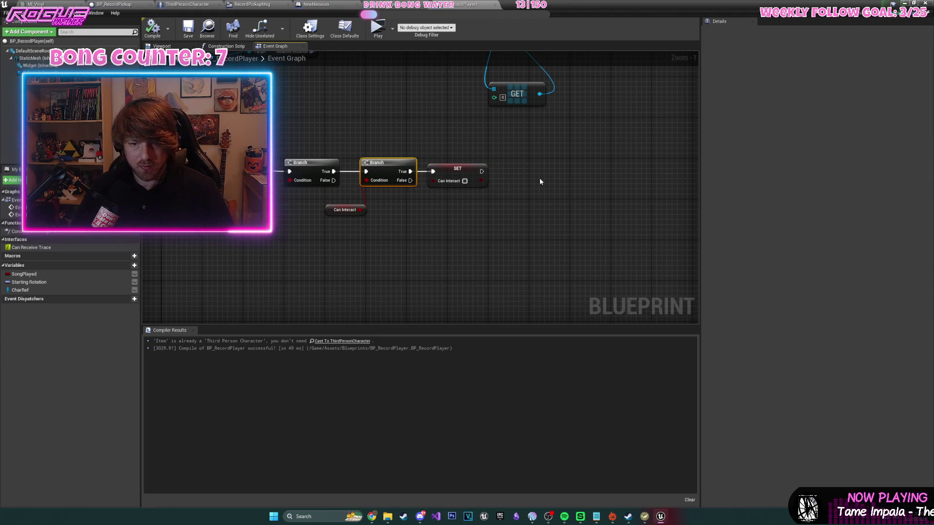
{"action": "key", "text": "ctrl+c"}
{"action": "key", "text": "ctrl+v"}
{"action": "left_click_drag", "start_coordinate": [554, 182], "coordinate": [524, 168]}
{"action": "mouse_move", "coordinate": [20, 290]}
{"action": "left_mouse_down"}
{"action": "mouse_move", "coordinate": [336, 241]}
{"action": "mouse_move", "coordinate": [460, 259]}
{"action": "mouse_move", "coordinate": [476, 231]}
{"action": "left_mouse_up"}
{"action": "type", "text": "has record"}
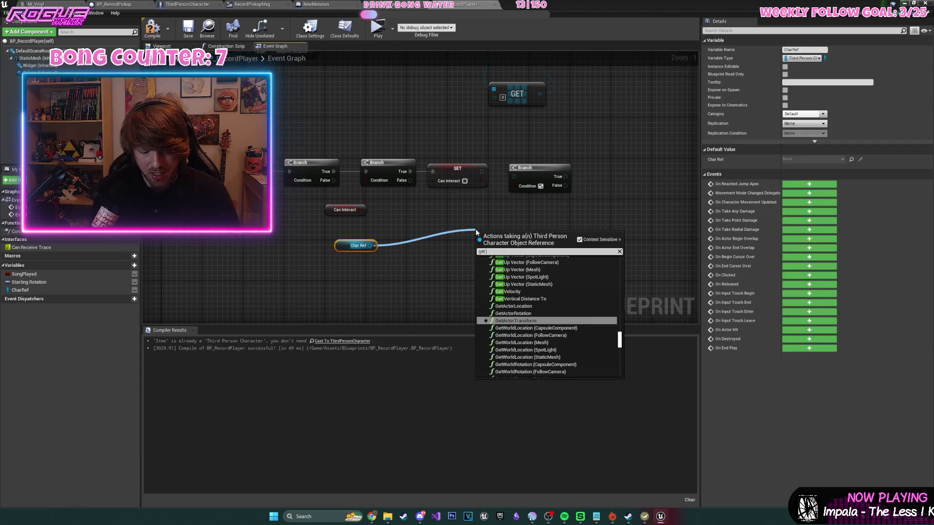
{"action": "key", "text": "Return"}
{"action": "mouse_move", "coordinate": [533, 236]}
{"action": "left_mouse_down"}
{"action": "mouse_move", "coordinate": [538, 200]}
{"action": "mouse_move", "coordinate": [515, 185]}
{"action": "left_mouse_up"}
{"action": "mouse_move", "coordinate": [457, 169]}
{"action": "left_mouse_down"}
{"action": "mouse_move", "coordinate": [476, 174]}
{"action": "mouse_move", "coordinate": [457, 174]}
{"action": "left_mouse_up"}
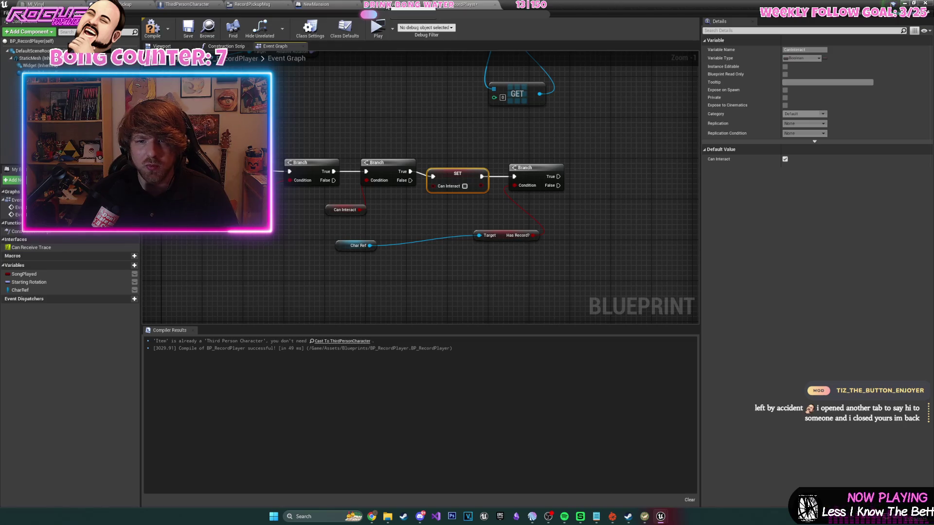
{"action": "left_click", "coordinate": [308, 10]}
- Copy the spawn, music, overlap and Static Mesh Component nodes from the NewMansion level blueprint
{"action": "scroll", "coordinate": [399, 232], "scroll_direction": "up", "scroll_amount": 3}
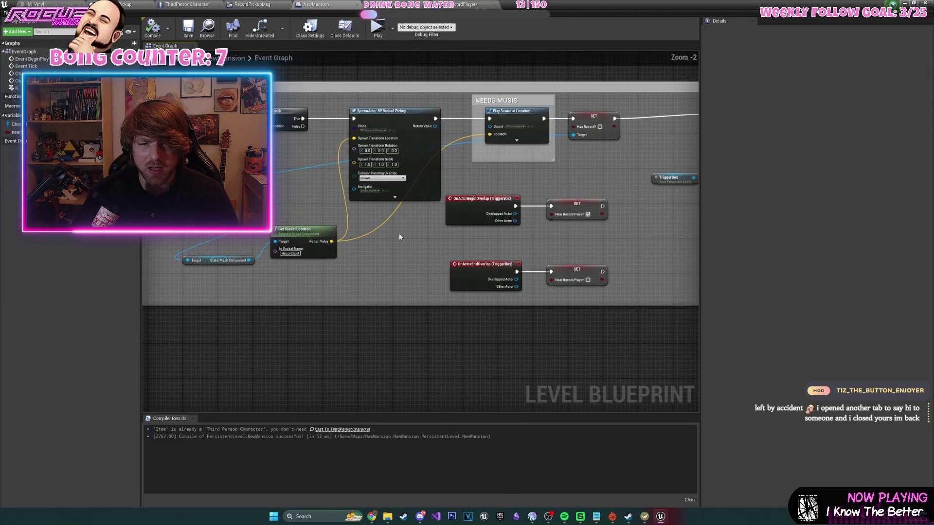
{"action": "left_click_drag", "start_coordinate": [411, 229], "coordinate": [489, 223]}
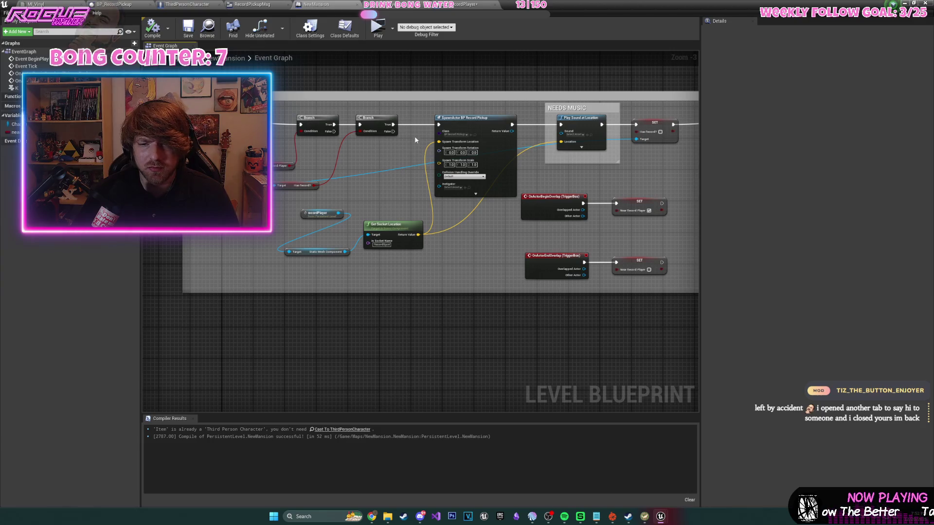
{"action": "mouse_move", "coordinate": [324, 215]}
{"action": "left_mouse_down"}
{"action": "mouse_move", "coordinate": [392, 194]}
{"action": "mouse_move", "coordinate": [432, 225]}
{"action": "left_mouse_up"}
{"action": "mouse_move", "coordinate": [339, 252]}
{"action": "left_mouse_down"}
{"action": "mouse_move", "coordinate": [388, 237]}
{"action": "mouse_move", "coordinate": [324, 231]}
{"action": "left_mouse_up"}
{"action": "left_click_drag", "start_coordinate": [330, 126], "coordinate": [278, 166]}
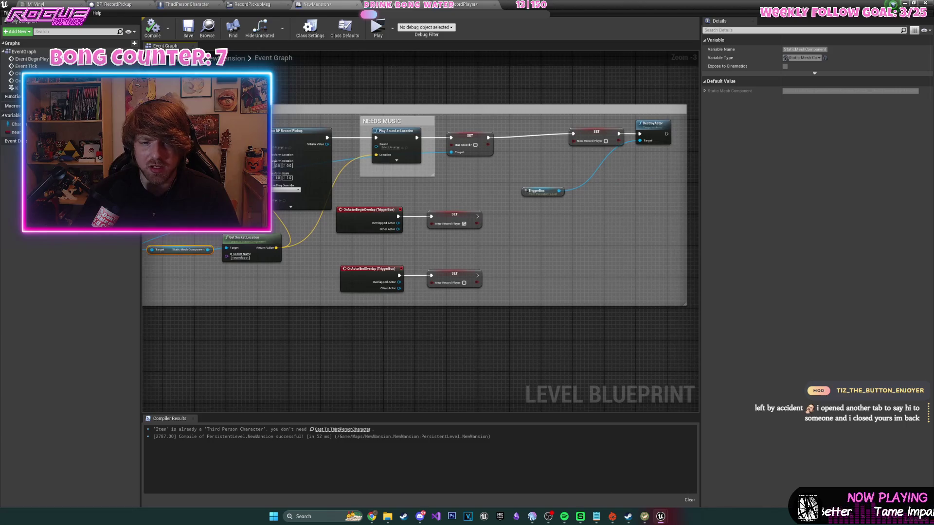
{"action": "mouse_move", "coordinate": [266, 109]}
{"action": "left_mouse_down"}
{"action": "mouse_move", "coordinate": [336, 205]}
{"action": "mouse_move", "coordinate": [603, 260]}
{"action": "mouse_move", "coordinate": [654, 292]}
{"action": "left_mouse_up"}
{"action": "left_click", "coordinate": [185, 250], "text": "shift"}
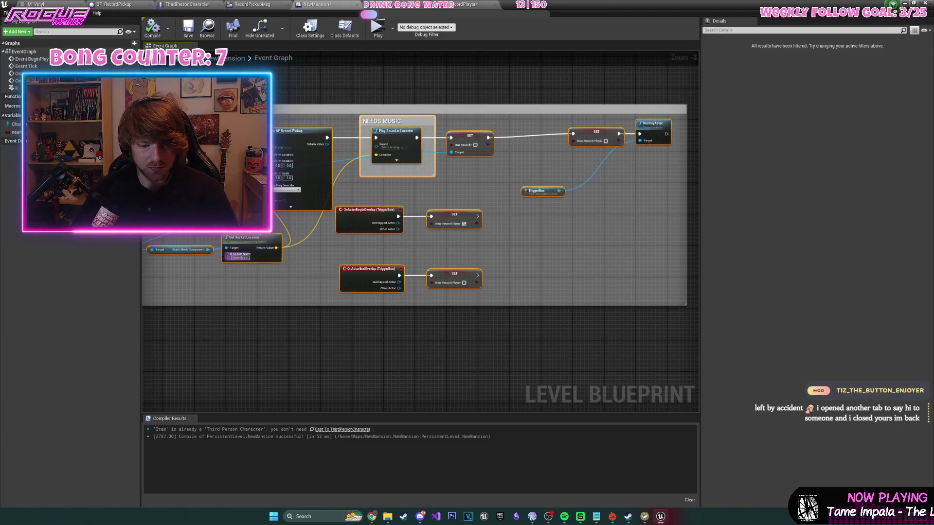
{"action": "key", "text": "ctrl+c"}
- Paste the nodes into BP_RecordPlayer and connect the Branch True output to SpawnActor
{"action": "left_click", "coordinate": [446, 7]}
{"action": "key", "text": "ctrl+v"}
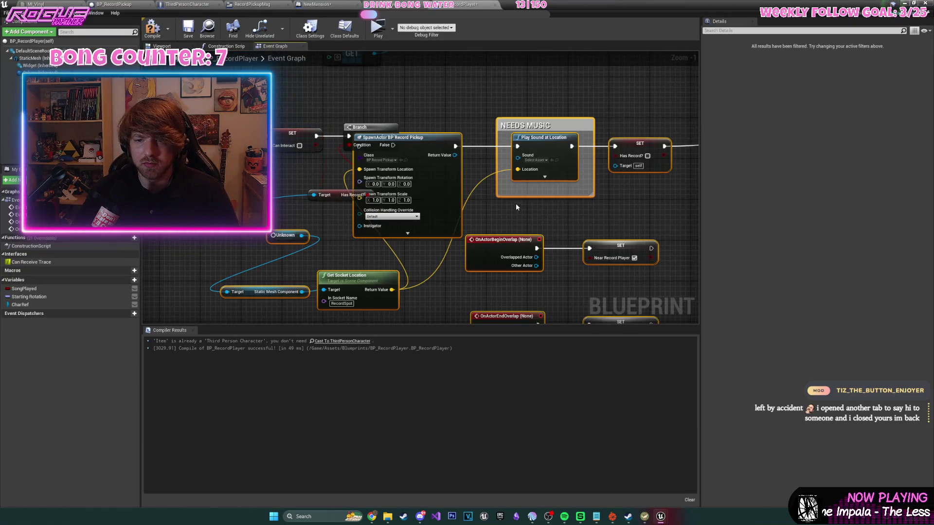
{"action": "scroll", "coordinate": [310, 170], "scroll_direction": "down", "scroll_amount": 5}
{"action": "scroll", "coordinate": [311, 170], "scroll_direction": "up", "scroll_amount": 4}
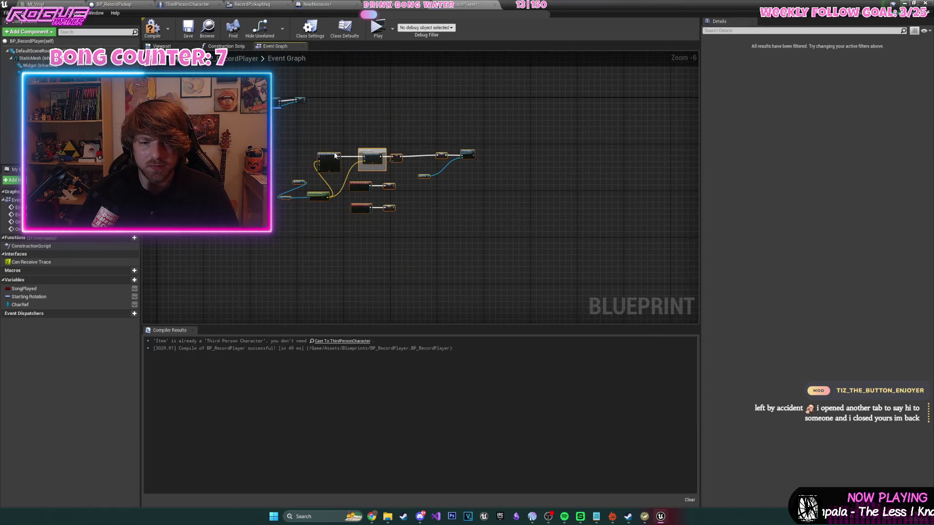
{"action": "mouse_move", "coordinate": [164, 190]}
{"action": "left_mouse_down"}
{"action": "mouse_move", "coordinate": [321, 184]}
{"action": "mouse_move", "coordinate": [301, 143]}
{"action": "mouse_move", "coordinate": [307, 132]}
{"action": "mouse_move", "coordinate": [438, 100]}
{"action": "left_mouse_up"}
{"action": "scroll", "coordinate": [538, 156], "scroll_direction": "down", "scroll_amount": 3}
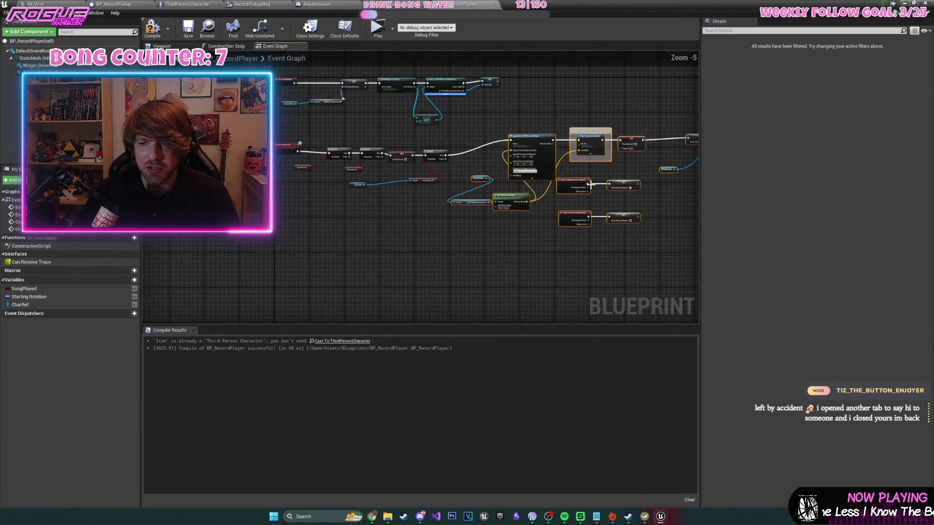
{"action": "left_click_drag", "start_coordinate": [592, 175], "coordinate": [476, 185]}
- Delete the Unknown and DestroyActor nodes, reposition the pasted group, and compile
{"action": "scroll", "coordinate": [496, 160], "scroll_direction": "up", "scroll_amount": 2}
{"action": "mouse_move", "coordinate": [559, 171]}
{"action": "left_mouse_down"}
{"action": "mouse_move", "coordinate": [595, 158]}
{"action": "mouse_move", "coordinate": [541, 176]}
{"action": "mouse_move", "coordinate": [555, 173]}
{"action": "left_mouse_up"}
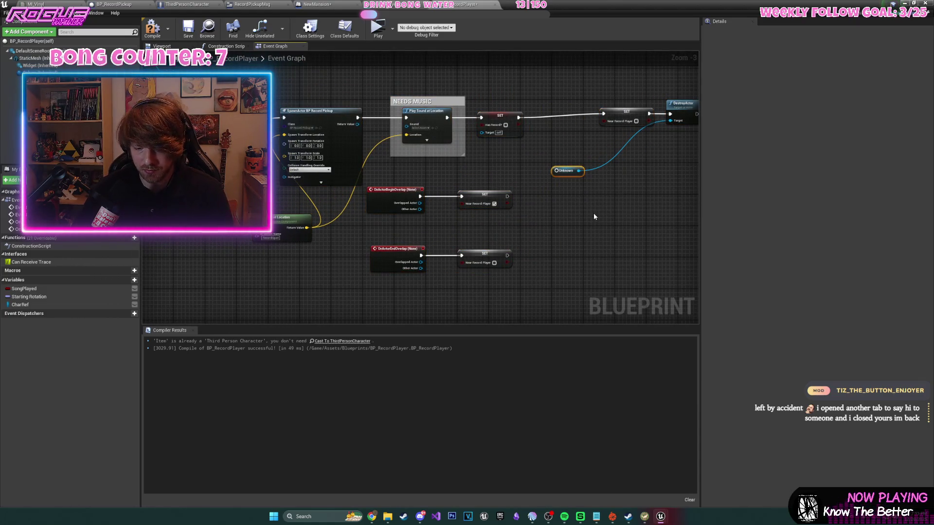
{"action": "key", "text": "Delete"}
{"action": "mouse_move", "coordinate": [594, 212]}
{"action": "left_mouse_down"}
{"action": "mouse_move", "coordinate": [515, 240]}
{"action": "mouse_move", "coordinate": [670, 200]}
{"action": "mouse_move", "coordinate": [687, 214]}
{"action": "mouse_move", "coordinate": [842, 209]}
{"action": "left_mouse_up"}
{"action": "key", "text": "Delete"}
{"action": "mouse_move", "coordinate": [530, 238]}
{"action": "left_mouse_down"}
{"action": "mouse_move", "coordinate": [510, 272]}
{"action": "mouse_move", "coordinate": [233, 219]}
{"action": "mouse_move", "coordinate": [575, 217]}
{"action": "mouse_move", "coordinate": [575, 263]}
{"action": "mouse_move", "coordinate": [545, 227]}
{"action": "mouse_move", "coordinate": [309, 218]}
{"action": "mouse_move", "coordinate": [365, 232]}
{"action": "mouse_move", "coordinate": [479, 185]}
{"action": "mouse_move", "coordinate": [501, 204]}
{"action": "left_mouse_up"}
{"action": "scroll", "coordinate": [364, 232], "scroll_direction": "down", "scroll_amount": 2}
{"action": "left_click_drag", "start_coordinate": [381, 145], "coordinate": [630, 277]}
{"action": "left_click_drag", "start_coordinate": [460, 164], "coordinate": [487, 125]}
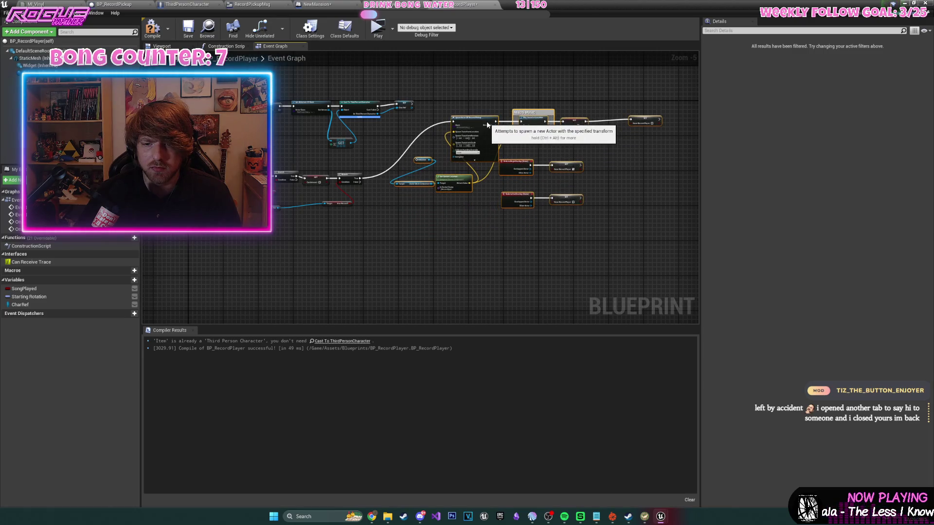
{"action": "mouse_move", "coordinate": [432, 242]}
{"action": "left_mouse_down"}
{"action": "mouse_move", "coordinate": [503, 208]}
{"action": "mouse_move", "coordinate": [400, 210]}
{"action": "left_mouse_up"}
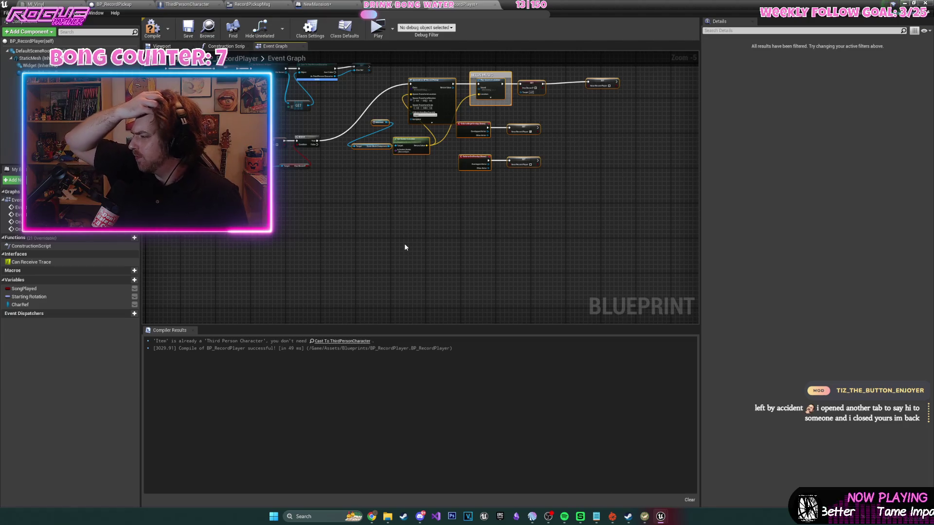
{"action": "scroll", "coordinate": [164, 143], "scroll_direction": "up", "scroll_amount": 2}
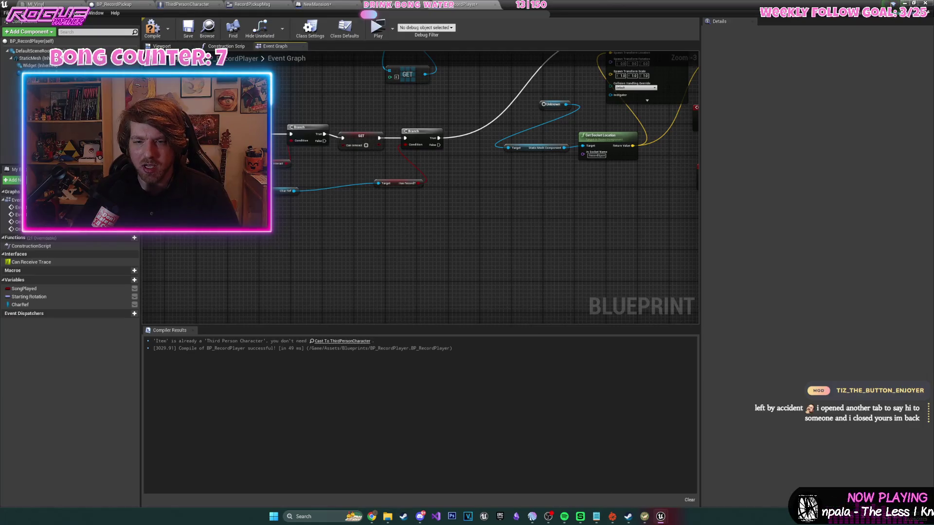
{"action": "left_click", "coordinate": [156, 37]}
- Delete the pasted overlap events, the Has Record? set node, and the broken Unknown node
{"action": "scroll", "coordinate": [277, 279], "scroll_direction": "up", "scroll_amount": 2}
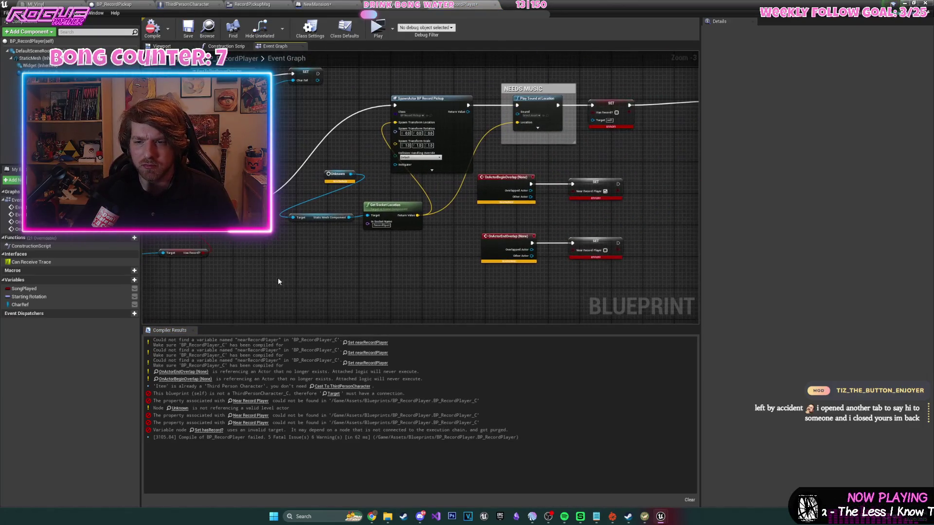
{"action": "scroll", "coordinate": [392, 222], "scroll_direction": "down", "scroll_amount": 1}
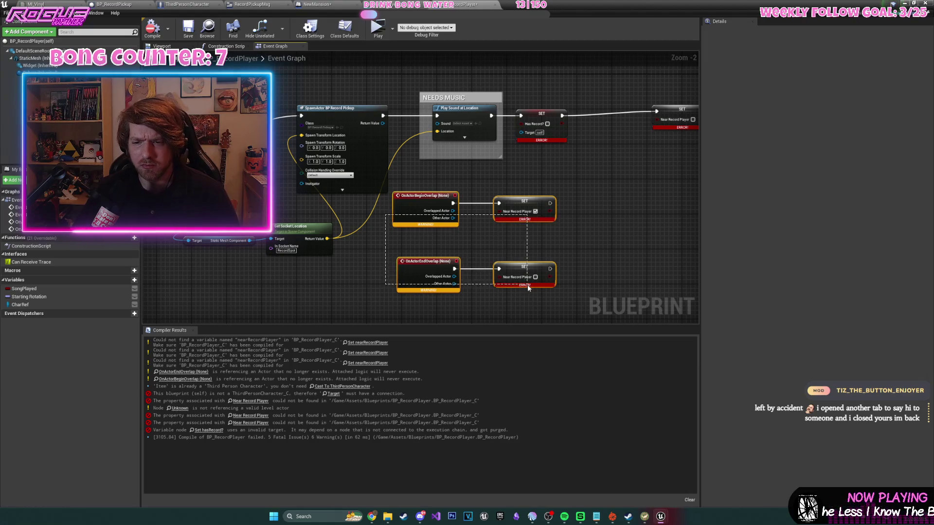
{"action": "left_click_drag", "start_coordinate": [527, 285], "coordinate": [536, 289]}
{"action": "key", "text": "Delete"}
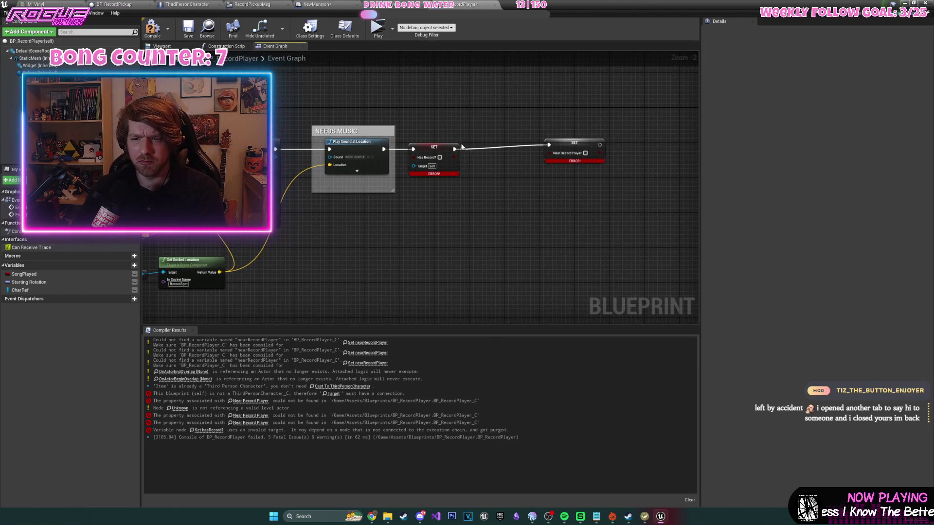
{"action": "left_click", "coordinate": [441, 148]}
{"action": "key", "text": "Delete"}
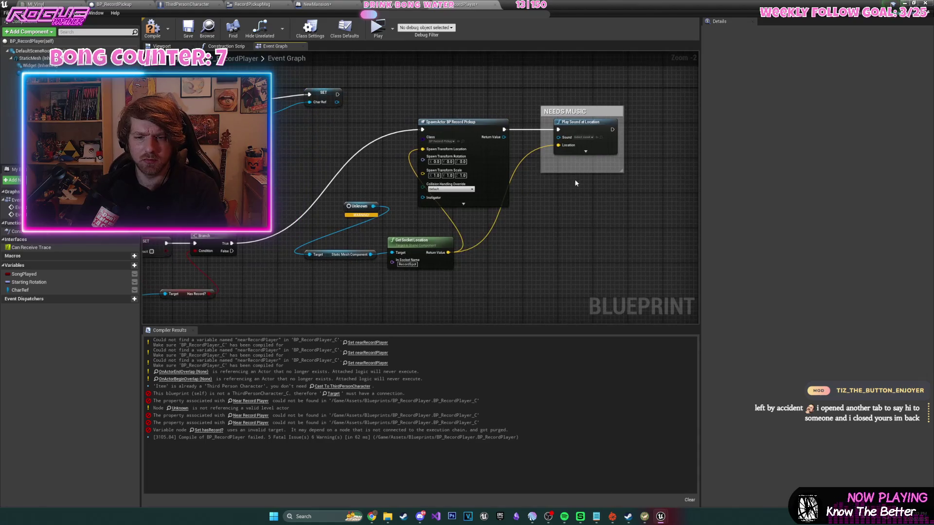
{"action": "left_click_drag", "start_coordinate": [484, 243], "coordinate": [509, 234]}
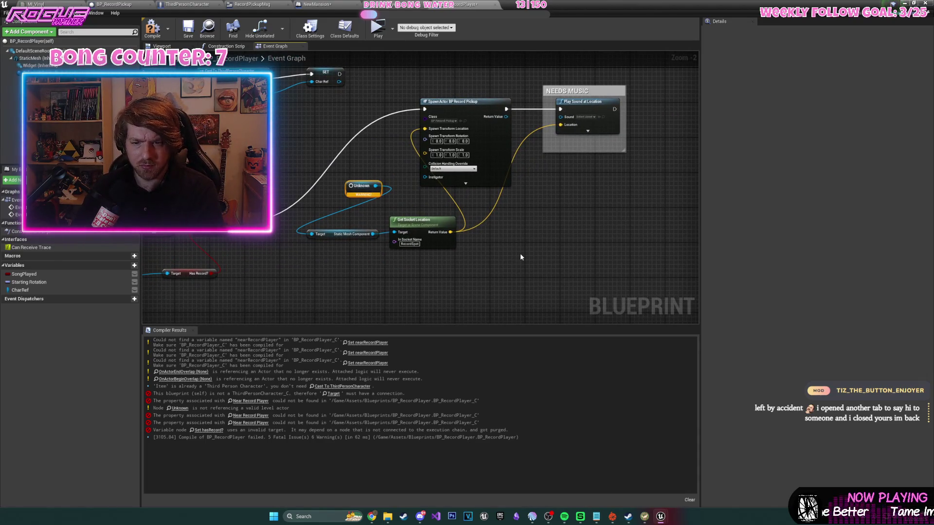
{"action": "key", "text": "Delete"}
- Replace the old Static Mesh Component node with a Static Mesh getter and compile cleanly
{"action": "left_click", "coordinate": [36, 58]}
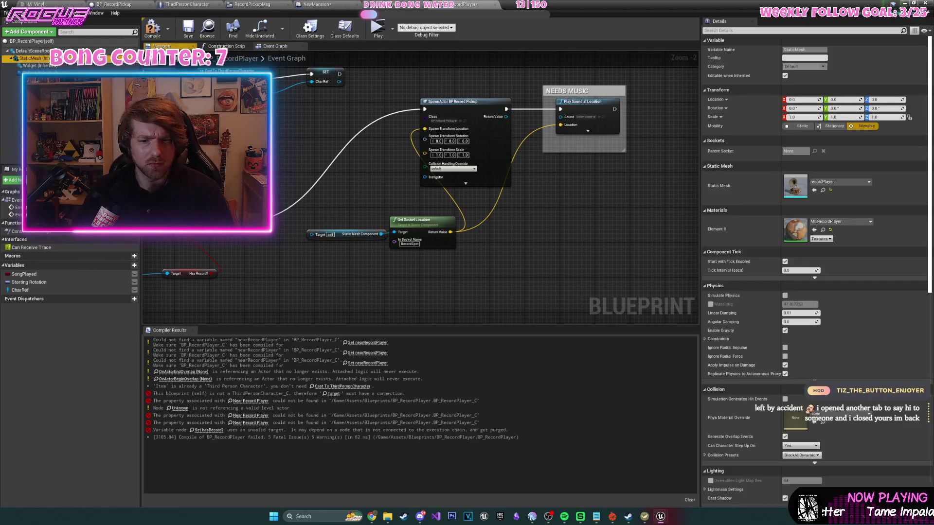
{"action": "left_click_drag", "start_coordinate": [307, 192], "coordinate": [394, 232]}
{"action": "left_click", "coordinate": [376, 230]}
{"action": "key", "text": "Delete"}
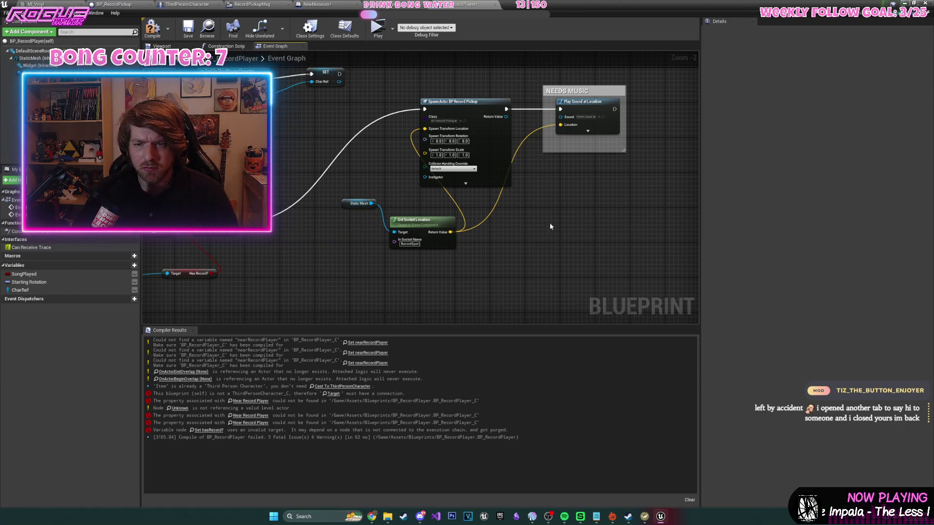
{"action": "left_click", "coordinate": [152, 28]}
{"action": "scroll", "coordinate": [356, 171], "scroll_direction": "down", "scroll_amount": 3}
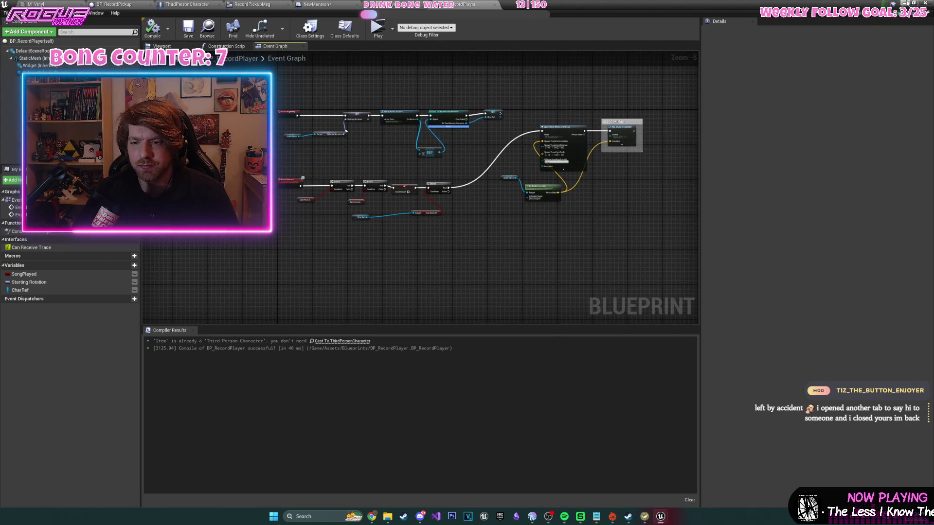
- Delete the old record-player comment group from the NewMansion level blueprint and save
{"action": "left_click", "coordinate": [316, 3]}
{"action": "scroll", "coordinate": [472, 166], "scroll_direction": "down", "scroll_amount": 2}
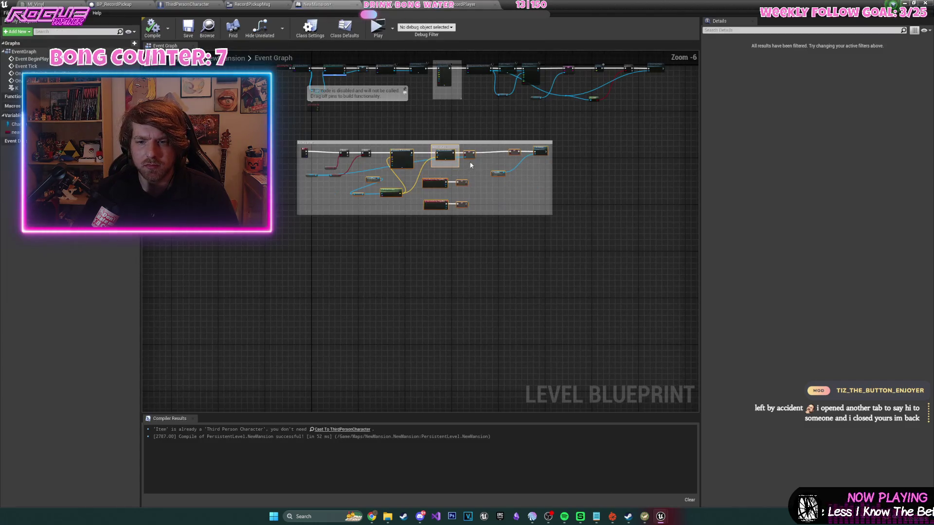
{"action": "right_click", "coordinate": [486, 212]}
{"action": "key", "text": "Escape"}
{"action": "left_click_drag", "start_coordinate": [614, 242], "coordinate": [297, 142]}
{"action": "key", "text": "Delete"}
{"action": "left_click", "coordinate": [186, 38]}
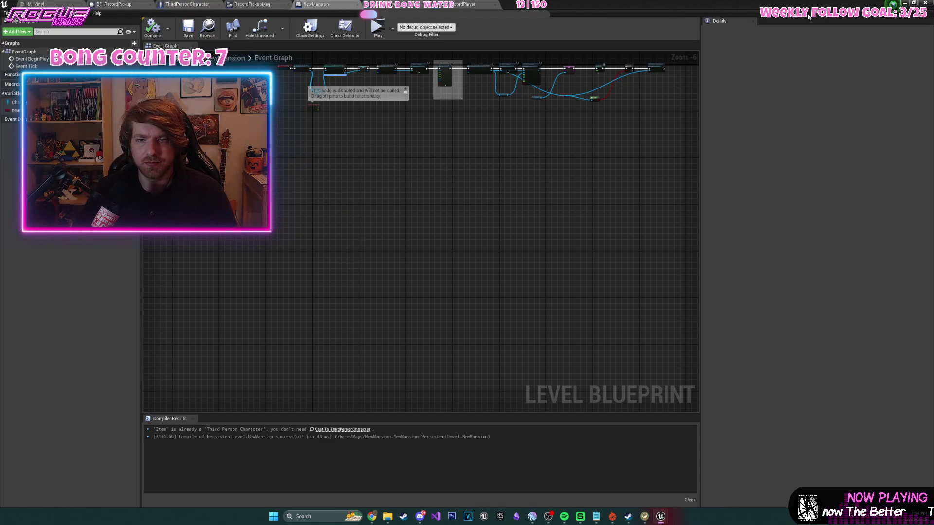
{"action": "left_click", "coordinate": [905, 3]}
{"action": "left_click", "coordinate": [351, 78]}
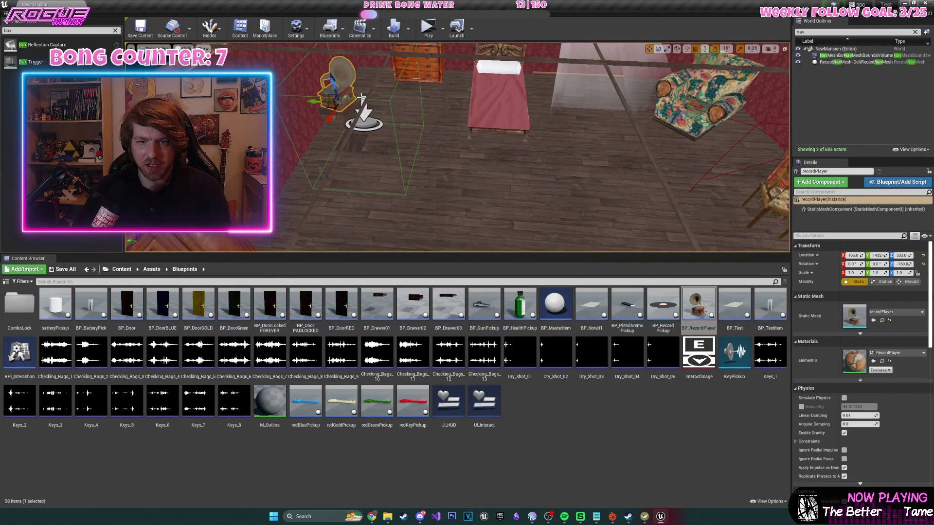
- Replace the bedroom's placed record player with a BP_RecordPlayer instance rotated to face the room
{"action": "key", "text": "Delete"}
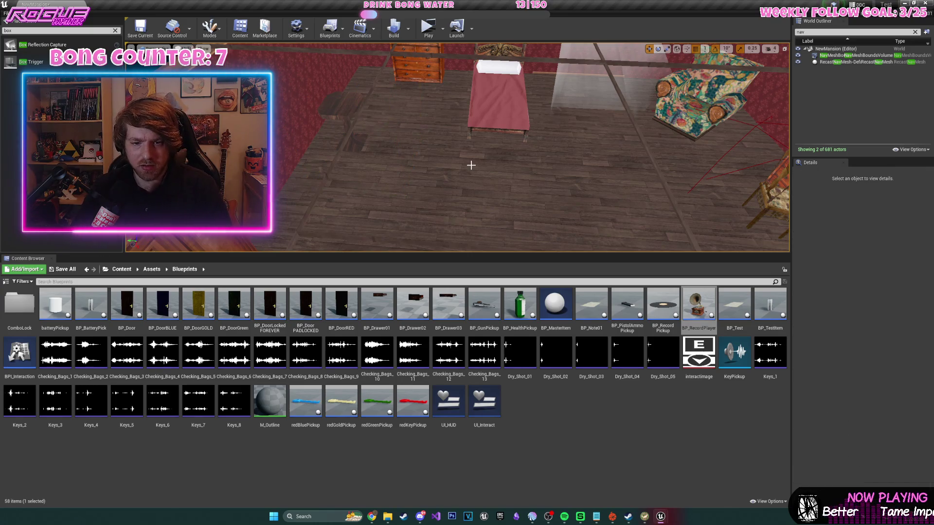
{"action": "left_click_drag", "start_coordinate": [698, 304], "coordinate": [343, 104]}
{"action": "key", "text": "e"}
{"action": "left_click_drag", "start_coordinate": [395, 132], "coordinate": [400, 119]}
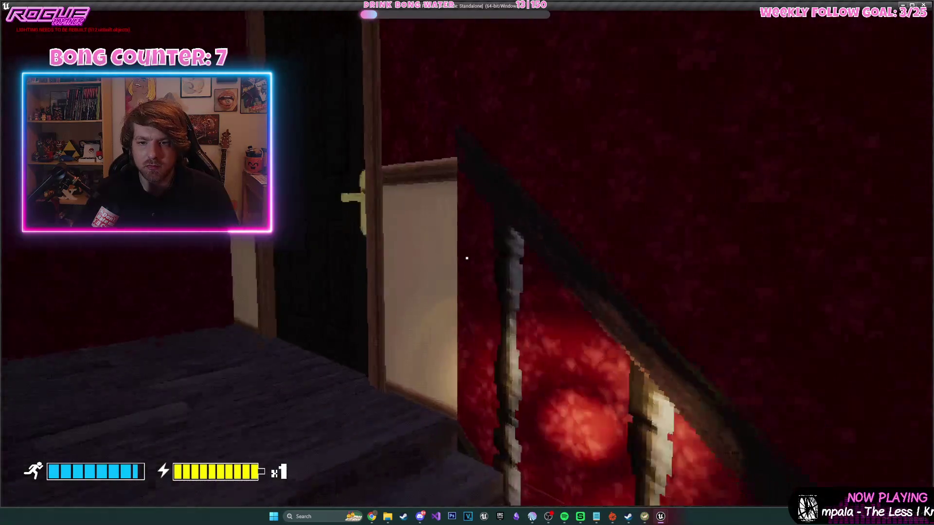
- Playtest walking through the corridor and bedroom door up to the gramophone, then stop
{"action": "key", "text": "e"}
{"action": "key", "text": "w"}
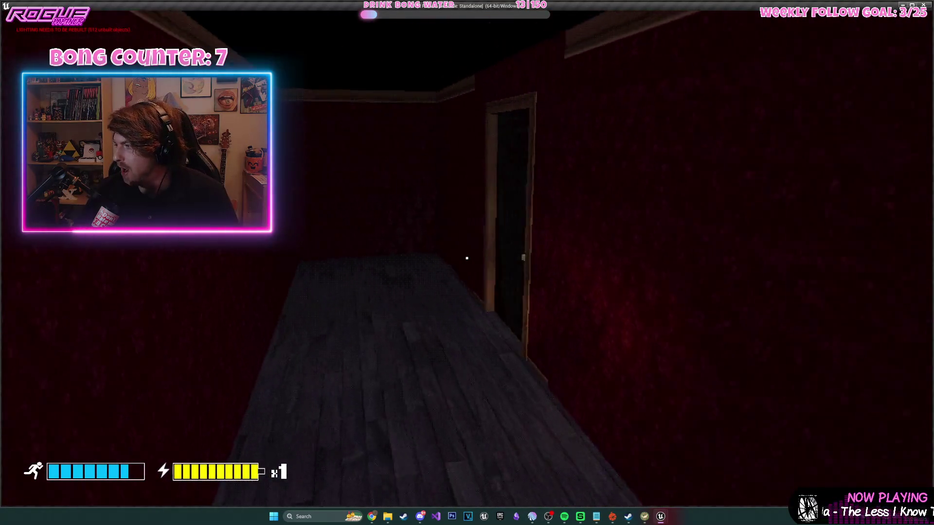
{"action": "key", "text": "e"}
{"action": "key", "text": "w"}
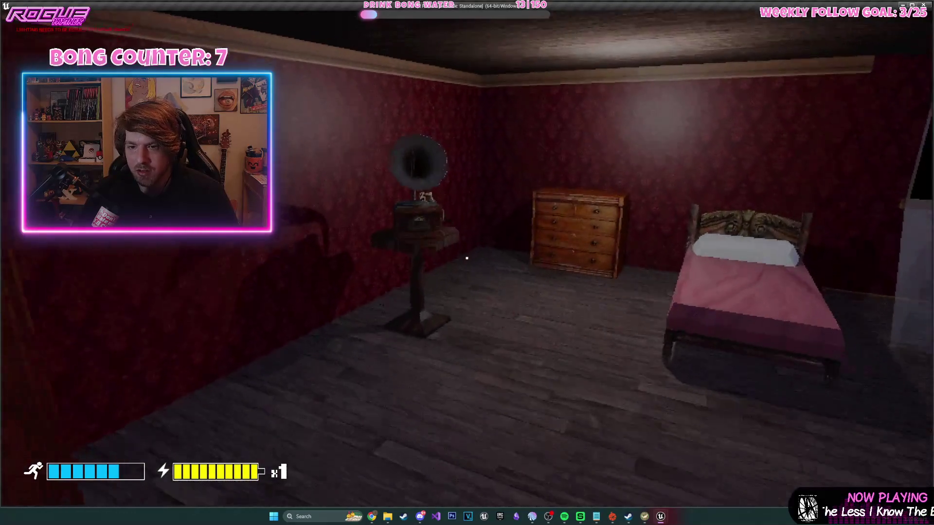
{"action": "key", "text": "w"}
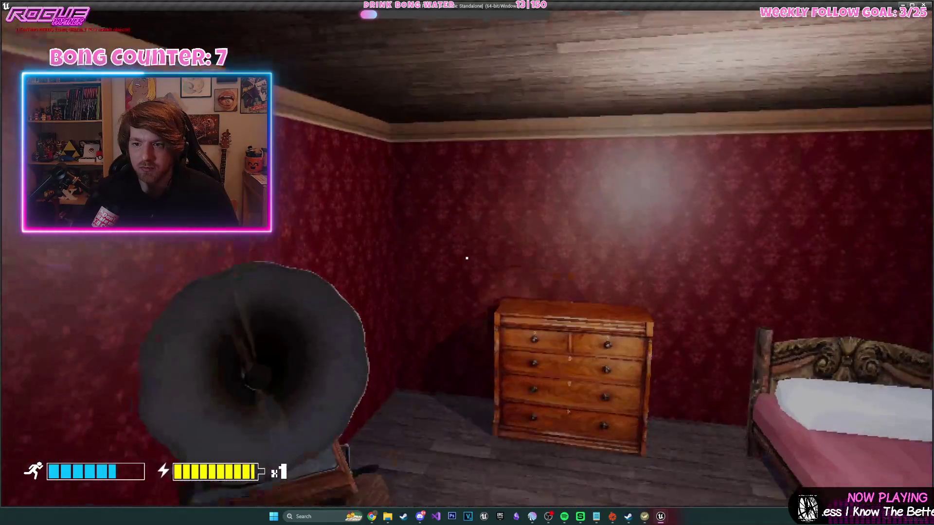
{"action": "key", "text": "s"}
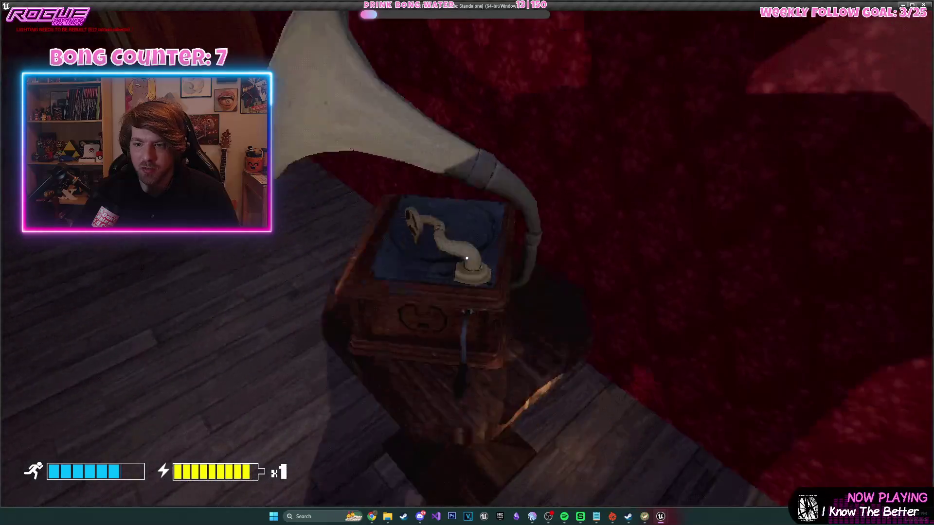
{"action": "key", "text": "Escape"}
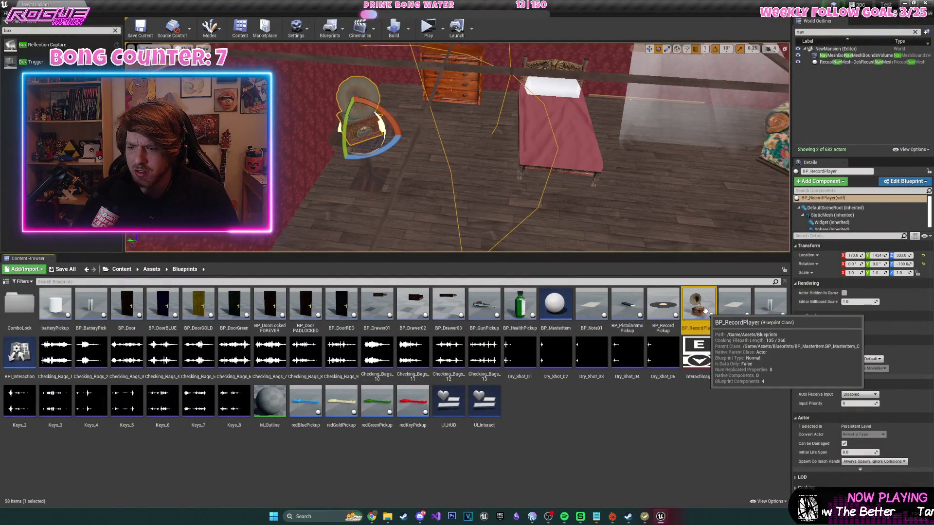
- Move BP_RecordPlayer's interaction widget to Y 22 in the Viewport and save the blueprint
{"action": "double_click", "coordinate": [699, 307]}
{"action": "left_click", "coordinate": [170, 46]}
{"action": "key", "text": "w"}
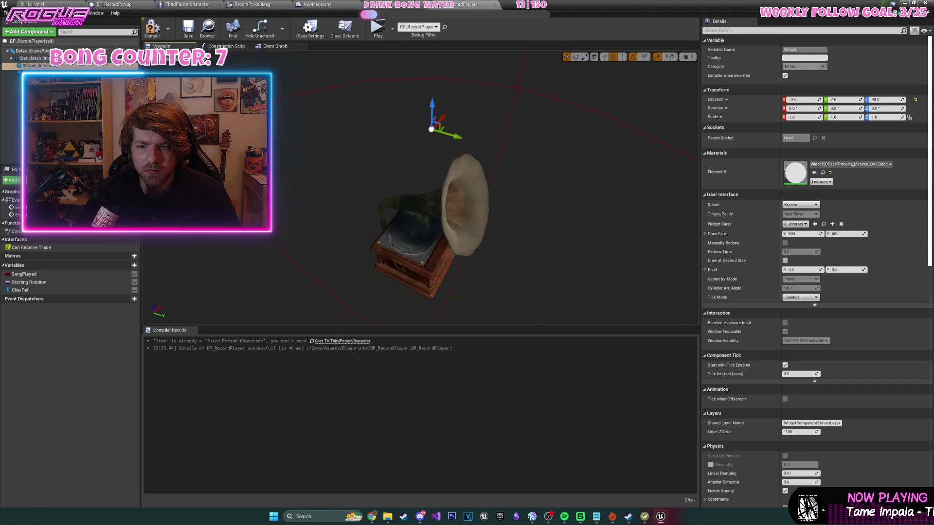
{"action": "left_click_drag", "start_coordinate": [529, 140], "coordinate": [530, 140]}
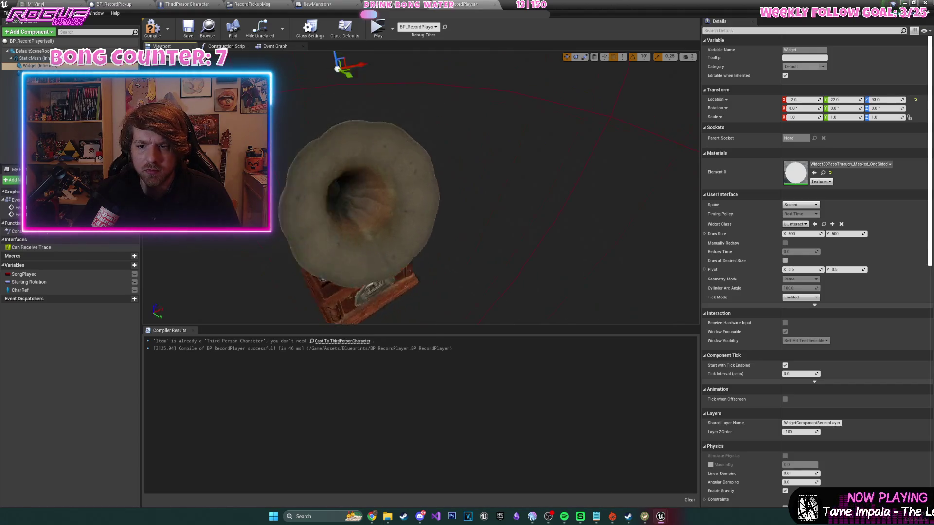
{"action": "left_click", "coordinate": [185, 36]}
- Accept applying the material, minimize the blueprint editor, and launch a playtest
{"action": "left_click", "coordinate": [281, 47]}
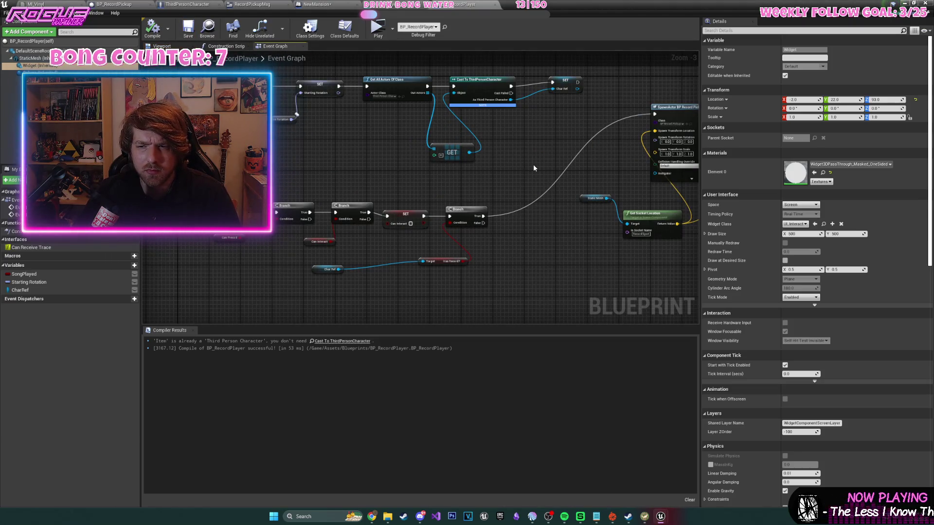
{"action": "left_click", "coordinate": [914, 3]}
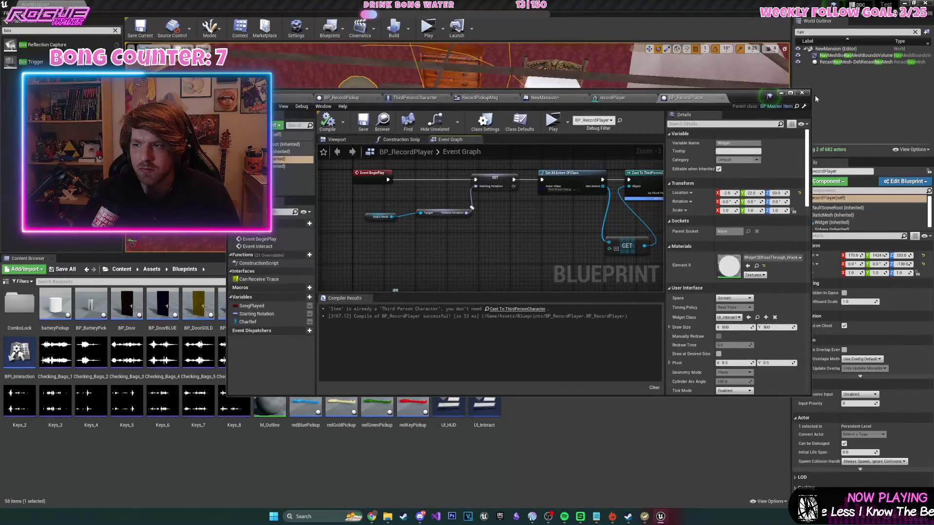
{"action": "left_click", "coordinate": [802, 93]}
{"action": "left_click", "coordinate": [484, 284]}
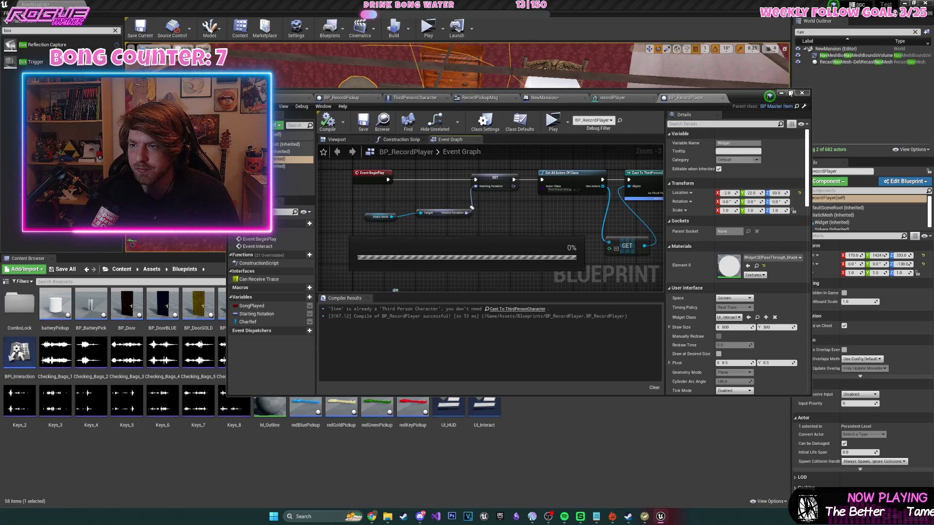
{"action": "left_click", "coordinate": [782, 92]}
{"action": "left_click", "coordinate": [429, 29]}
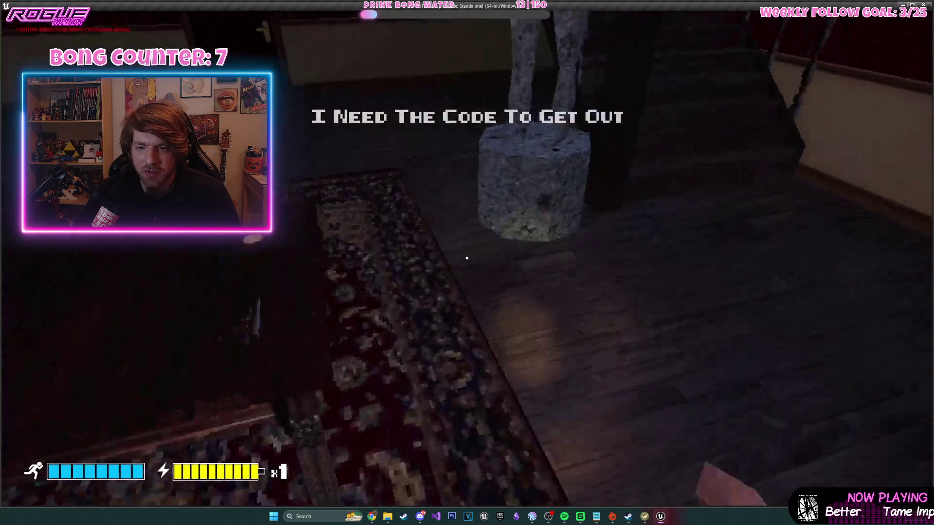
- Walk from the staircase through the bedroom door to the gramophone, then end the playtest
{"action": "key", "text": "w"}
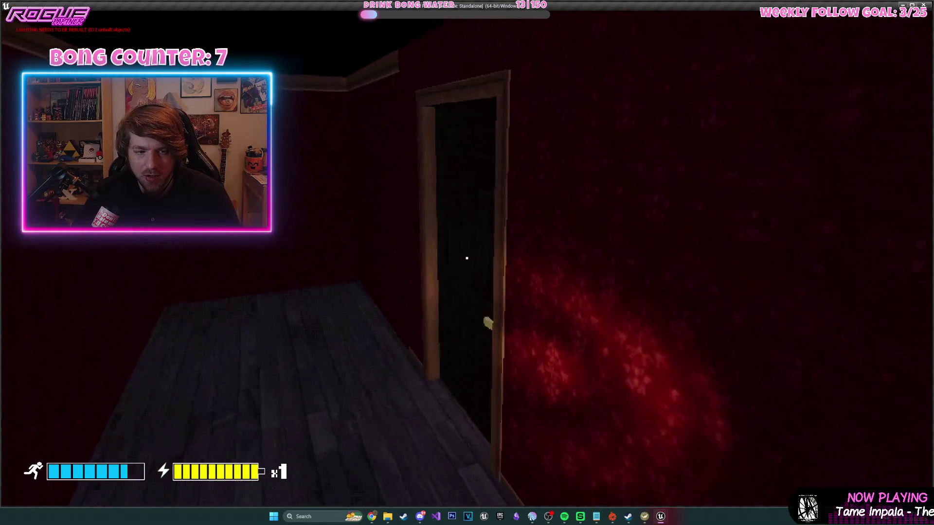
{"action": "key", "text": "e"}
{"action": "key", "text": "w"}
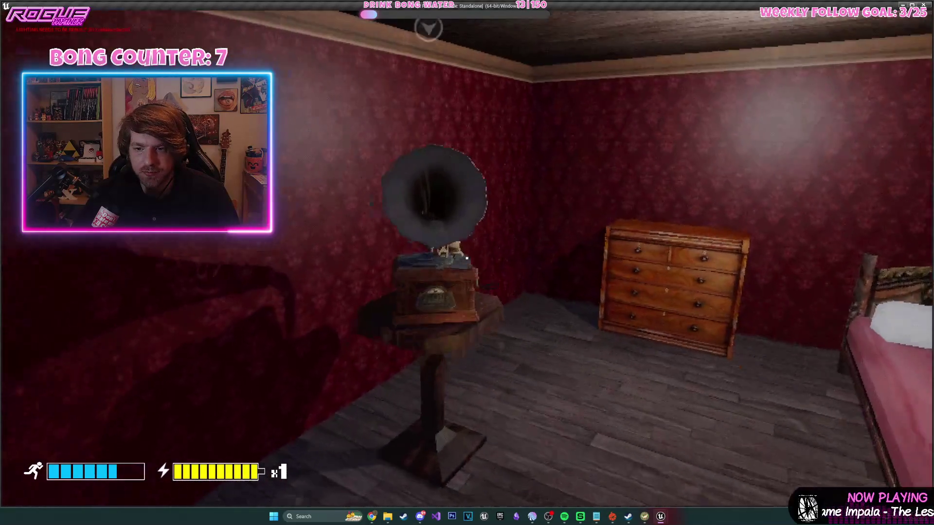
{"action": "key", "text": "s"}
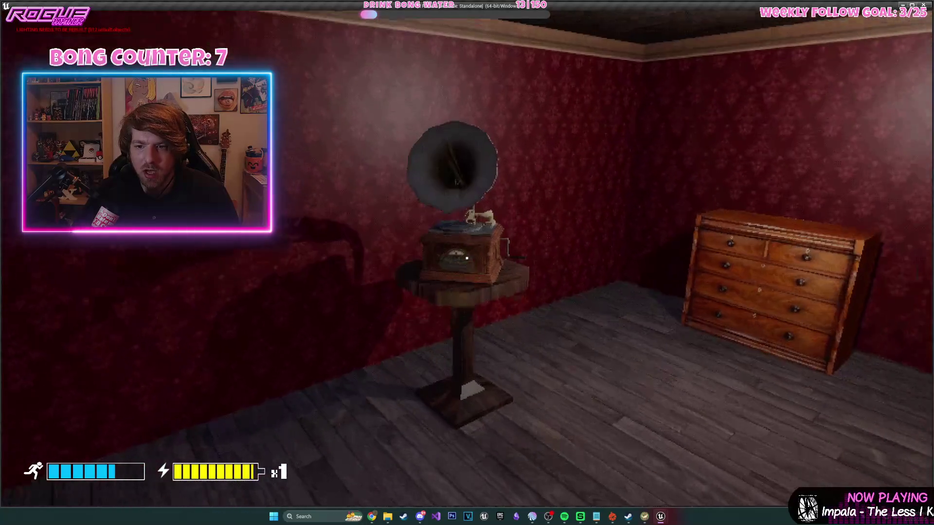
{"action": "key", "text": "Escape"}
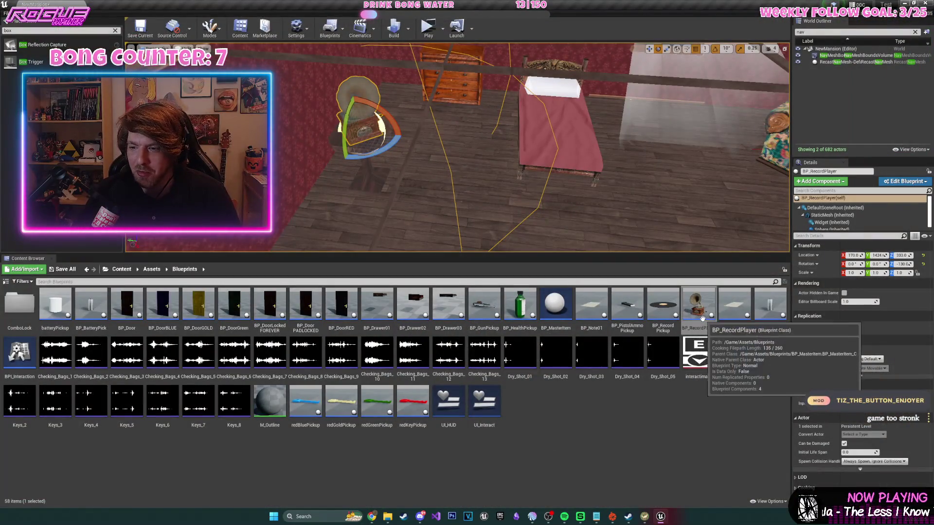
- Check BP_RecordPlayer's interaction widget component in the Viewport preview, then minimize the editor
{"action": "double_click", "coordinate": [699, 304]}
{"action": "left_click", "coordinate": [351, 141]}
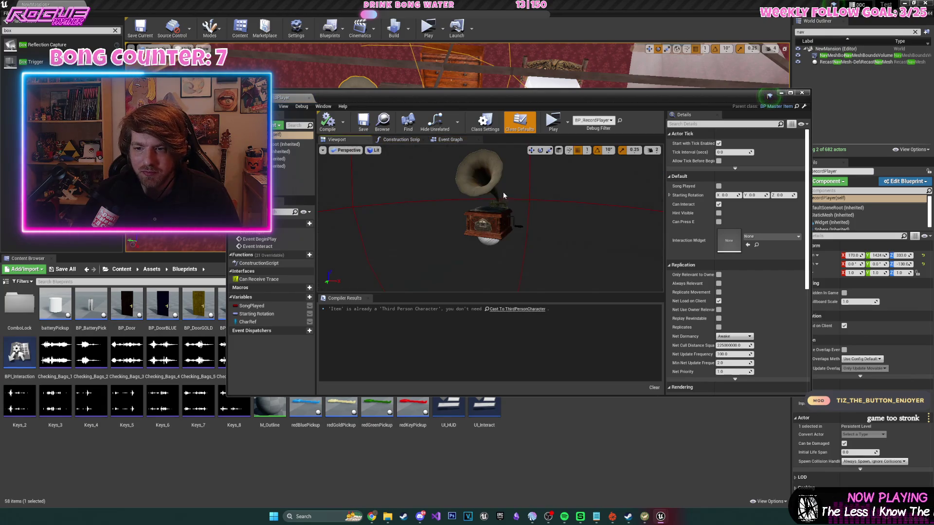
{"action": "left_click", "coordinate": [276, 159]}
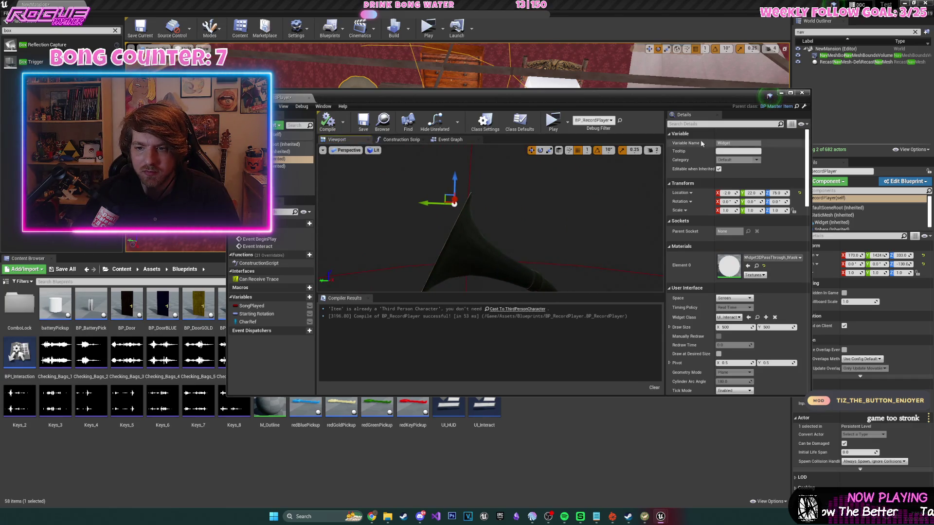
{"action": "left_click", "coordinate": [780, 95]}
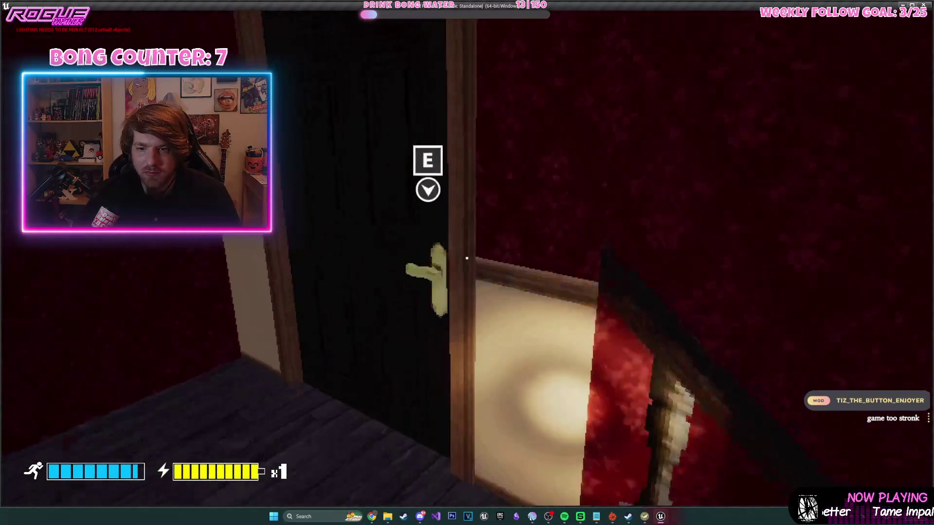
- Walk through the corridor into the bedroom up to the gramophone, then end the playtest
{"action": "key", "text": "e"}
{"action": "key", "text": "w"}
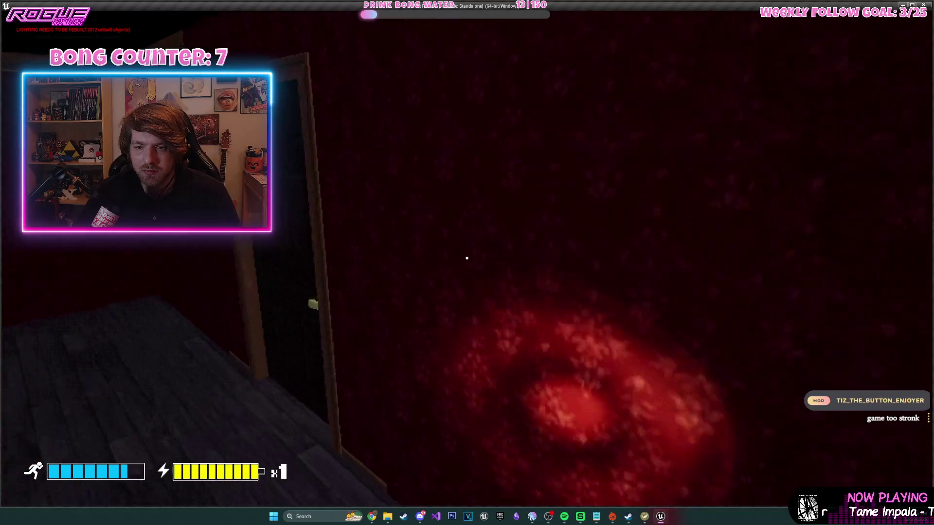
{"action": "key", "text": "w"}
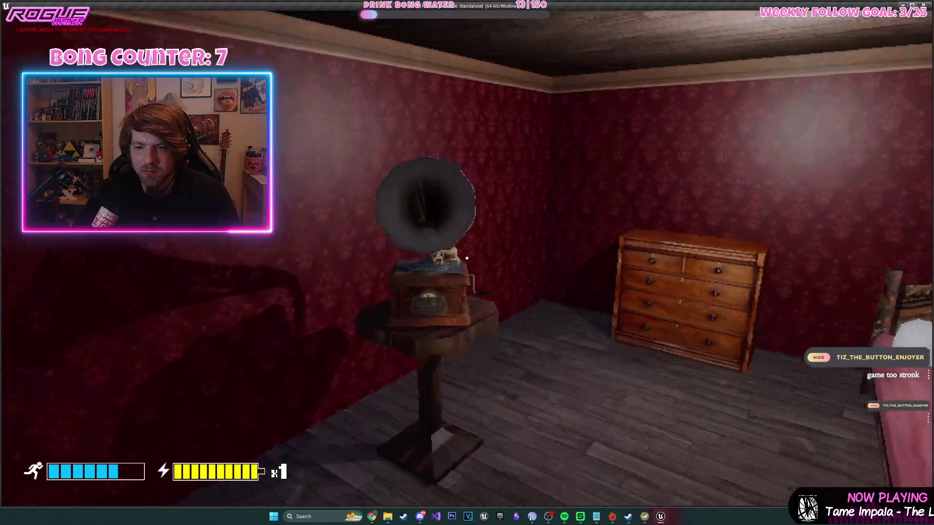
{"action": "key", "text": "w"}
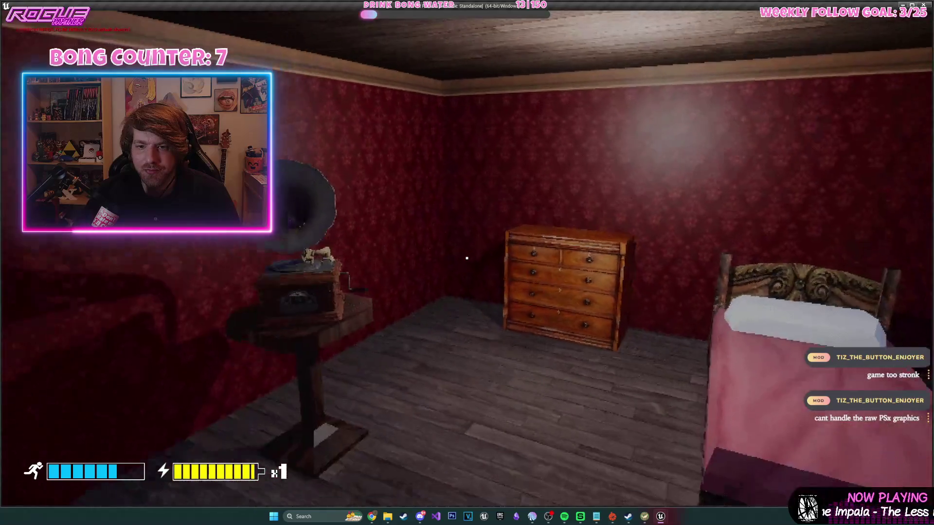
{"action": "key", "text": "Escape"}
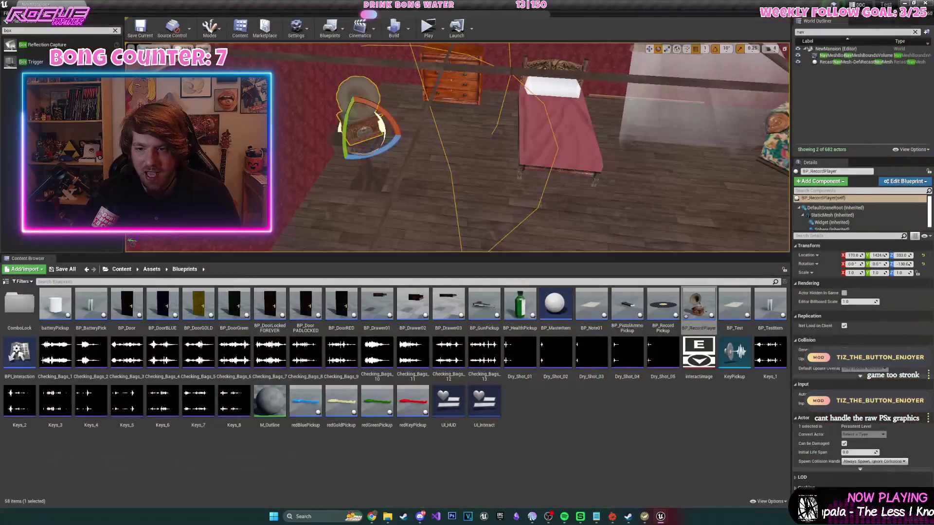
- Replay, pick up the record, carry it into the bedroom to the gramophone, and quit
{"action": "left_click", "coordinate": [428, 29]}
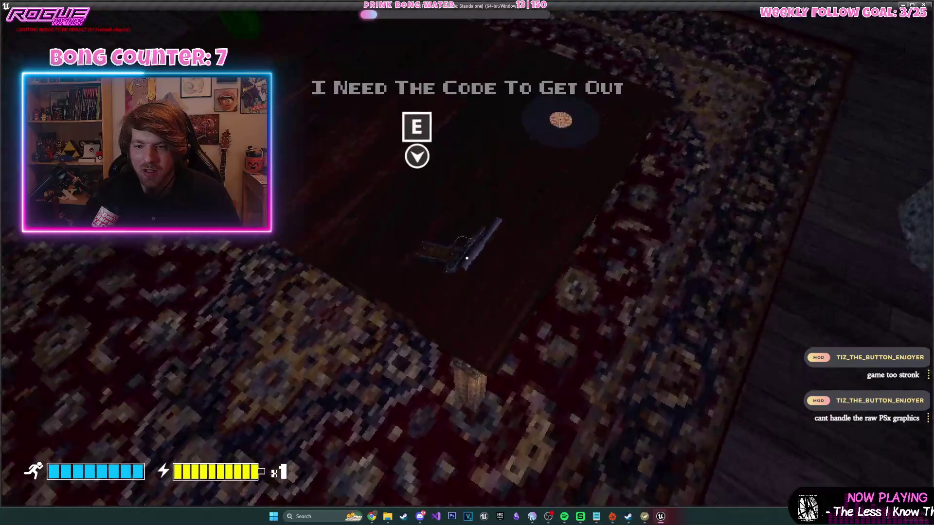
{"action": "key", "text": "e"}
{"action": "key", "text": "e"}
{"action": "key", "text": "w"}
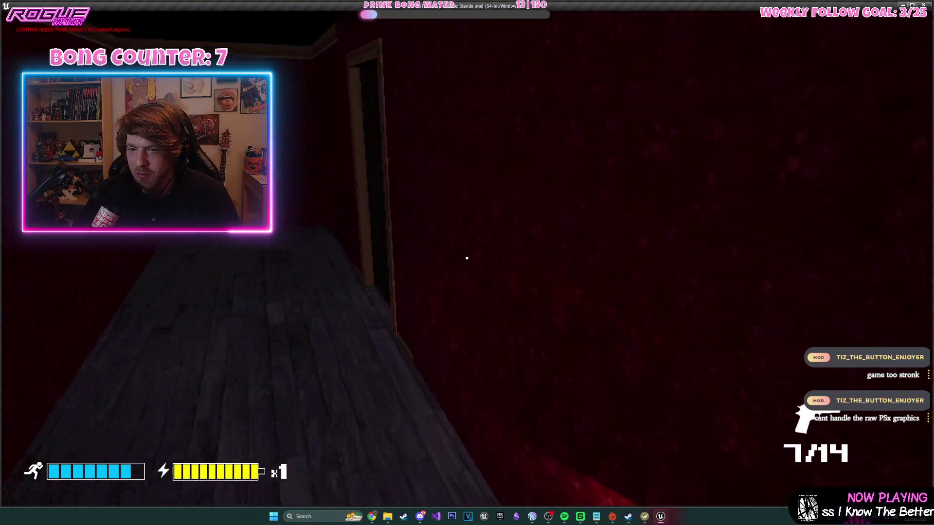
{"action": "key", "text": "w"}
{"action": "key", "text": "e"}
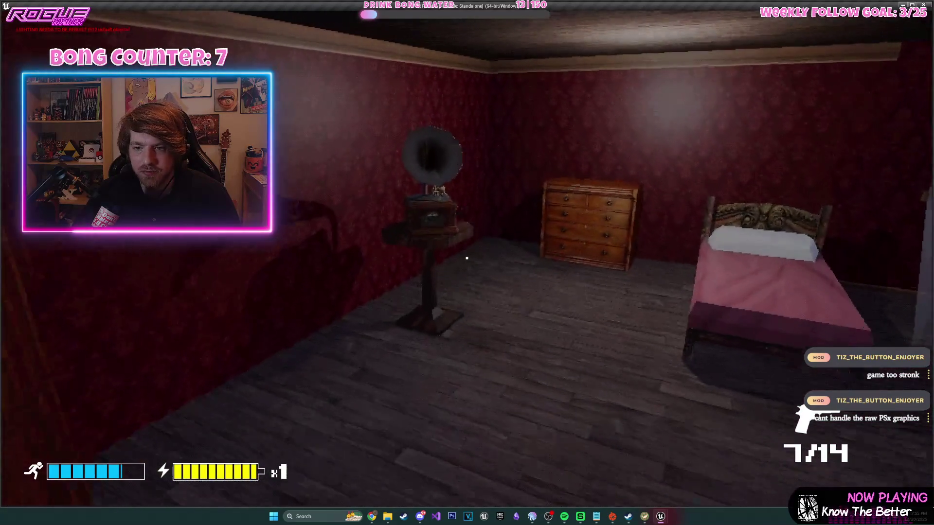
{"action": "key", "text": "w"}
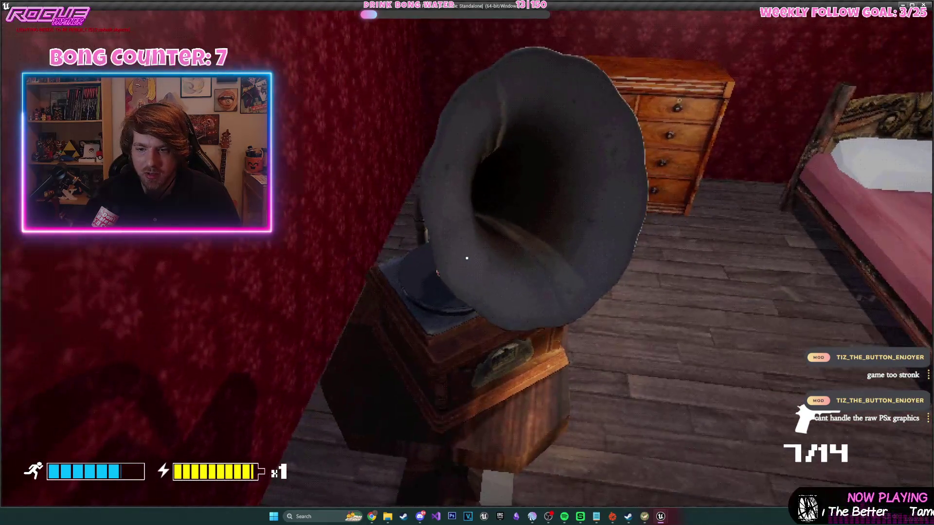
{"action": "key", "text": "s"}
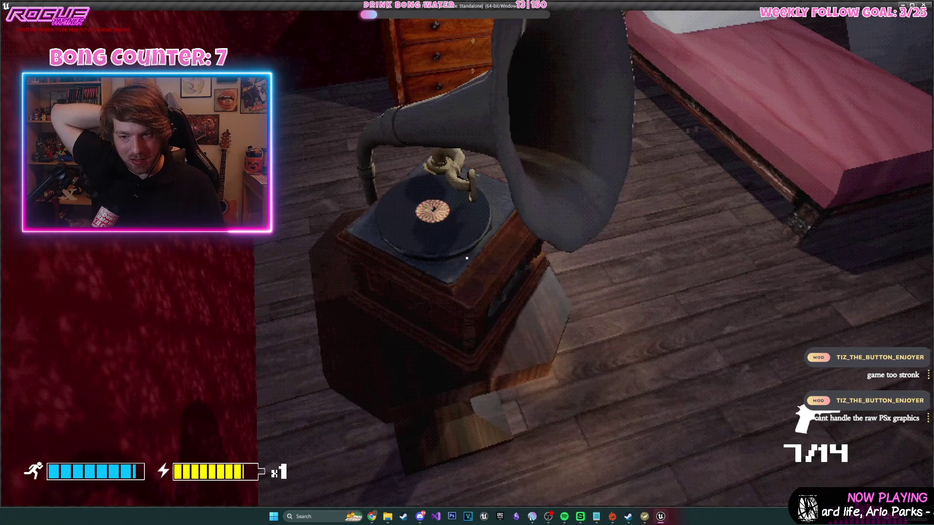
{"action": "key", "text": "Escape"}
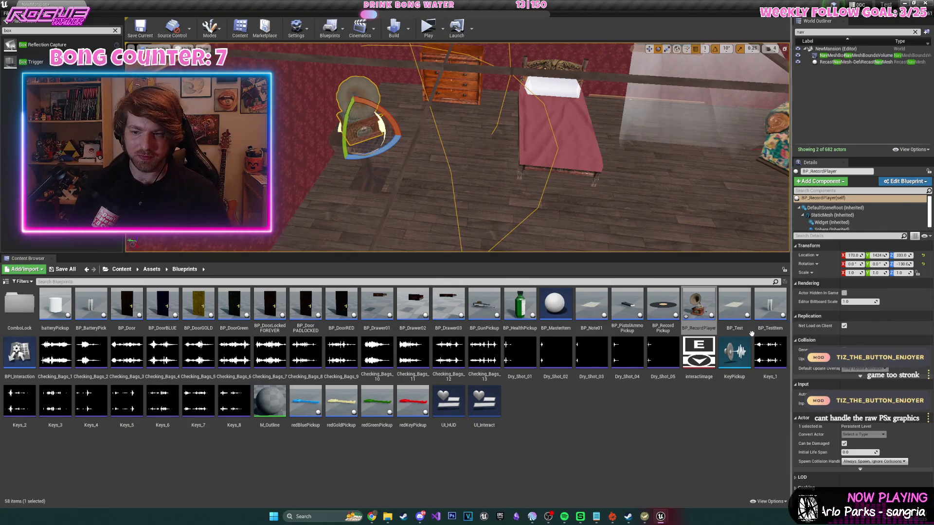
- Open BP_RecordPlayer's Event Graph full-screen and move the Get Socket Location node up
{"action": "double_click", "coordinate": [699, 306]}
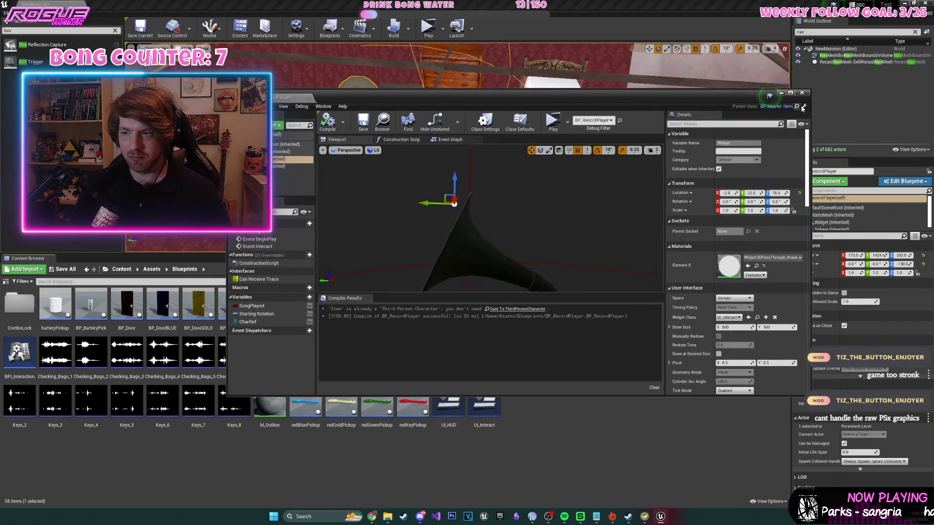
{"action": "left_click", "coordinate": [790, 93]}
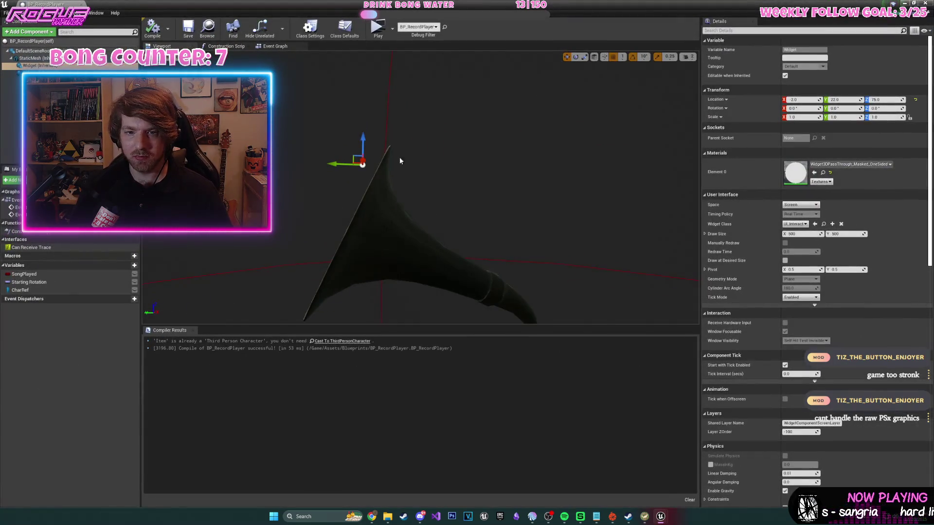
{"action": "left_click", "coordinate": [275, 46]}
{"action": "scroll", "coordinate": [420, 200], "scroll_direction": "up", "scroll_amount": 3}
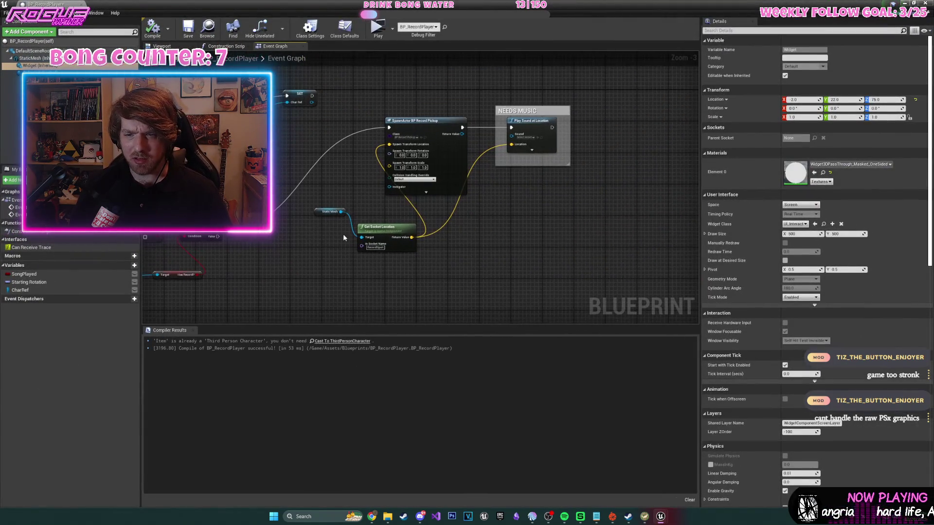
{"action": "left_click_drag", "start_coordinate": [449, 275], "coordinate": [501, 233]}
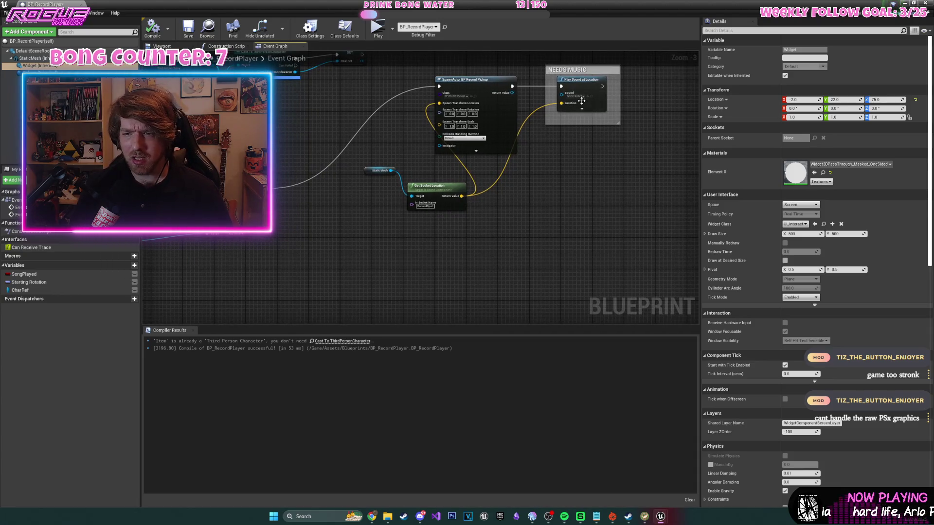
{"action": "mouse_move", "coordinate": [537, 169]}
{"action": "left_mouse_down"}
{"action": "mouse_move", "coordinate": [413, 193]}
{"action": "mouse_move", "coordinate": [404, 217]}
{"action": "left_mouse_up"}
{"action": "mouse_move", "coordinate": [310, 241]}
{"action": "left_mouse_down"}
{"action": "mouse_move", "coordinate": [324, 216]}
{"action": "mouse_move", "coordinate": [316, 216]}
{"action": "left_mouse_up"}
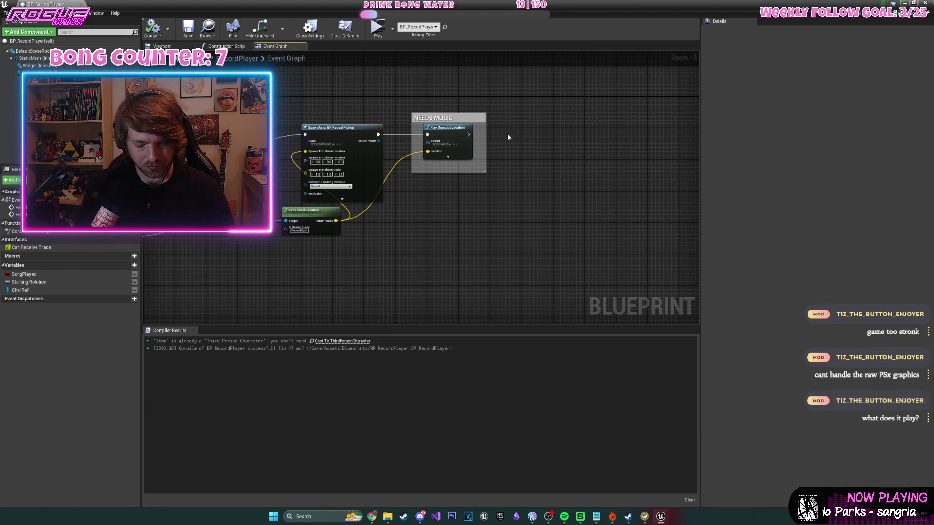
- Add an OPENS DRAWER comment box lined up beside NEEDS MUSIC and compile
{"action": "key", "text": "c"}
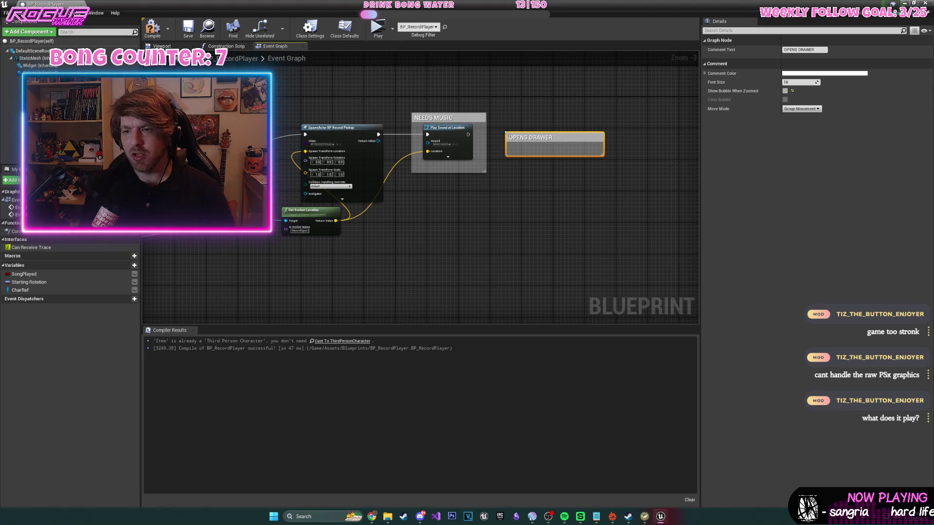
{"action": "left_click_drag", "start_coordinate": [530, 135], "coordinate": [526, 124]}
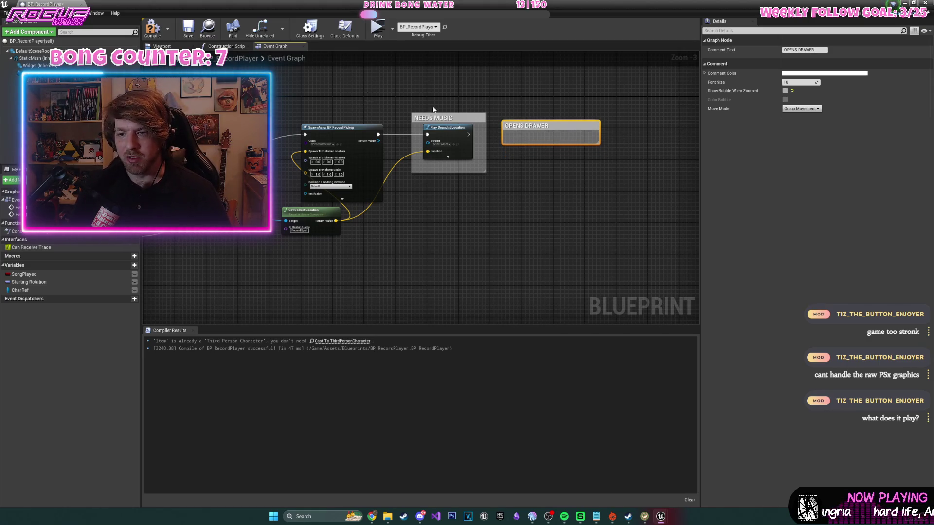
{"action": "left_click", "coordinate": [163, 32]}
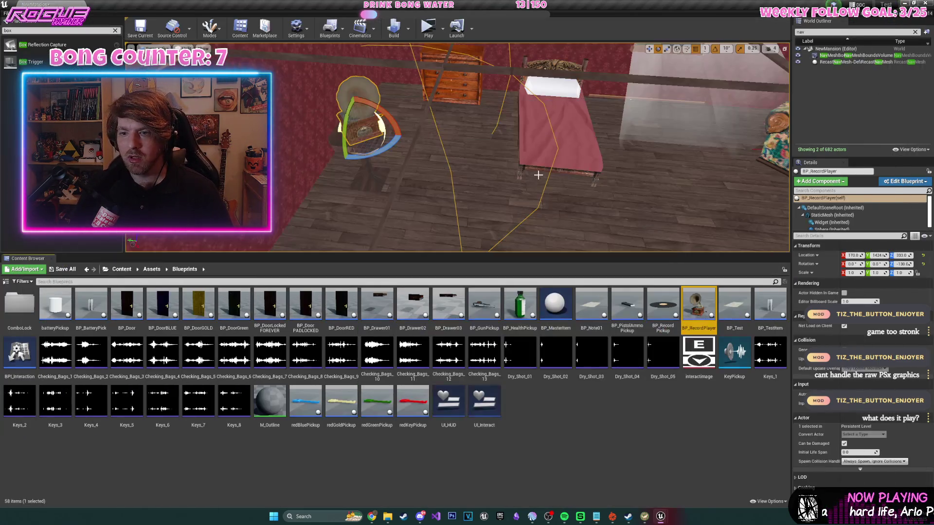
{"action": "mouse_move", "coordinate": [437, 146]}
{"action": "left_mouse_down"}
{"action": "mouse_move", "coordinate": [409, 119]}
{"action": "mouse_move", "coordinate": [379, 133]}
{"action": "mouse_move", "coordinate": [537, 172]}
{"action": "mouse_move", "coordinate": [524, 167]}
{"action": "mouse_move", "coordinate": [492, 103]}
{"action": "left_mouse_up"}
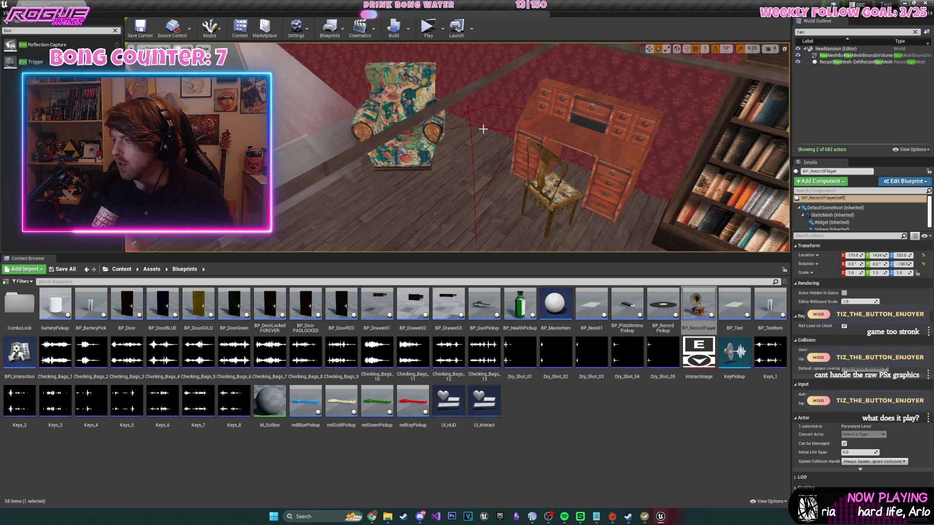
{"action": "left_click_drag", "start_coordinate": [483, 129], "coordinate": [462, 130]}
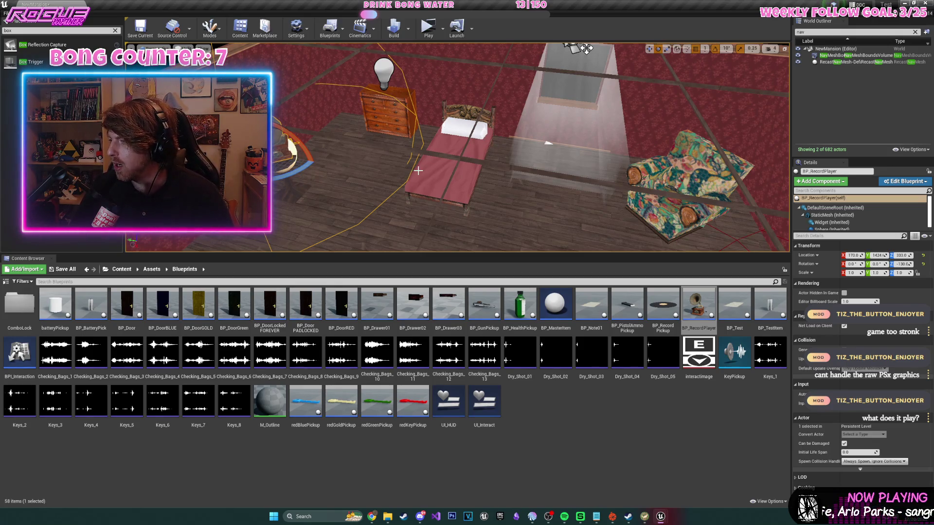
{"action": "left_click_drag", "start_coordinate": [418, 171], "coordinate": [383, 220]}
{"action": "key", "text": "f"}
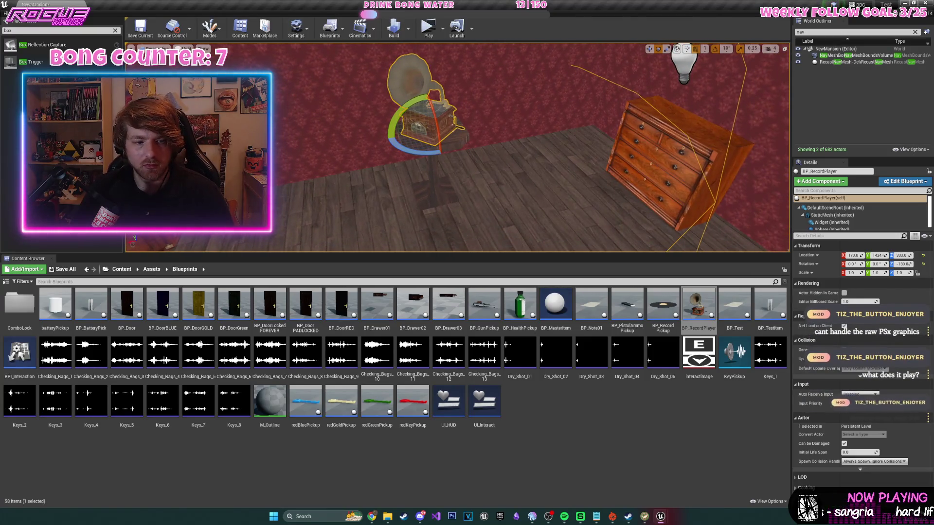
{"action": "mouse_move", "coordinate": [439, 159]}
{"action": "left_mouse_down"}
{"action": "mouse_move", "coordinate": [428, 159]}
{"action": "mouse_move", "coordinate": [439, 158]}
{"action": "left_mouse_up"}
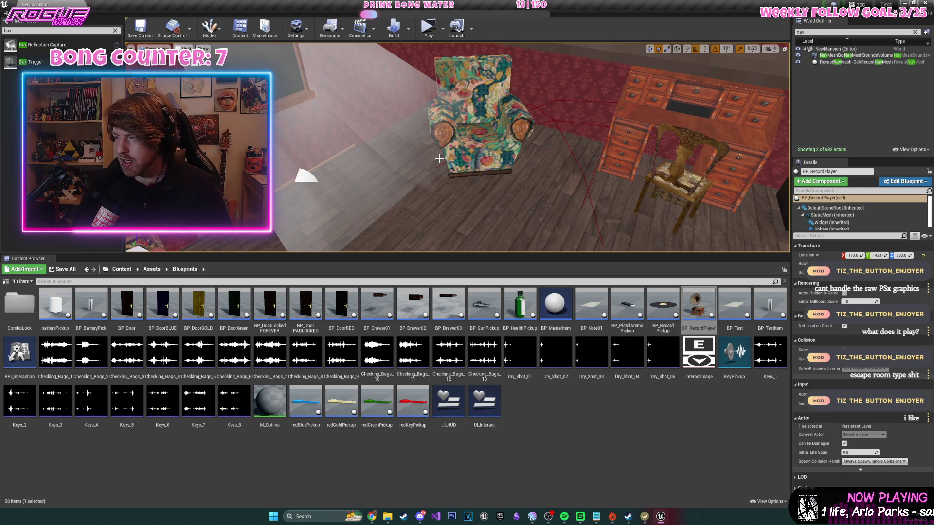
{"action": "left_click", "coordinate": [428, 27]}
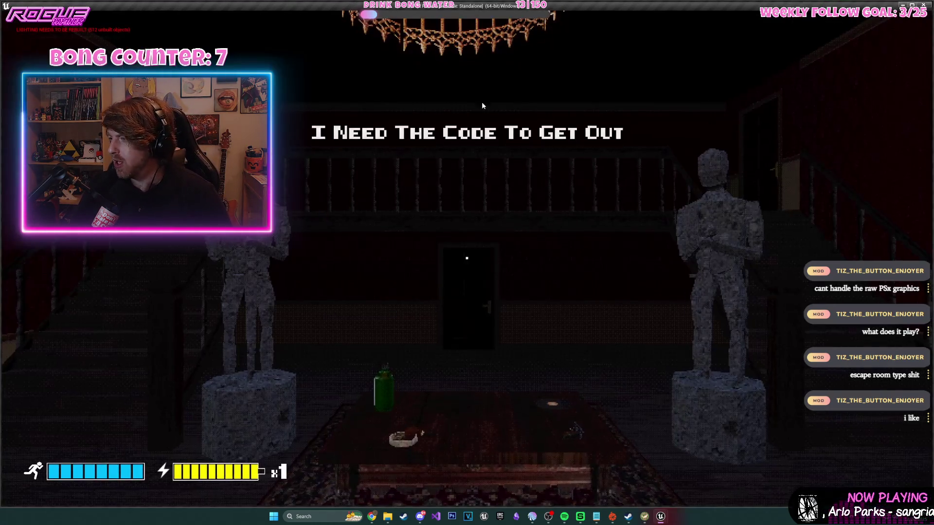
{"action": "key", "text": "Escape"}
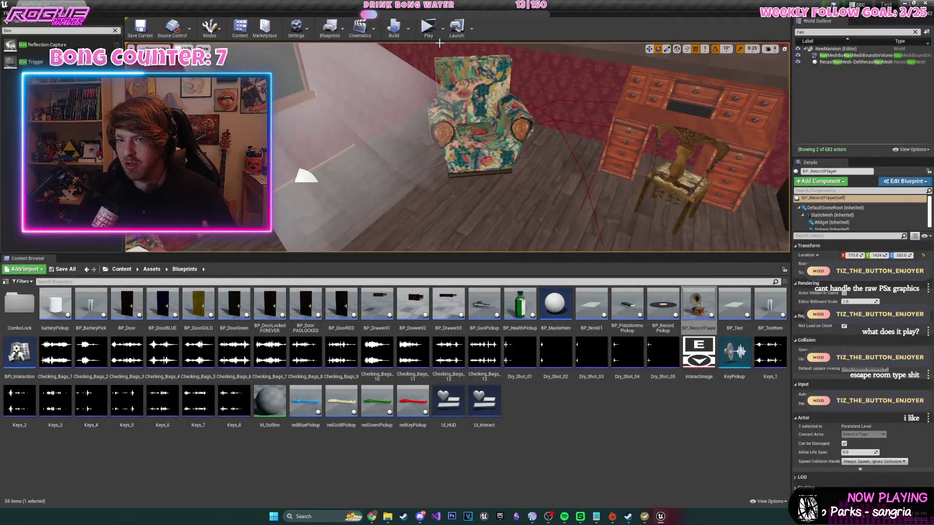
{"action": "left_click", "coordinate": [434, 38]}
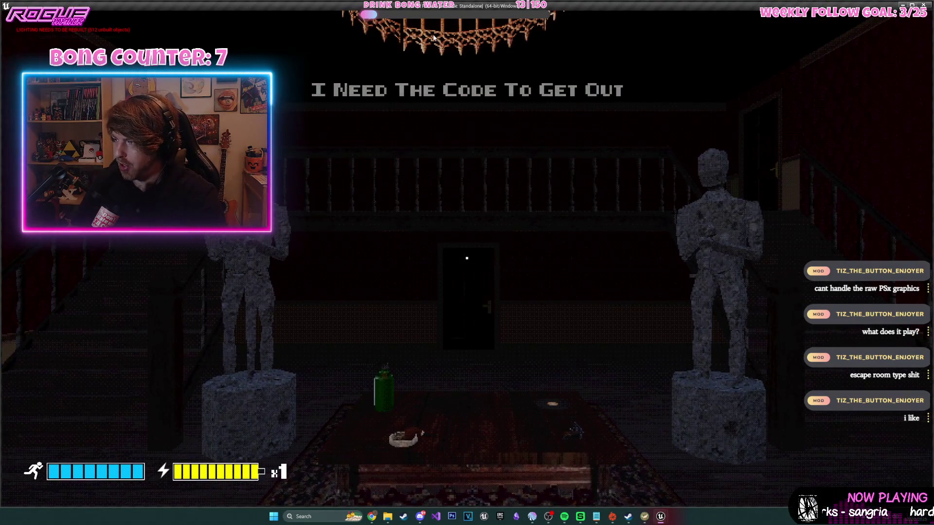
{"action": "key", "text": "w"}
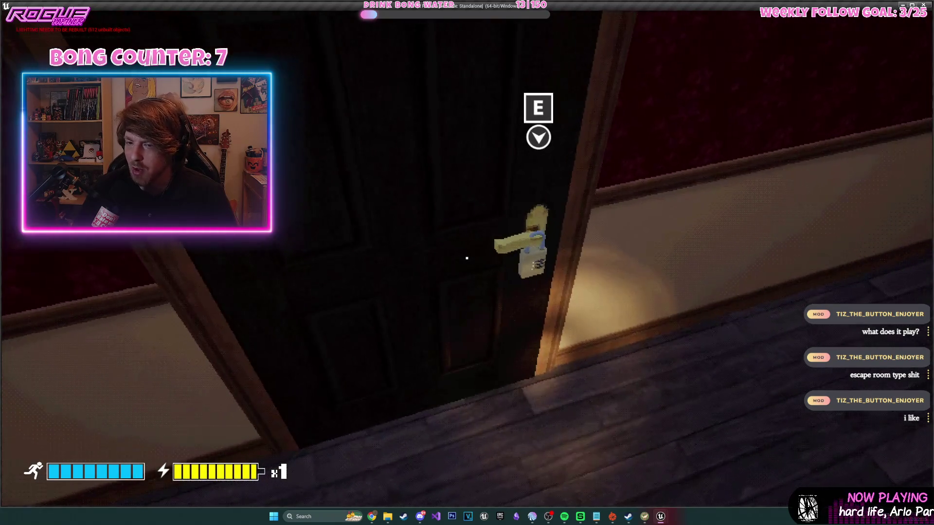
{"action": "key", "text": "e"}
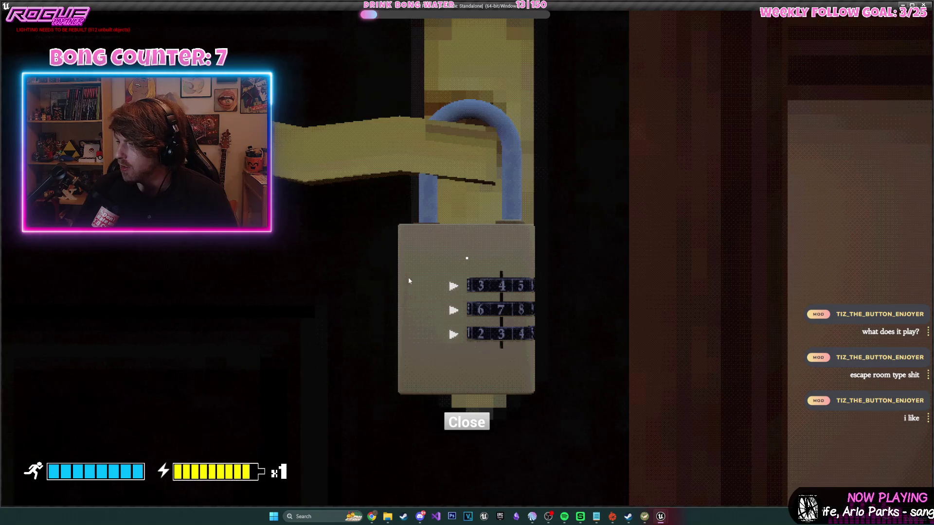
{"action": "left_click", "coordinate": [453, 287]}
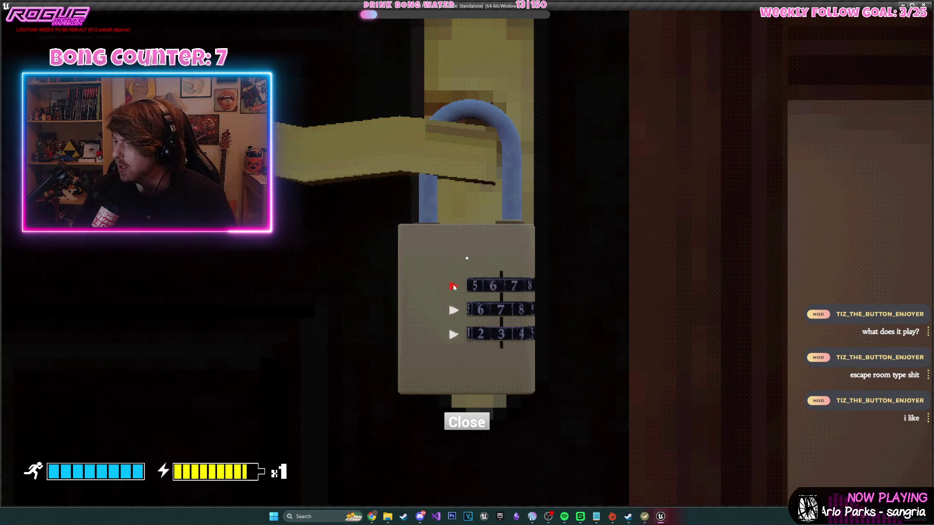
{"action": "left_click", "coordinate": [453, 287]}
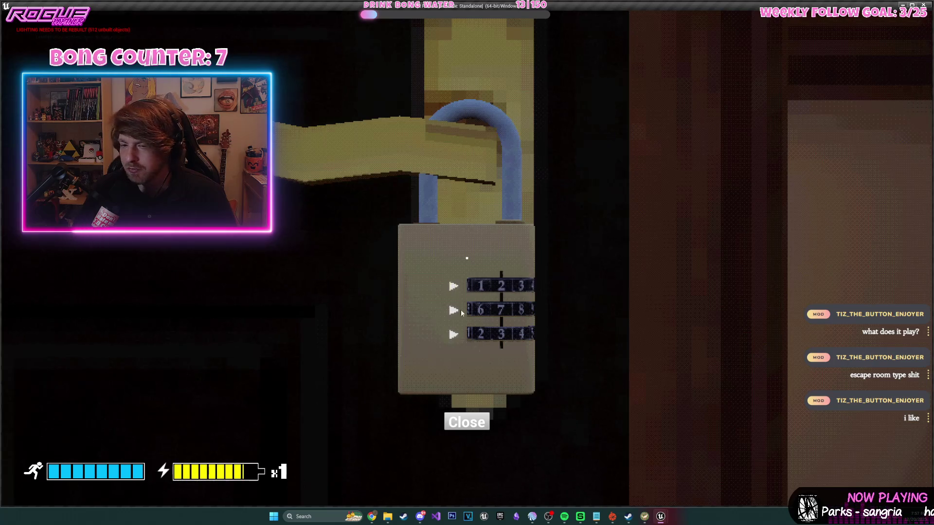
{"action": "left_click", "coordinate": [476, 424]}
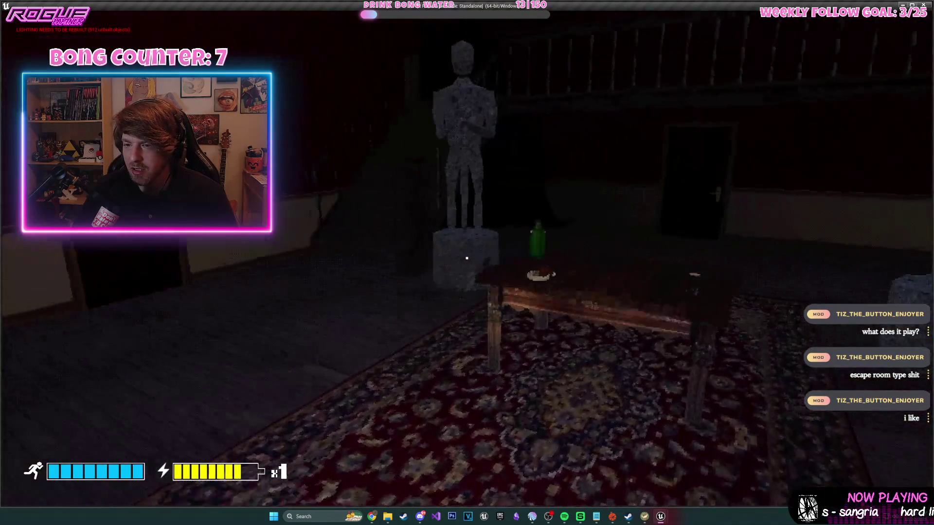
{"action": "key", "text": "w"}
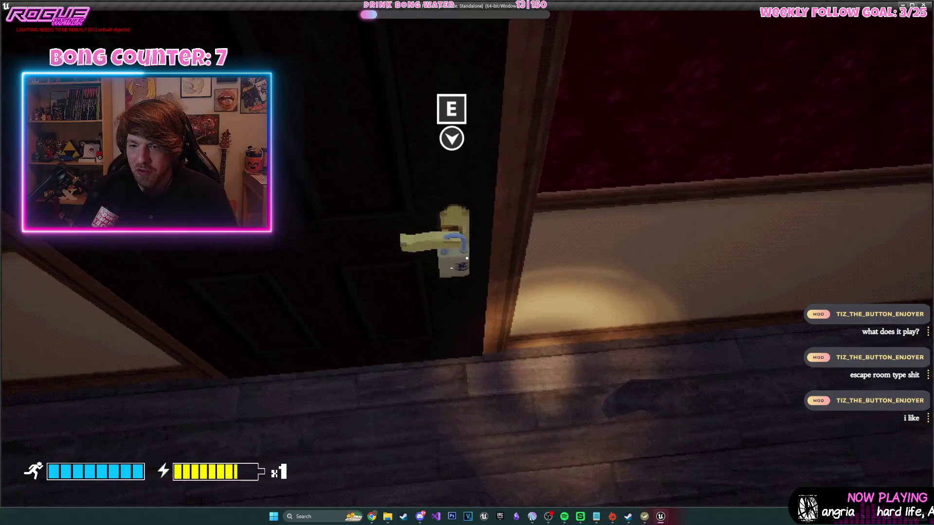
{"action": "key", "text": "e"}
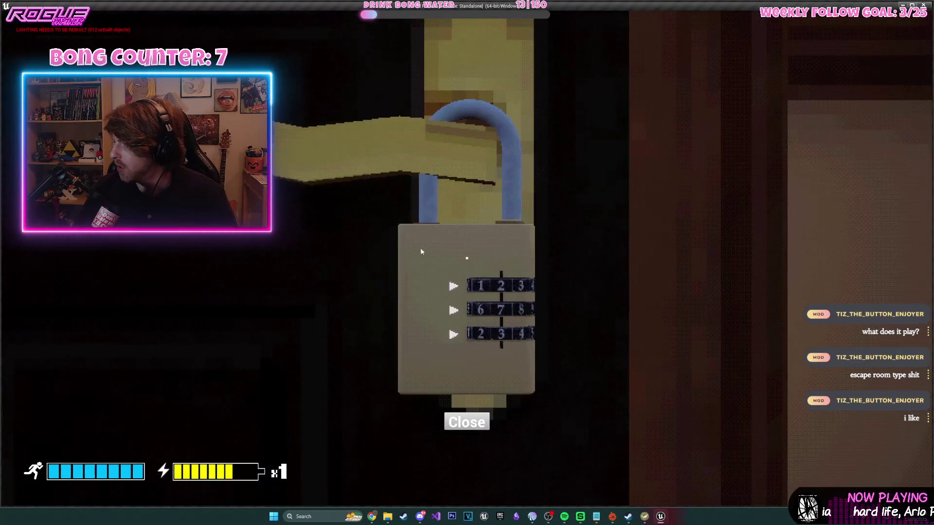
{"action": "left_click", "coordinate": [477, 429]}
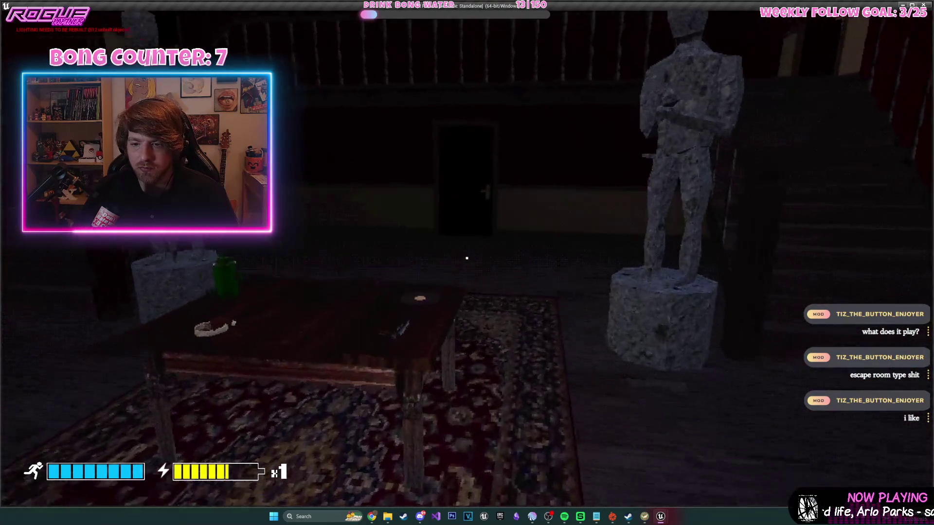
{"action": "key", "text": "Escape"}
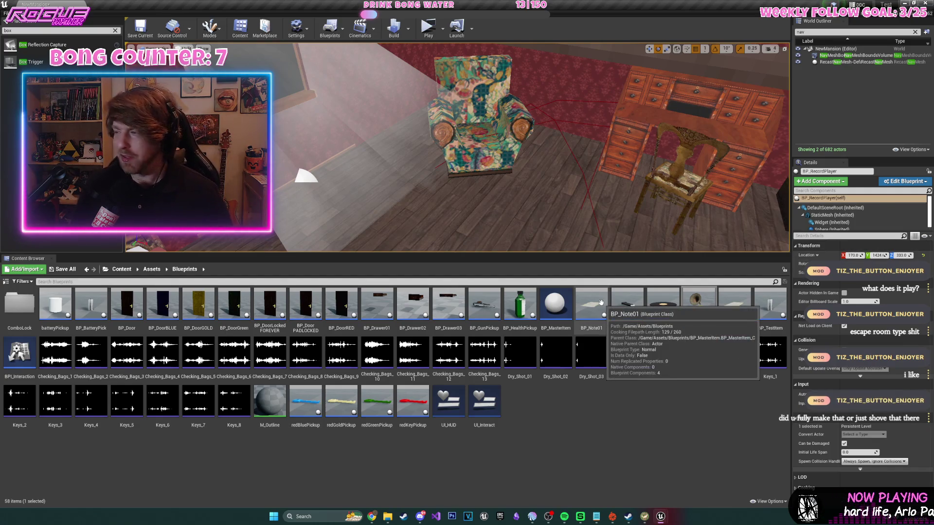
- Open BP_Dial from the ComboLock folder and orbit its dial preview
{"action": "double_click", "coordinate": [19, 304]}
{"action": "double_click", "coordinate": [126, 304]}
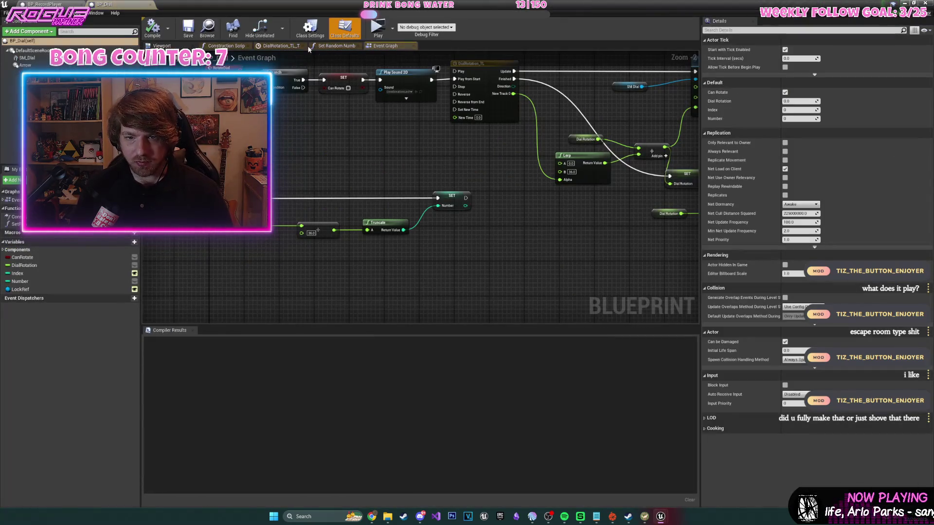
{"action": "mouse_move", "coordinate": [426, 185]}
{"action": "left_mouse_down"}
{"action": "mouse_move", "coordinate": [418, 175]}
{"action": "mouse_move", "coordinate": [387, 253]}
{"action": "left_mouse_up"}
{"action": "scroll", "coordinate": [488, 213], "scroll_direction": "up", "scroll_amount": 3}
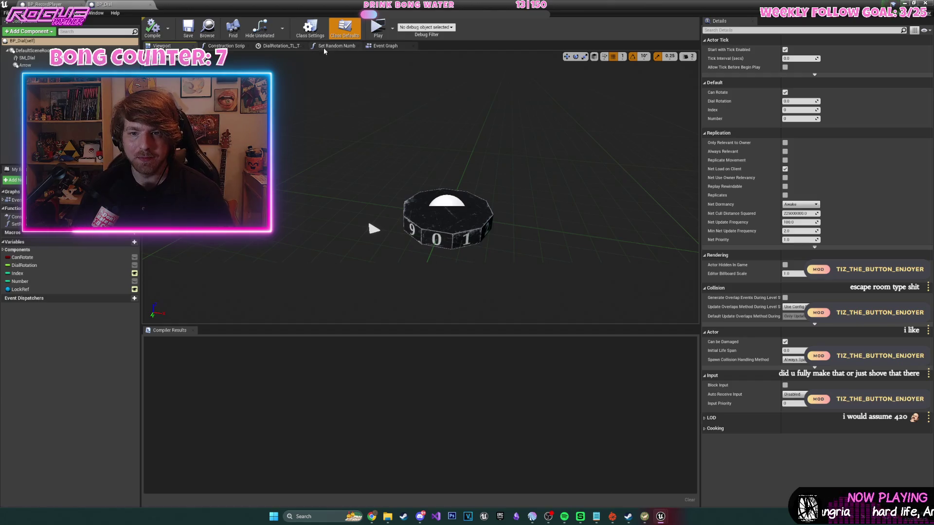
- Review the timeline, Lerp and Dial Rotation nodes in BP_Dial's Event Graph, then return to the level
{"action": "left_click", "coordinate": [386, 47]}
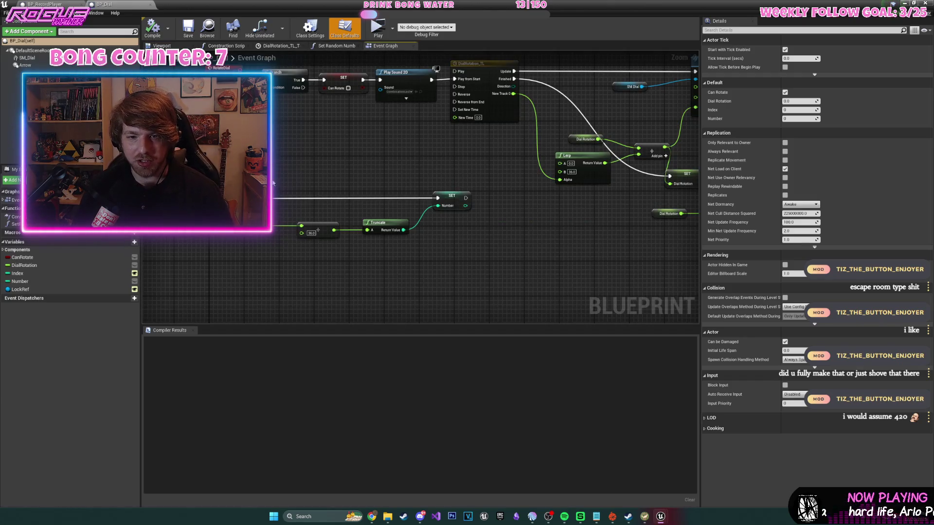
{"action": "scroll", "coordinate": [354, 248], "scroll_direction": "up", "scroll_amount": 2}
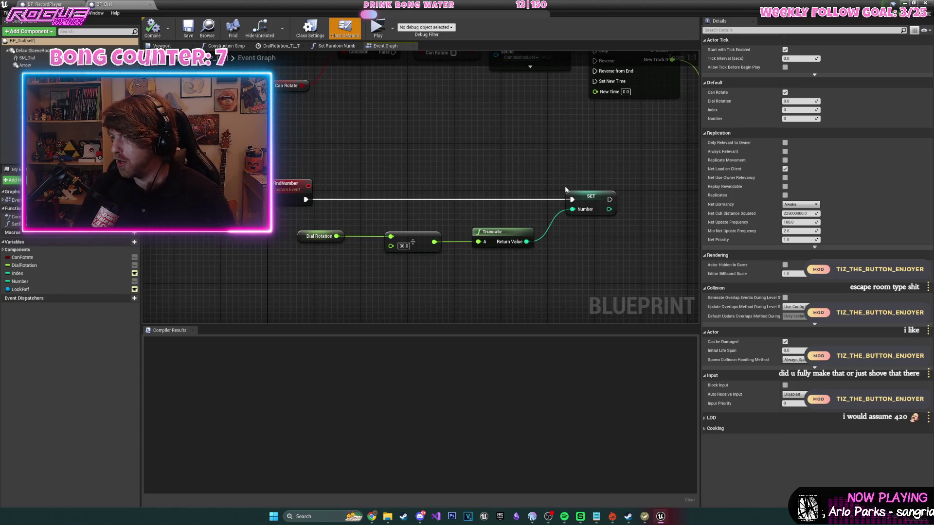
{"action": "left_click_drag", "start_coordinate": [556, 182], "coordinate": [464, 223]}
{"action": "left_click_drag", "start_coordinate": [496, 187], "coordinate": [416, 200]}
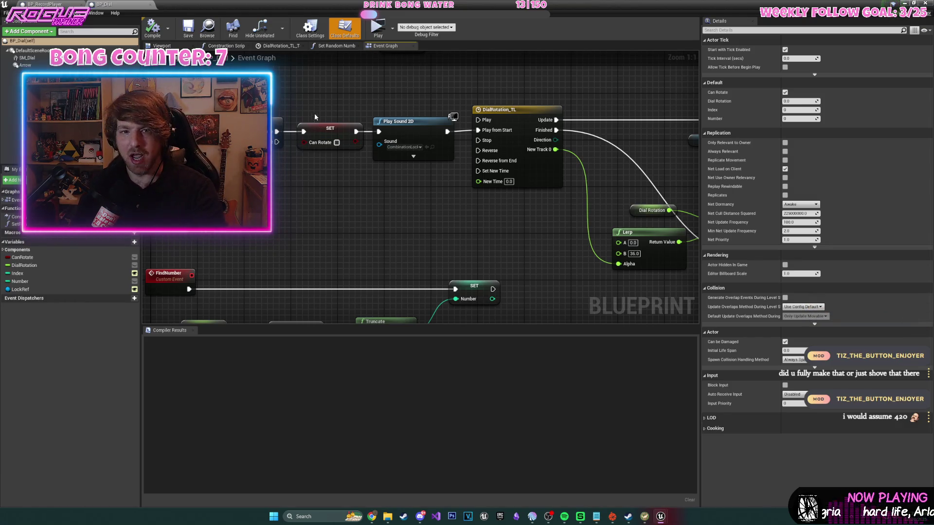
{"action": "key", "text": "ctrl+b"}
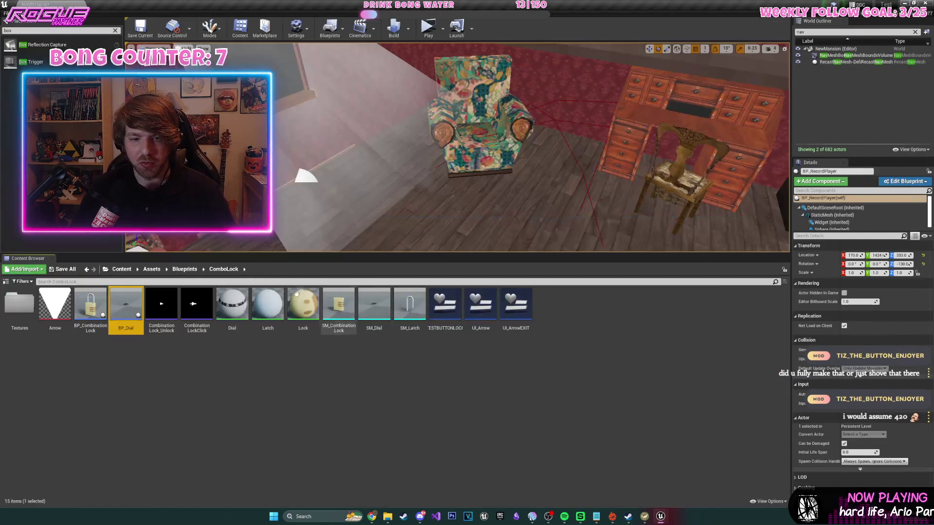
{"action": "double_click", "coordinate": [88, 304]}
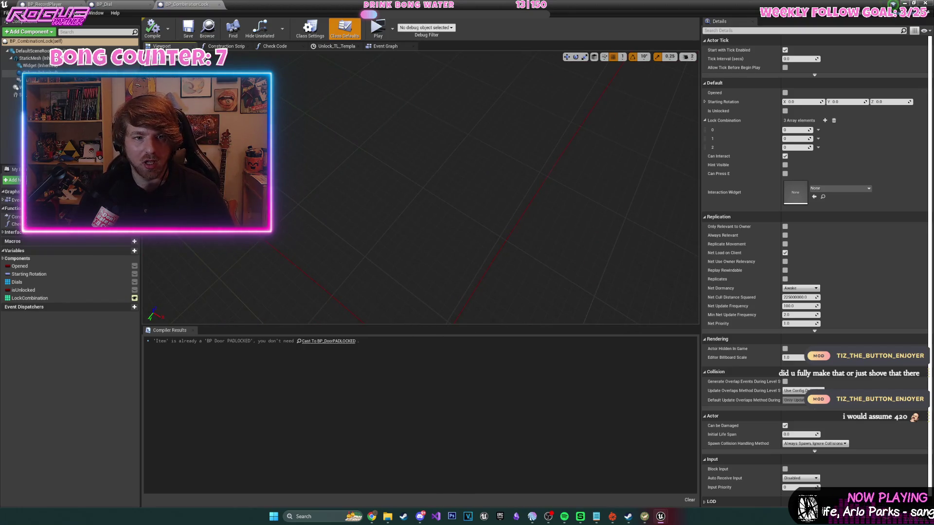
{"action": "left_click", "coordinate": [35, 58]}
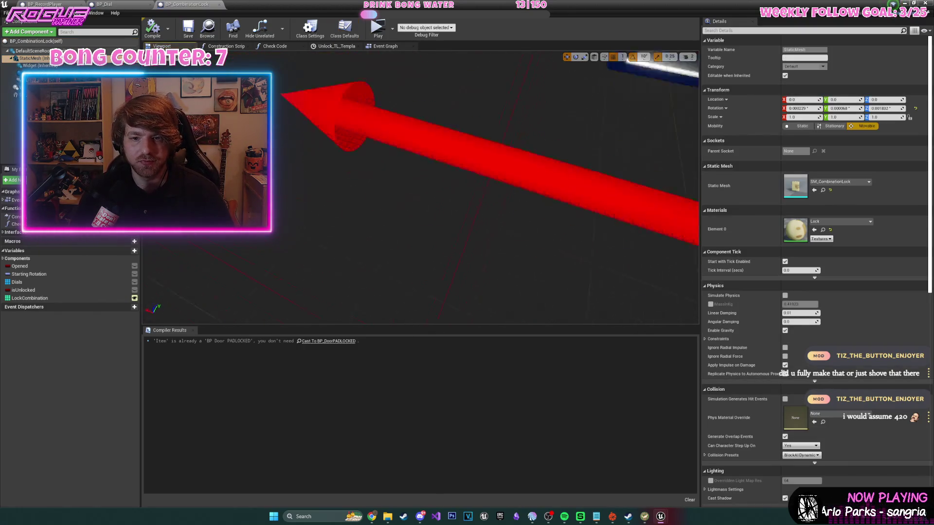
{"action": "key", "text": "f"}
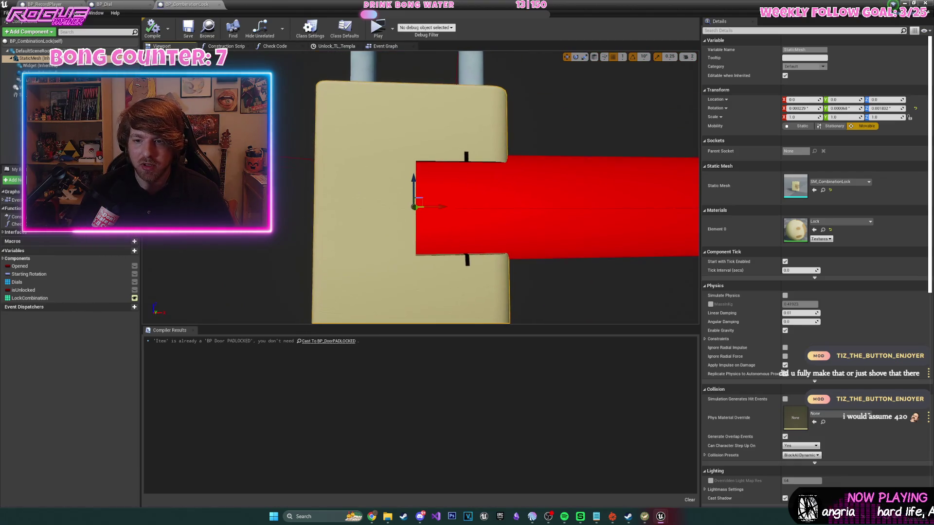
{"action": "left_click", "coordinate": [905, 3]}
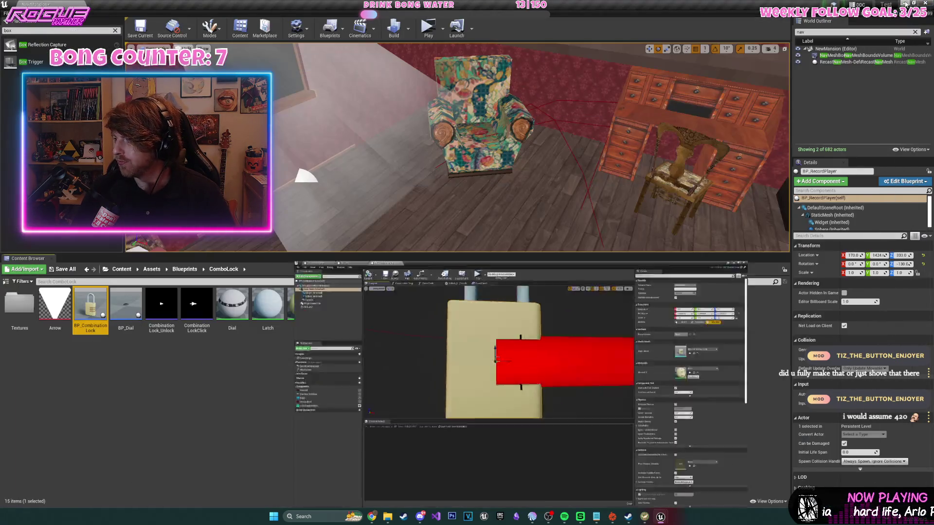
{"action": "double_click", "coordinate": [92, 317]}
{"action": "mouse_move", "coordinate": [387, 243]}
{"action": "left_mouse_down"}
{"action": "mouse_move", "coordinate": [395, 285]}
{"action": "mouse_move", "coordinate": [416, 241]}
{"action": "mouse_move", "coordinate": [417, 262]}
{"action": "mouse_move", "coordinate": [408, 248]}
{"action": "left_mouse_up"}
{"action": "scroll", "coordinate": [396, 285], "scroll_direction": "up", "scroll_amount": 5}
{"action": "scroll", "coordinate": [350, 272], "scroll_direction": "up", "scroll_amount": 3}
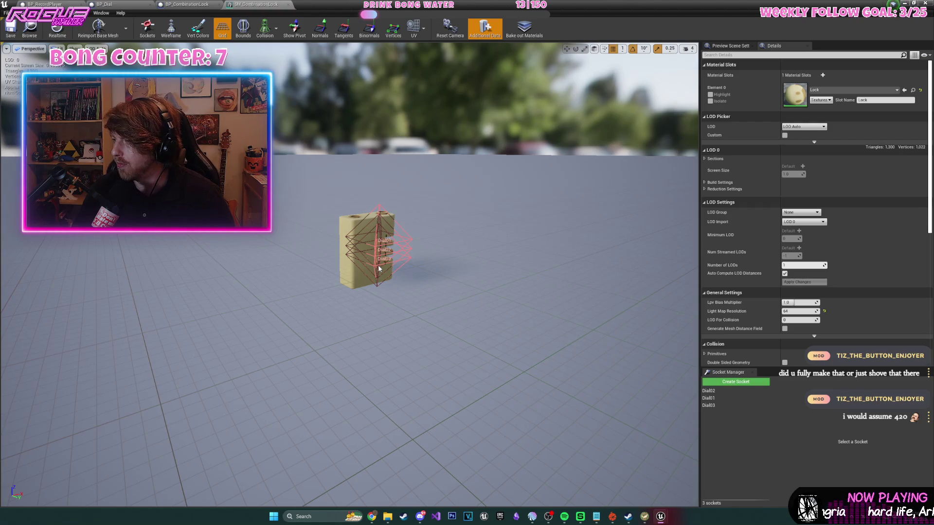
{"action": "left_click", "coordinate": [289, 4]}
{"action": "left_click", "coordinate": [384, 46]}
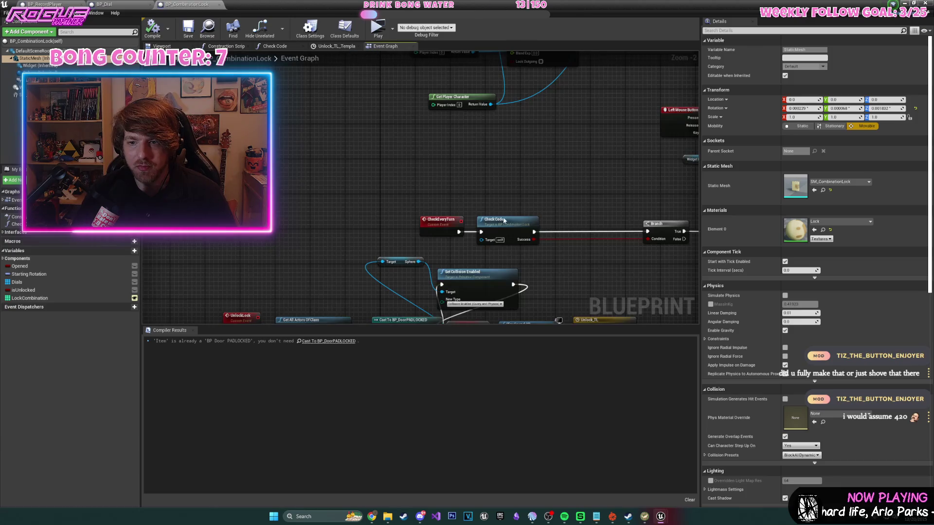
{"action": "scroll", "coordinate": [493, 204], "scroll_direction": "down", "scroll_amount": 3}
{"action": "scroll", "coordinate": [494, 170], "scroll_direction": "down", "scroll_amount": 2}
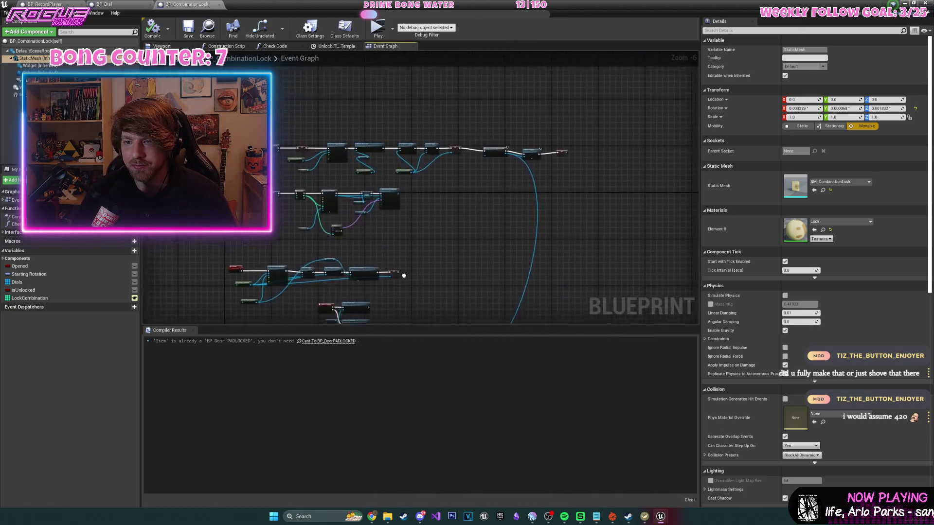
{"action": "key", "text": "alt+Tab"}
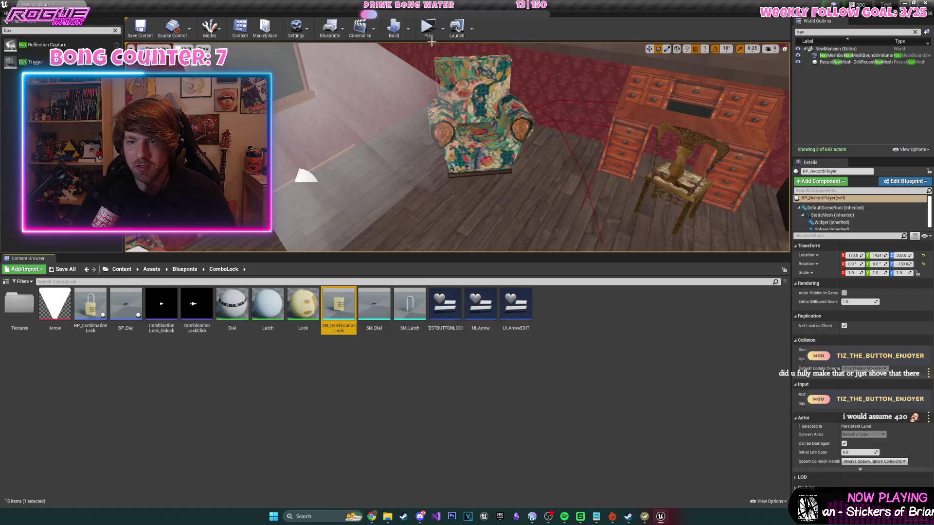
- In the running game, inspect the door padlock and roll its top dial forward seven times
{"action": "key", "text": "alt+Tab"}
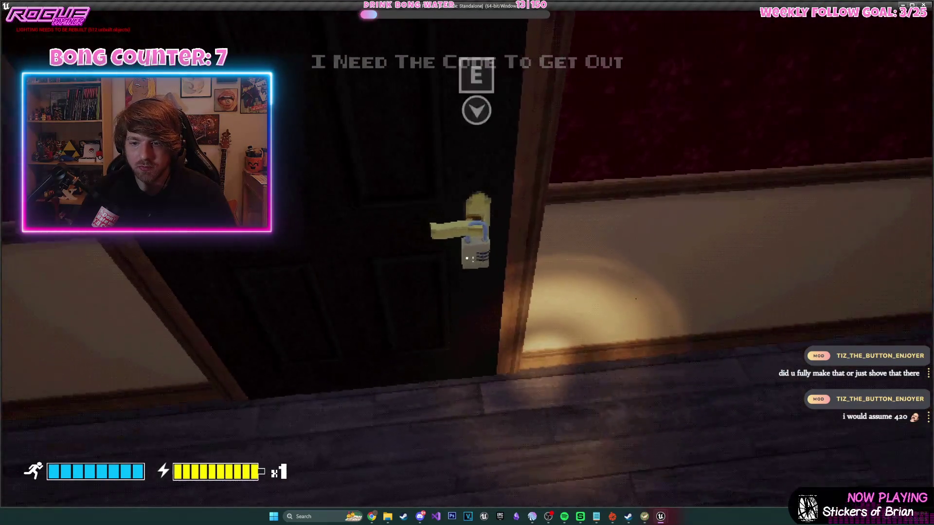
{"action": "key", "text": "e"}
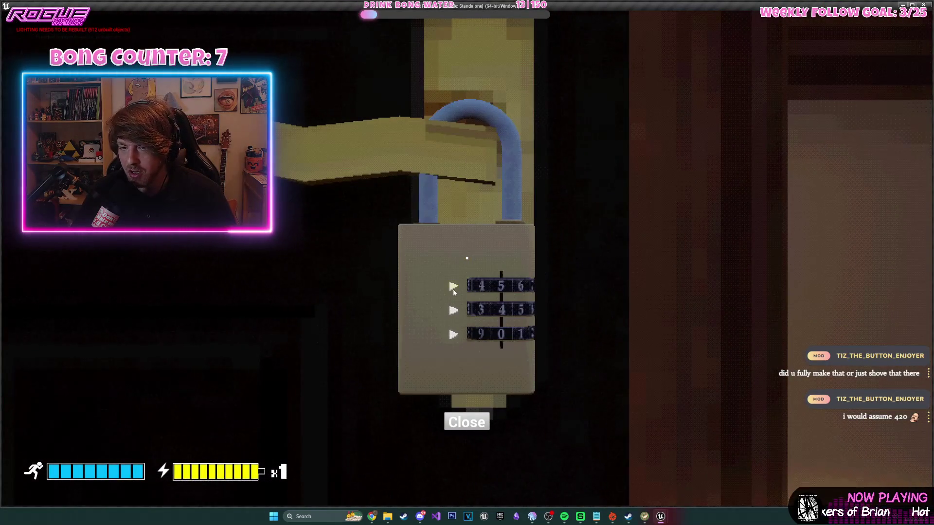
{"action": "left_click", "coordinate": [453, 289]}
{"action": "left_click", "coordinate": [453, 288]}
{"action": "left_click", "coordinate": [453, 289]}
{"action": "left_click", "coordinate": [453, 289]}
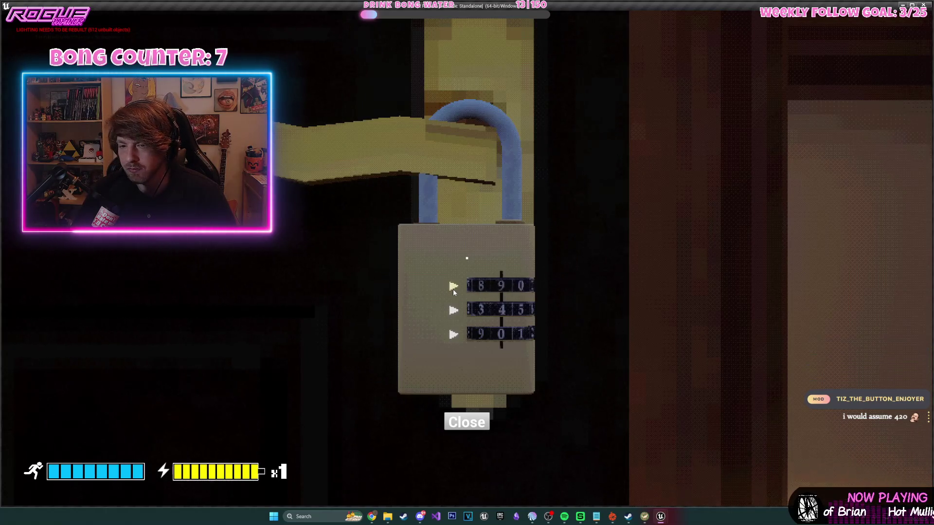
{"action": "left_click", "coordinate": [453, 289]}
{"action": "left_click", "coordinate": [453, 288]}
{"action": "left_click", "coordinate": [453, 289]}
{"action": "left_click", "coordinate": [453, 289]}
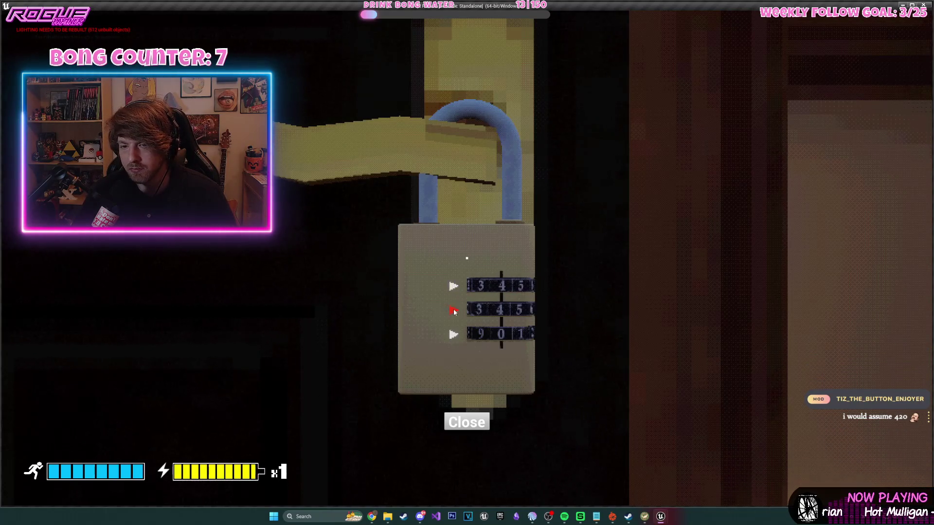
- Roll the middle dial once, the bottom dial three times and the top once more, then quit
{"action": "left_click", "coordinate": [454, 310]}
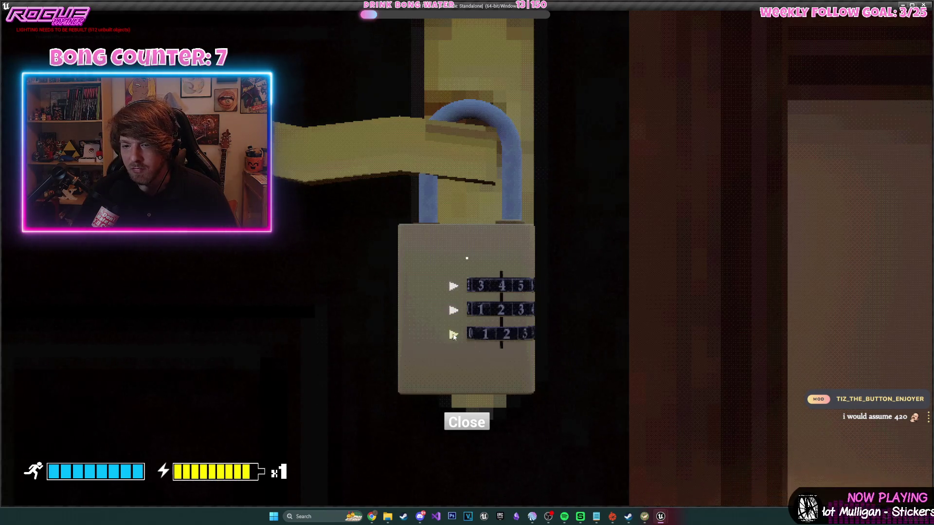
{"action": "left_click", "coordinate": [454, 336]}
{"action": "left_click", "coordinate": [453, 335]}
{"action": "left_click", "coordinate": [454, 335]}
{"action": "left_click", "coordinate": [453, 335]}
{"action": "left_click", "coordinate": [453, 335]}
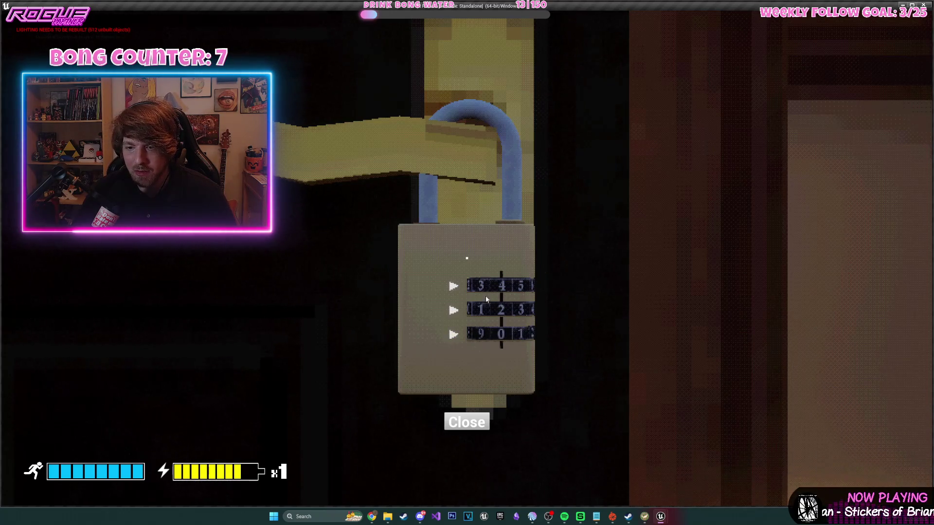
{"action": "left_click", "coordinate": [452, 286]}
{"action": "key", "text": "Escape"}
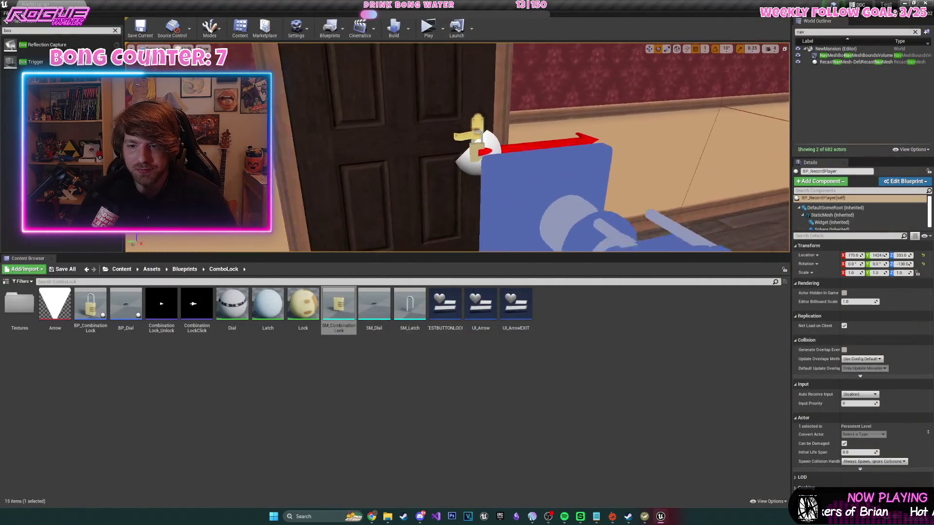
- Set BP_CombinationLock's first combination digit to 4, change the second, and play in a new window
{"action": "left_click", "coordinate": [520, 143]}
{"action": "left_click", "coordinate": [852, 303]}
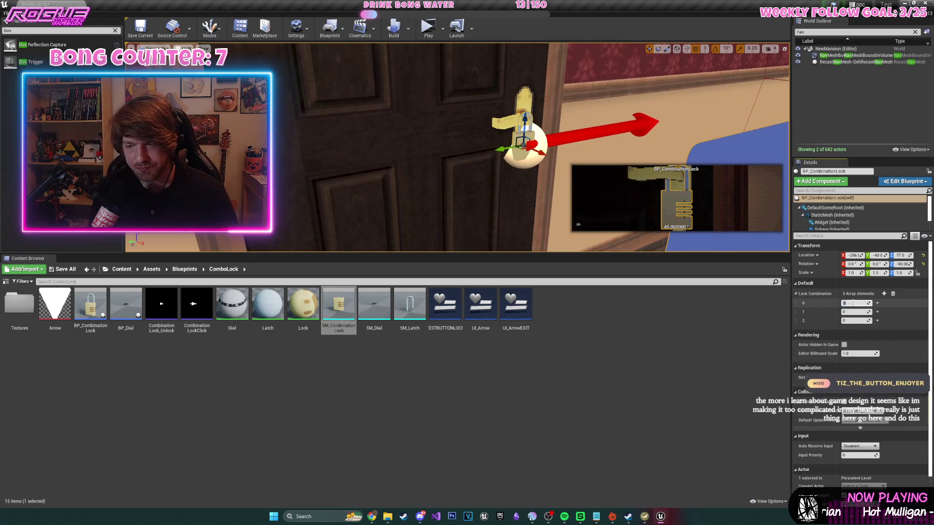
{"action": "type", "text": "4"}
{"action": "left_click", "coordinate": [854, 312]}
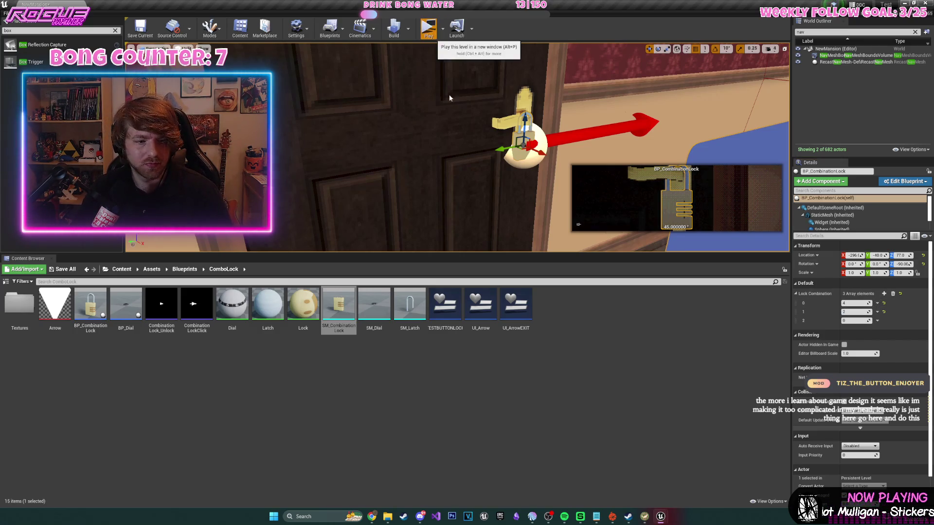
{"action": "left_click", "coordinate": [428, 28]}
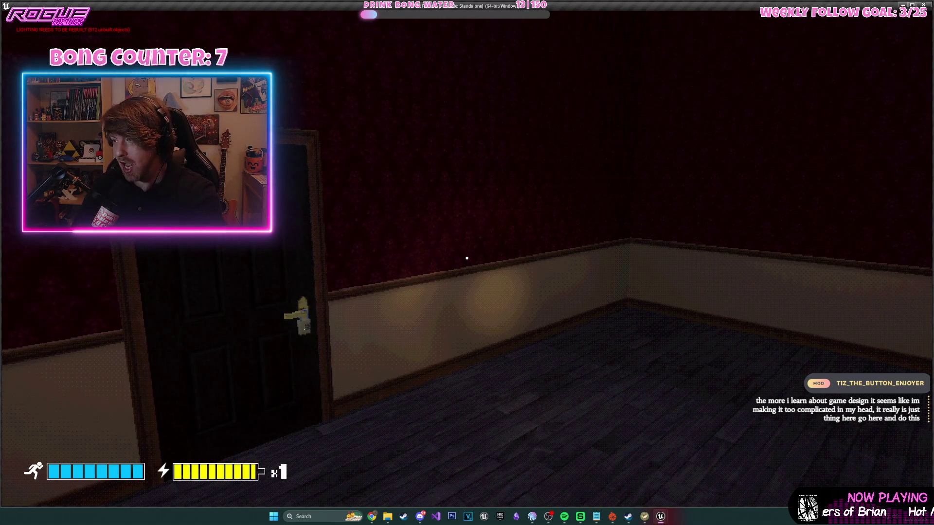
- Walk to the locked door, open the padlock view and advance the top dial three digits
{"action": "key", "text": "w"}
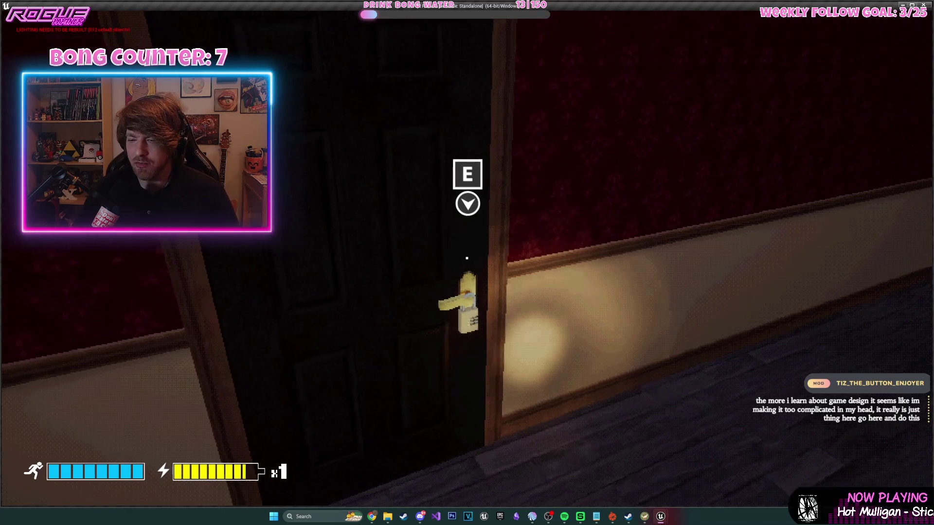
{"action": "mouse_move", "coordinate": [467, 369]}
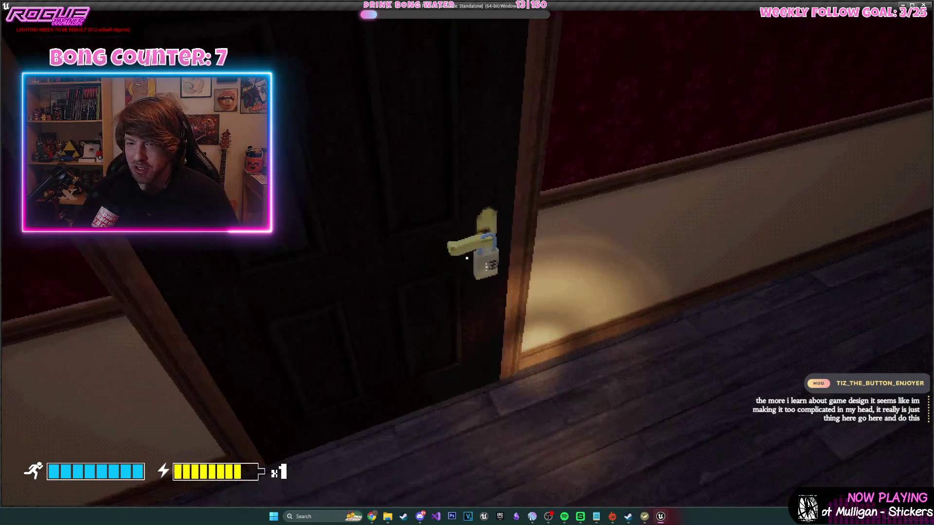
{"action": "key", "text": "e"}
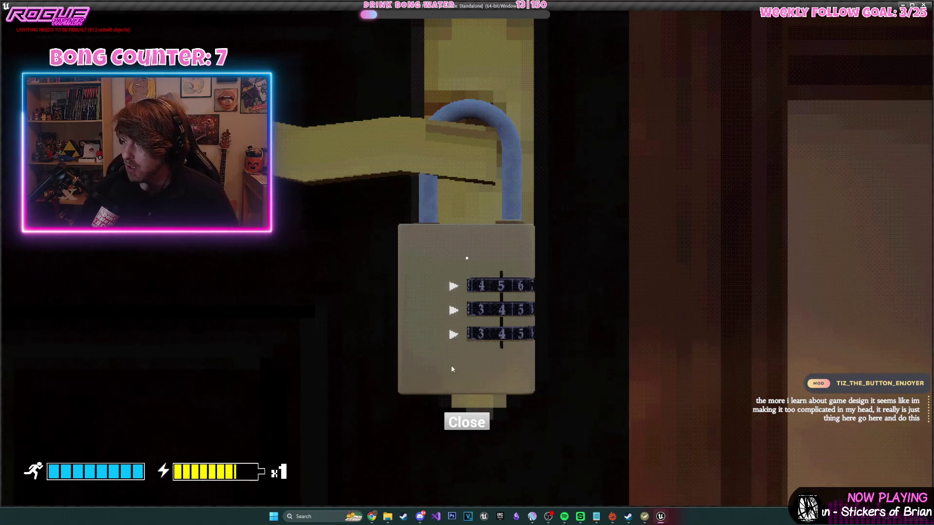
{"action": "left_click", "coordinate": [453, 287]}
{"action": "left_click", "coordinate": [452, 287]}
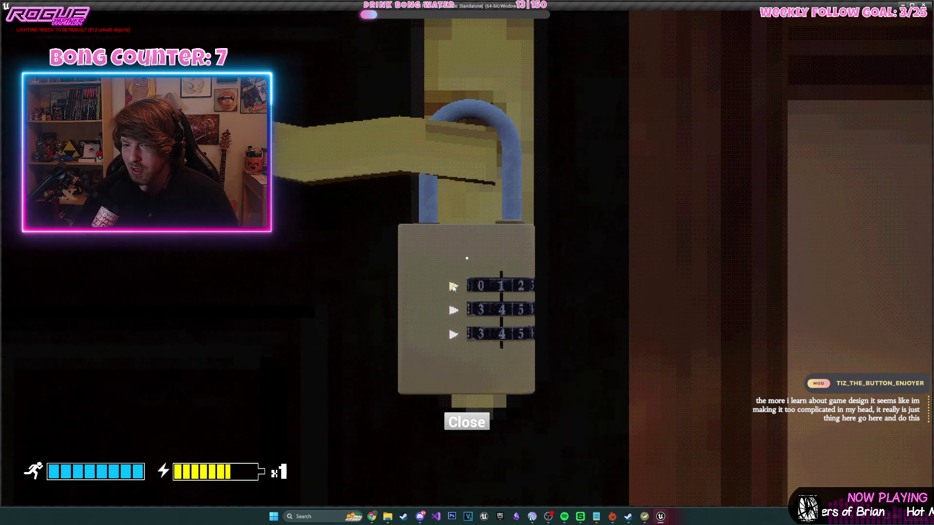
{"action": "left_click", "coordinate": [453, 287]}
{"action": "left_click", "coordinate": [452, 287]}
- Advance the middle dial four digits and the bottom dial two, open the door, and stop playing
{"action": "left_click", "coordinate": [452, 310]}
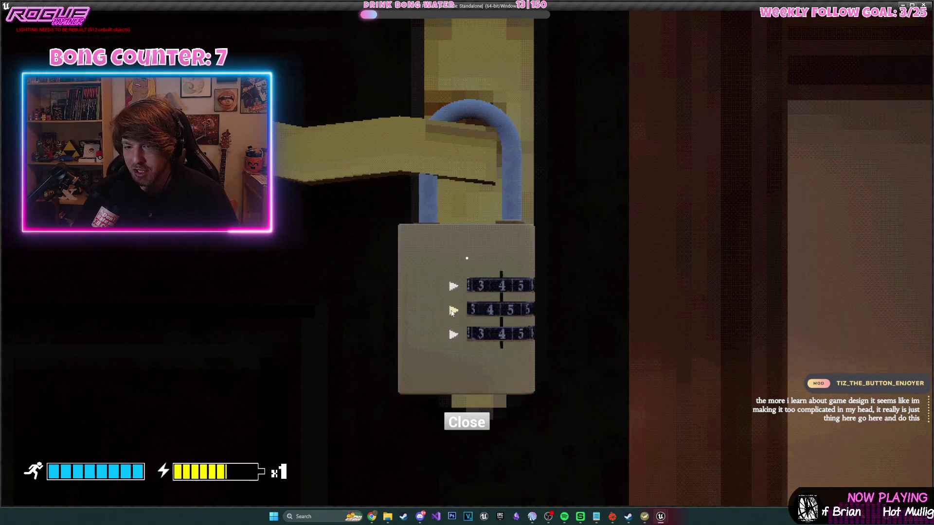
{"action": "left_click", "coordinate": [452, 310]}
{"action": "left_click", "coordinate": [452, 311]}
{"action": "left_click", "coordinate": [452, 311]}
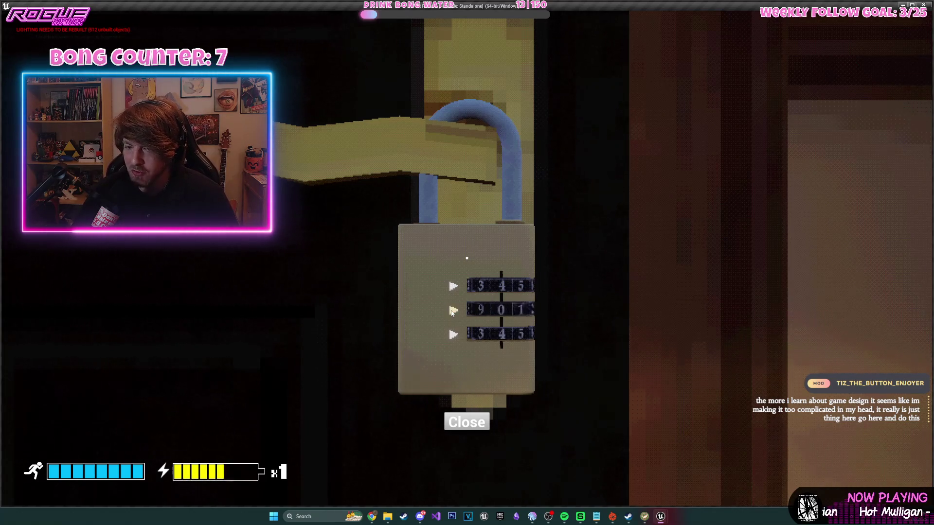
{"action": "left_click", "coordinate": [452, 311]}
{"action": "left_click", "coordinate": [452, 334]}
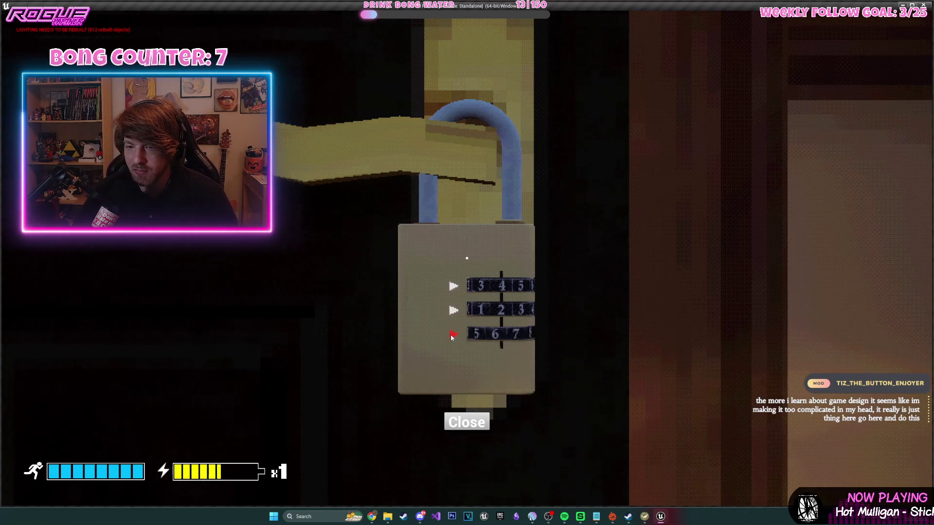
{"action": "left_click", "coordinate": [452, 334]}
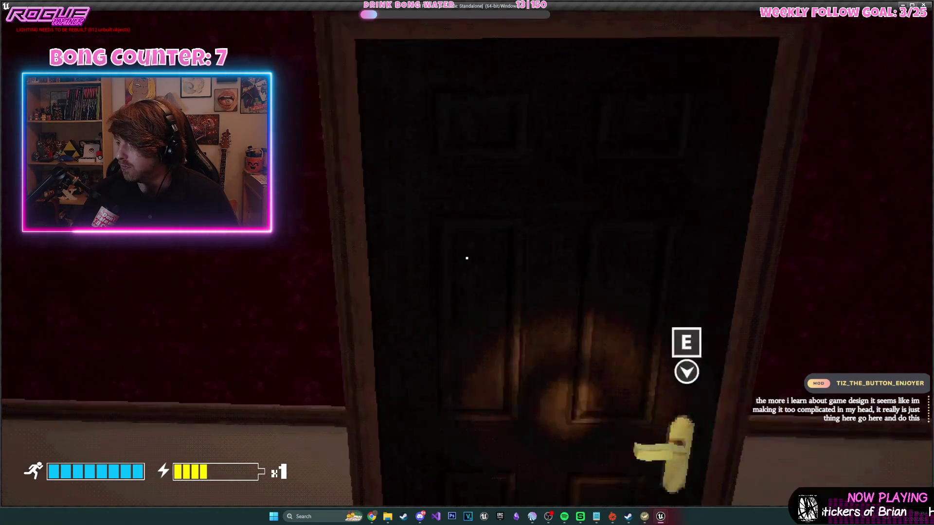
{"action": "key", "text": "e"}
{"action": "key", "text": "Escape"}
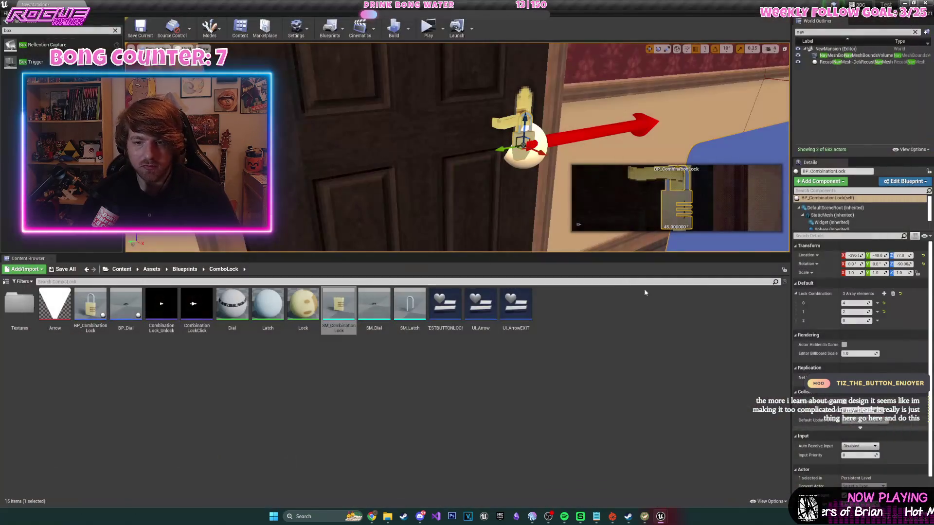
{"action": "left_click", "coordinate": [428, 26]}
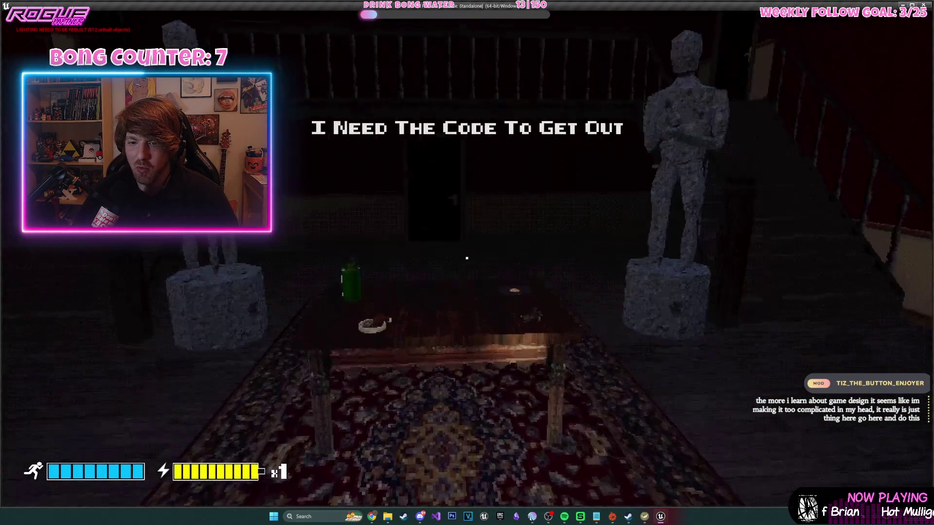
{"action": "key", "text": "w"}
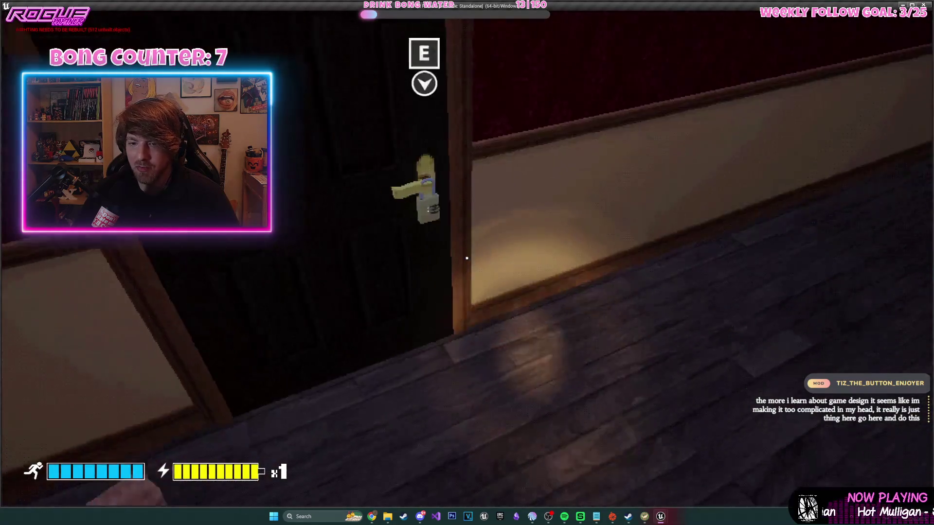
{"action": "key", "text": "e"}
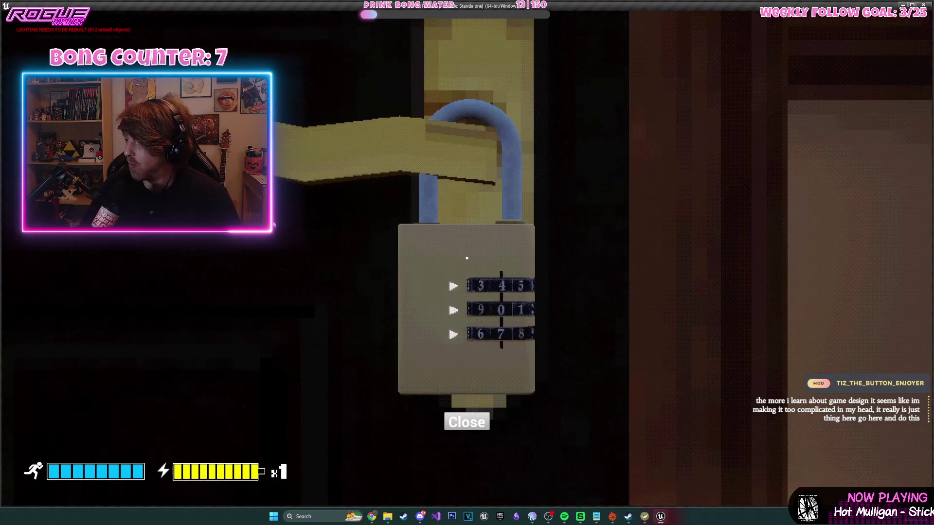
{"action": "left_click", "coordinate": [466, 421]}
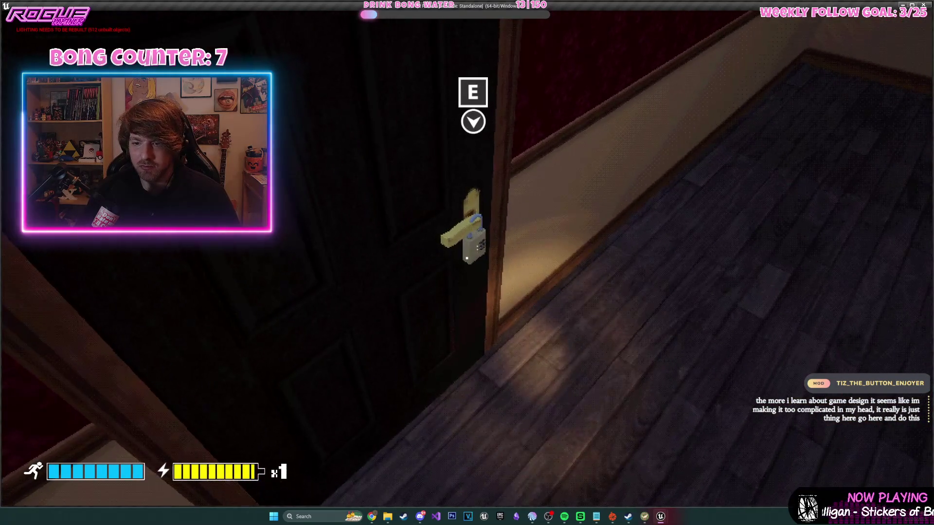
{"action": "key", "text": "e"}
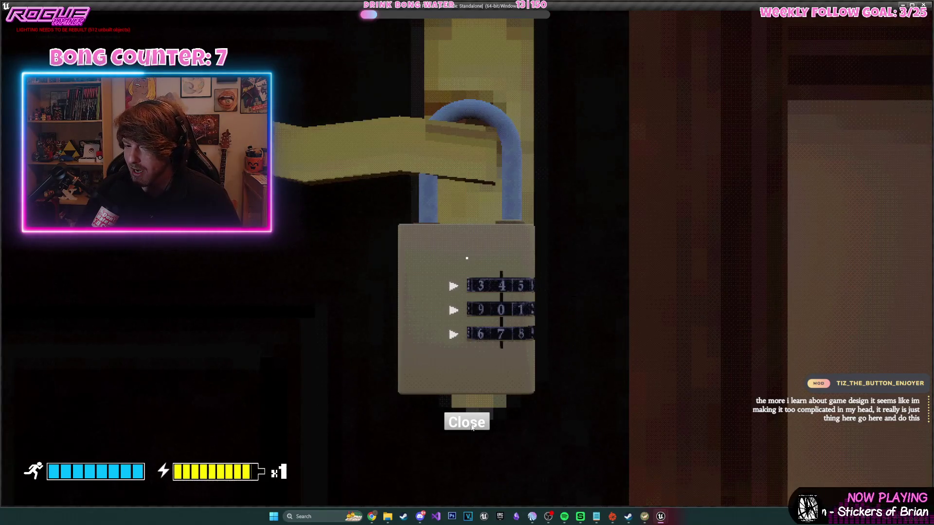
{"action": "left_click", "coordinate": [473, 426]}
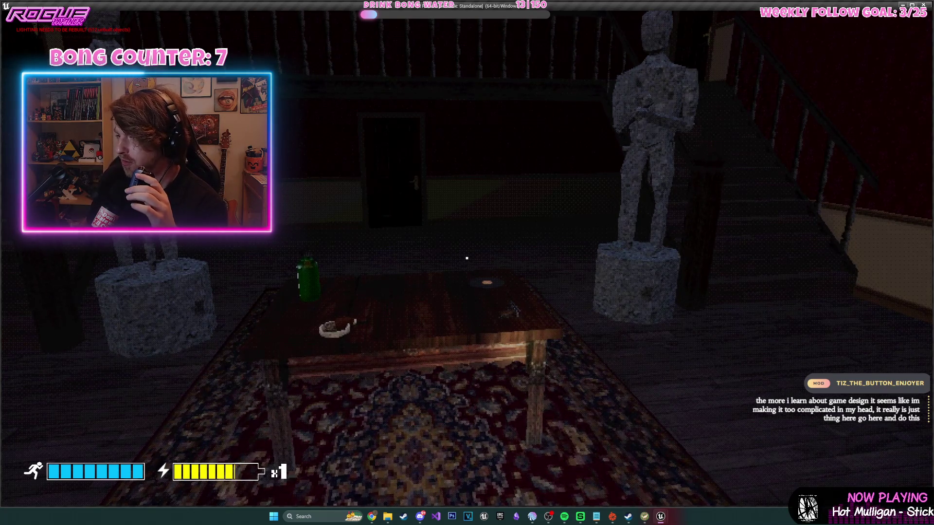
{"action": "key", "text": "Escape"}
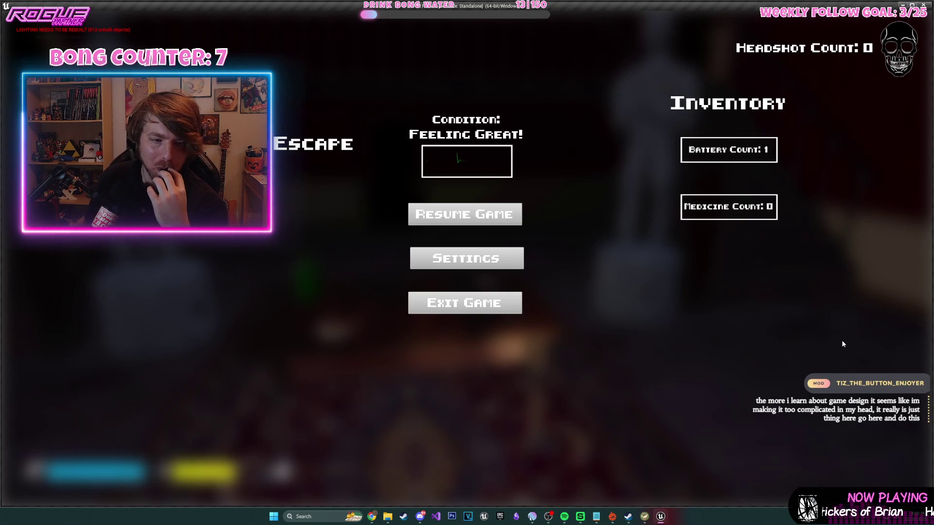
{"action": "left_click", "coordinate": [506, 216]}
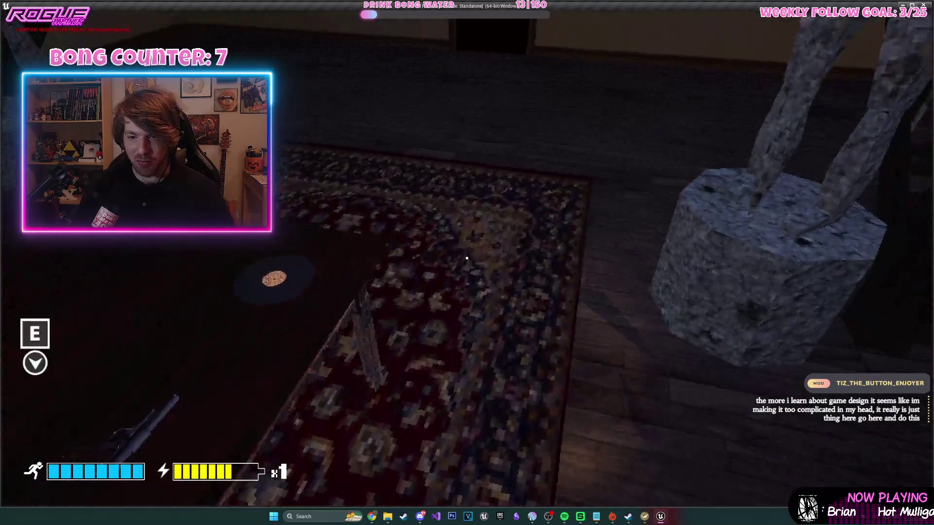
{"action": "key", "text": "alt+Tab"}
{"action": "scroll", "coordinate": [457, 145], "scroll_direction": "down", "scroll_amount": 10}
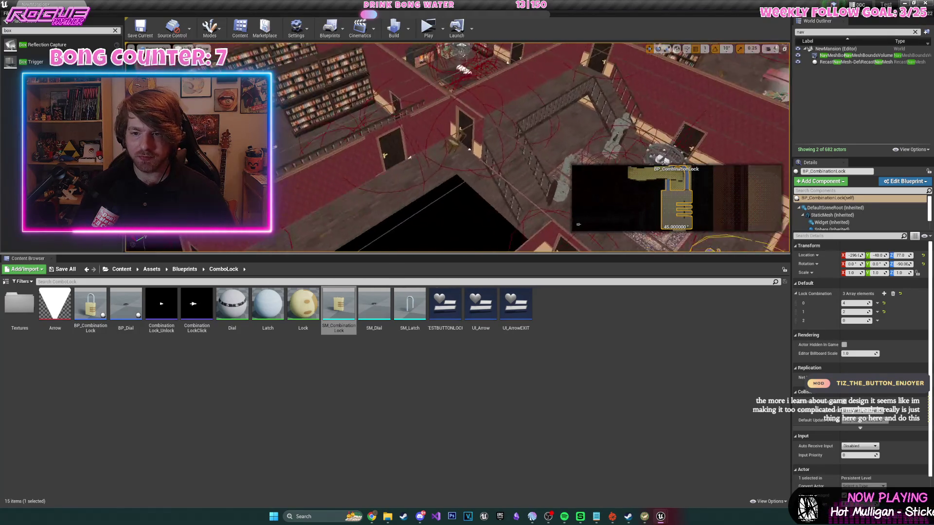
- Save the NewMansion map, enlarge the viewport, and show the top-level Content folder
{"action": "key", "text": "ctrl+s"}
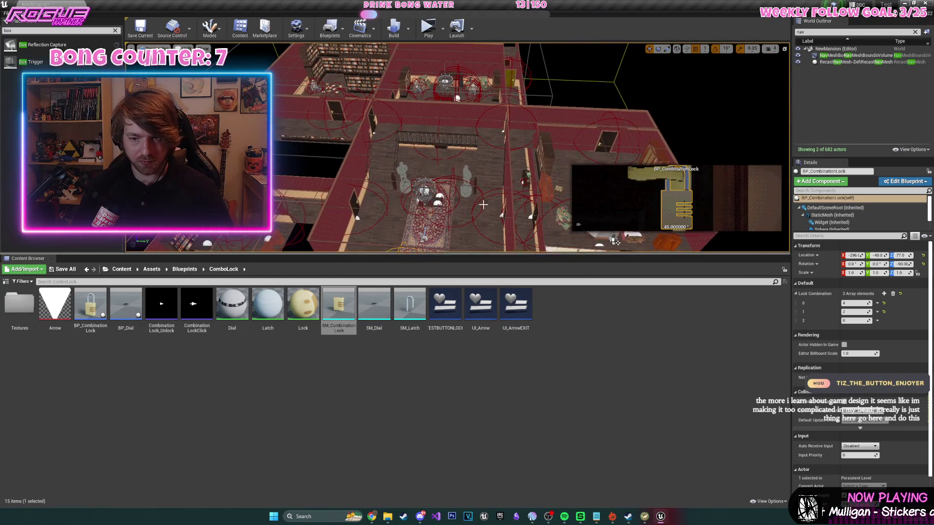
{"action": "mouse_move", "coordinate": [486, 253]}
{"action": "left_mouse_down"}
{"action": "mouse_move", "coordinate": [278, 343]}
{"action": "mouse_move", "coordinate": [73, 298]}
{"action": "left_mouse_up"}
{"action": "left_click", "coordinate": [120, 314]}
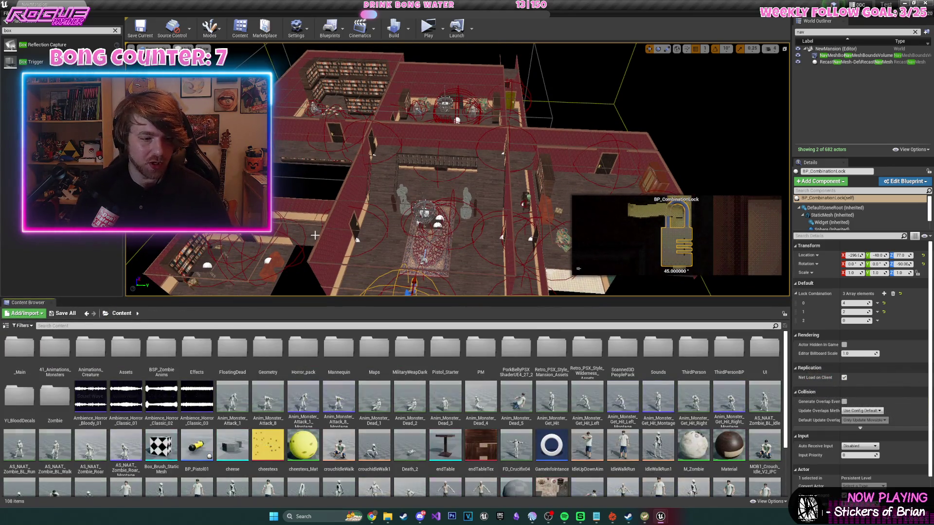
{"action": "mouse_move", "coordinate": [434, 216]}
{"action": "left_mouse_down"}
{"action": "mouse_move", "coordinate": [551, 291]}
{"action": "mouse_move", "coordinate": [510, 233]}
{"action": "left_mouse_up"}
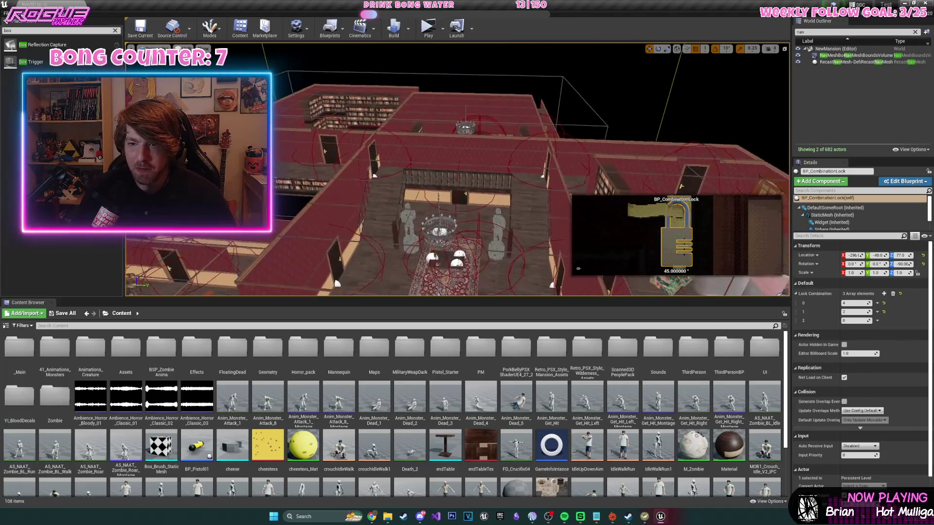
- Playtest picking up the gun, shooting the zombie, and collecting the gold, blue, green and red keys
{"action": "key", "text": "alt+p"}
{"action": "key", "text": "w"}
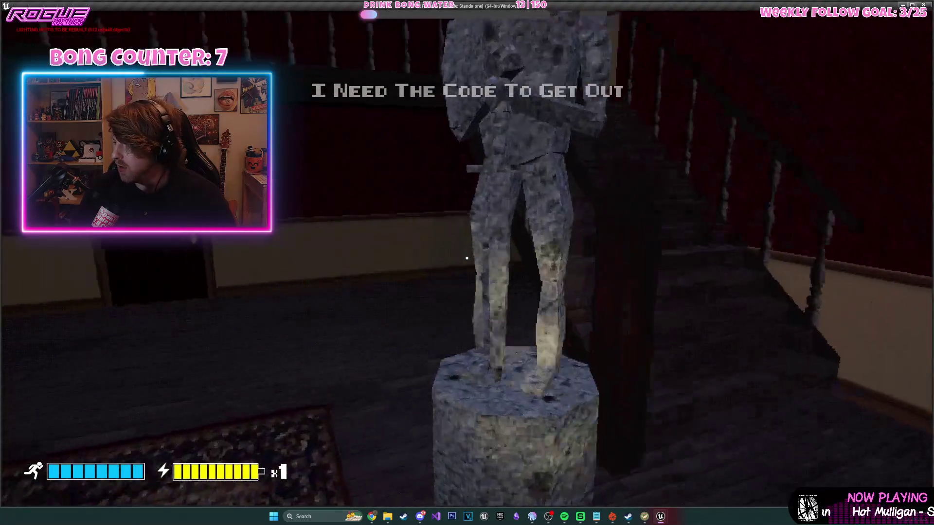
{"action": "key", "text": "w"}
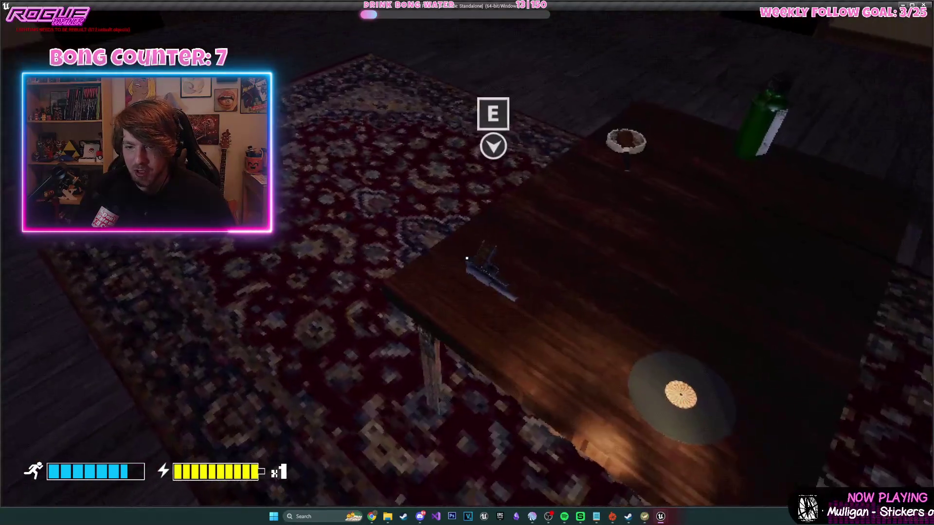
{"action": "key", "text": "e"}
{"action": "key", "text": "w"}
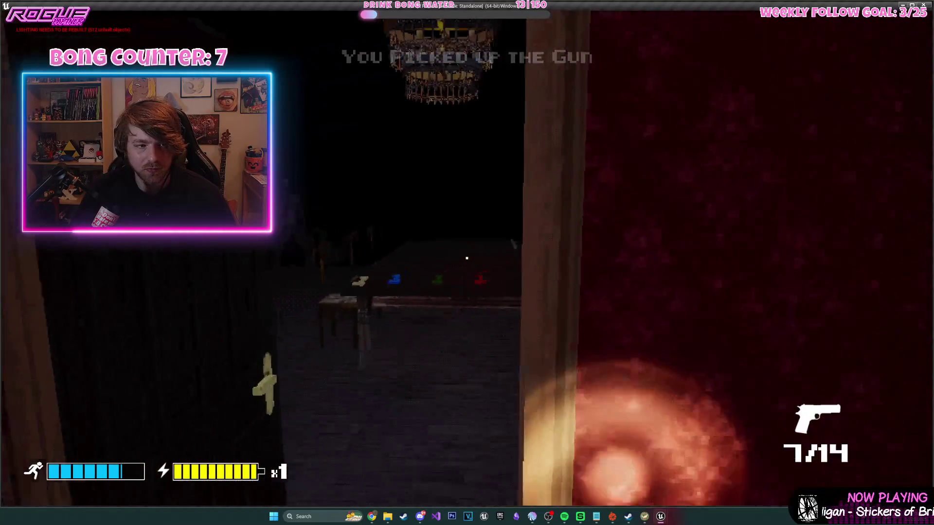
{"action": "left_click", "coordinate": [467, 258]}
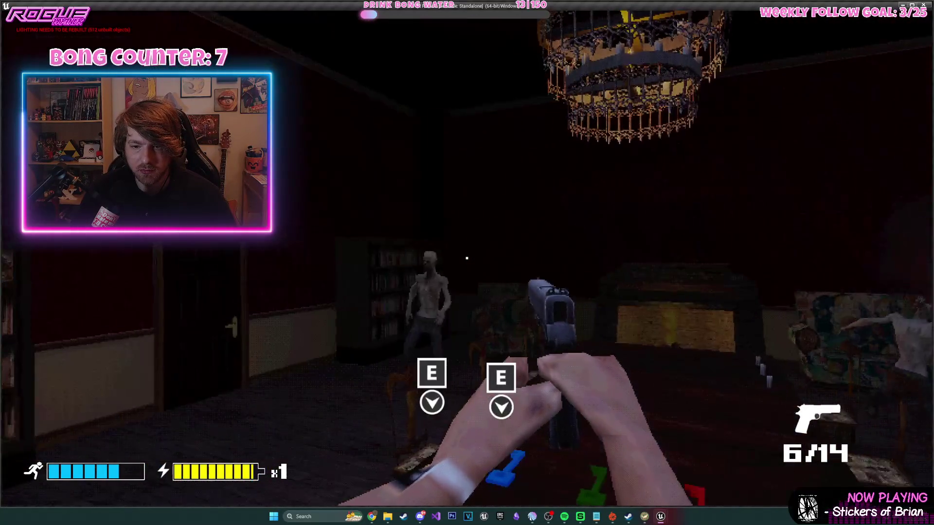
{"action": "left_click", "coordinate": [467, 258]}
{"action": "left_click", "coordinate": [467, 258]}
{"action": "key", "text": "w"}
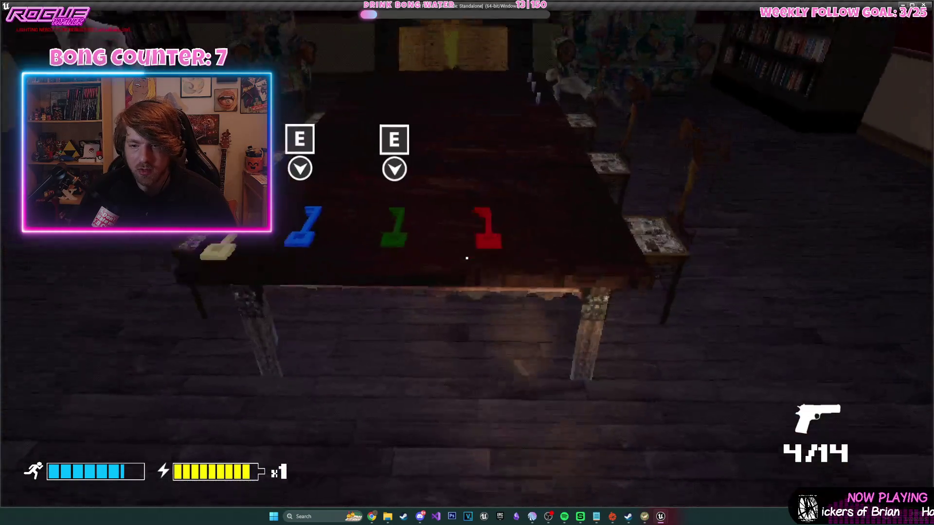
{"action": "key", "text": "e"}
{"action": "key", "text": "e"}
{"action": "key", "text": "e"}
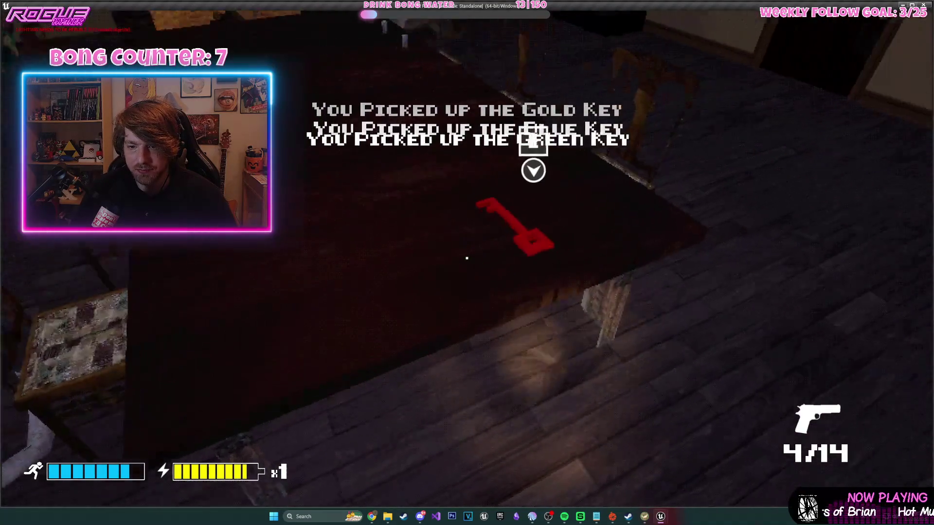
{"action": "key", "text": "e"}
{"action": "key", "text": "Escape"}
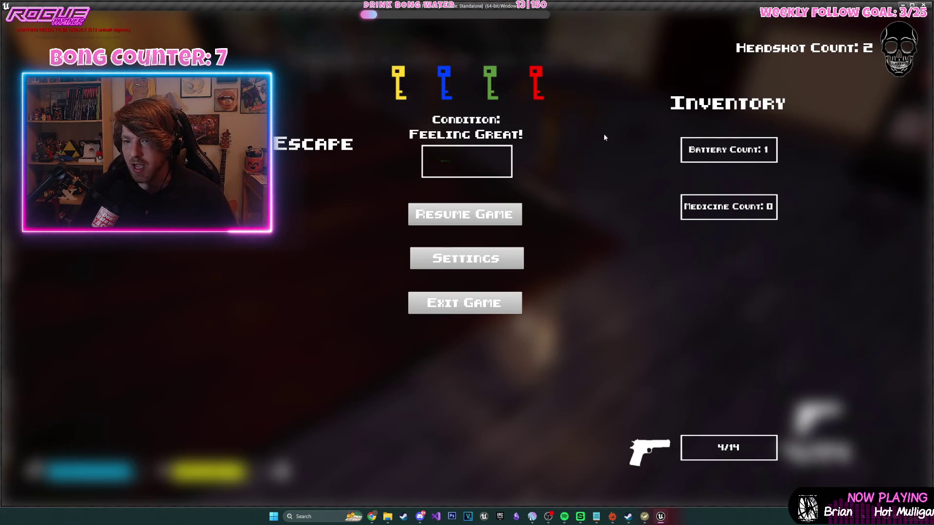
{"action": "left_click", "coordinate": [513, 224]}
- Explore the library, shoot the creature, walk the upper hallway, then stop the playtest
{"action": "key", "text": "w"}
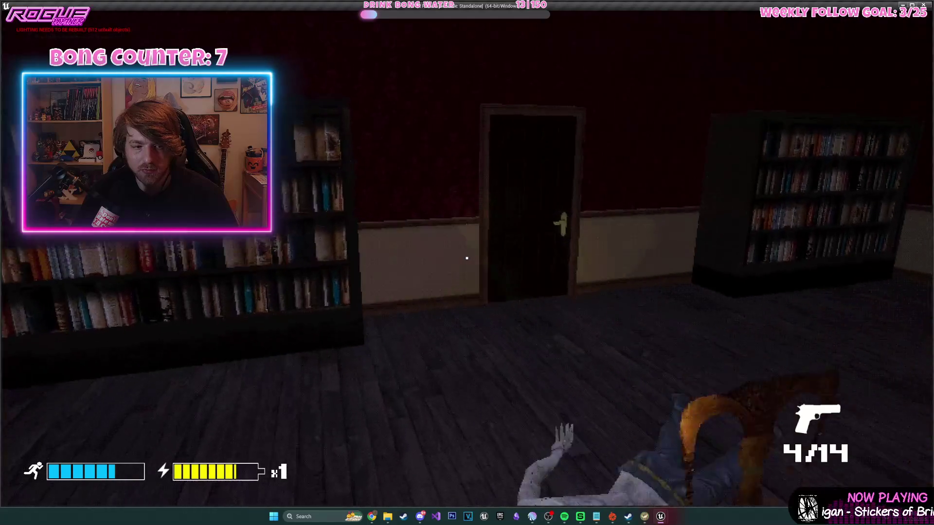
{"action": "key", "text": "w"}
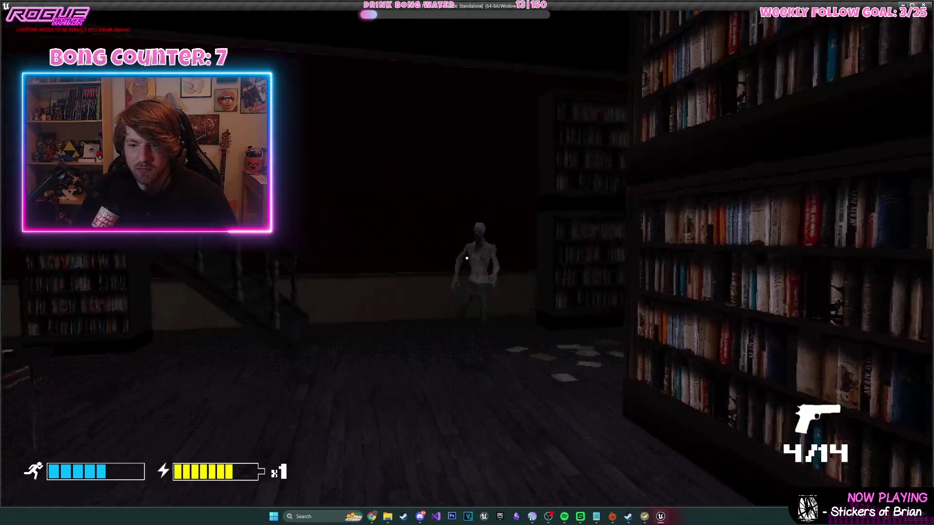
{"action": "left_click", "coordinate": [466, 258]}
{"action": "key", "text": "w"}
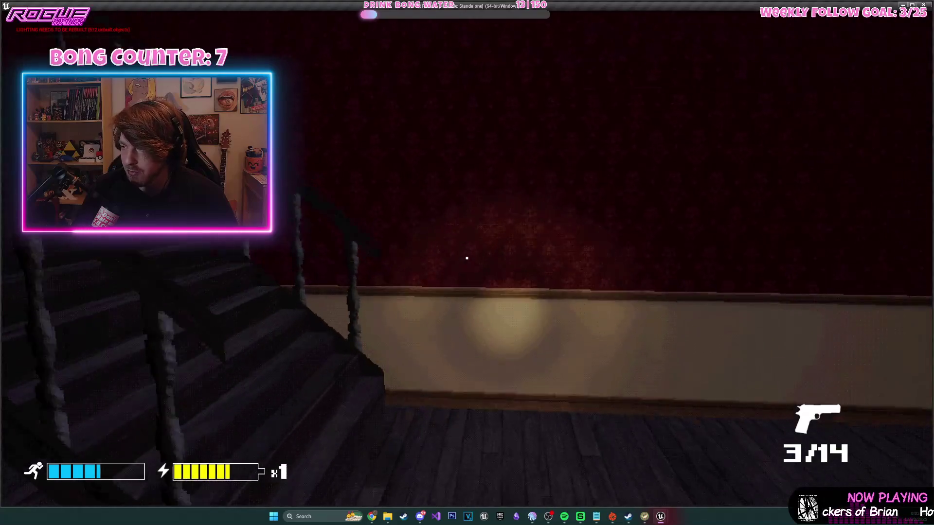
{"action": "key", "text": "w"}
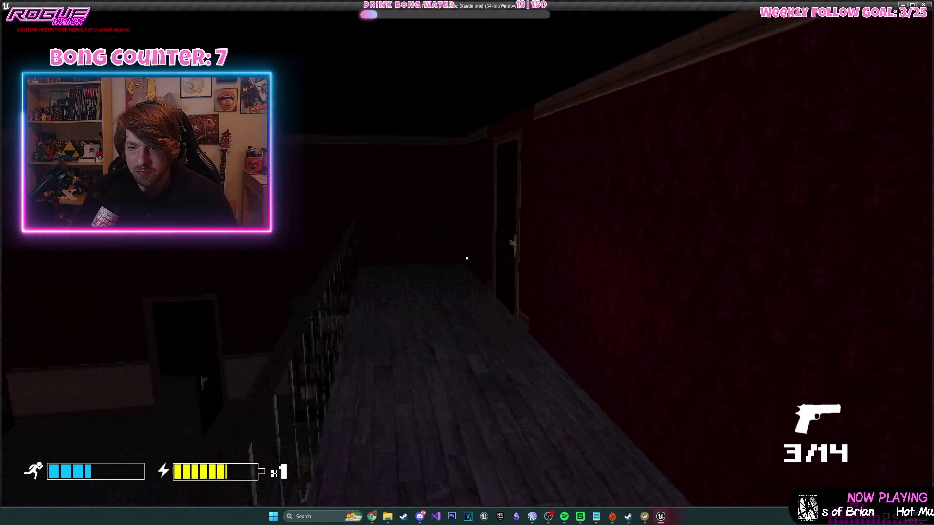
{"action": "key", "text": "w"}
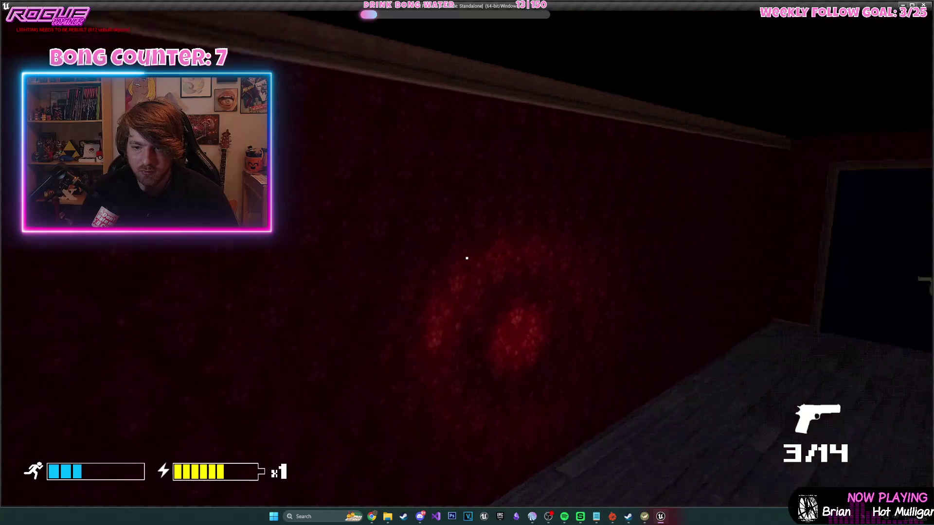
{"action": "key", "text": "s"}
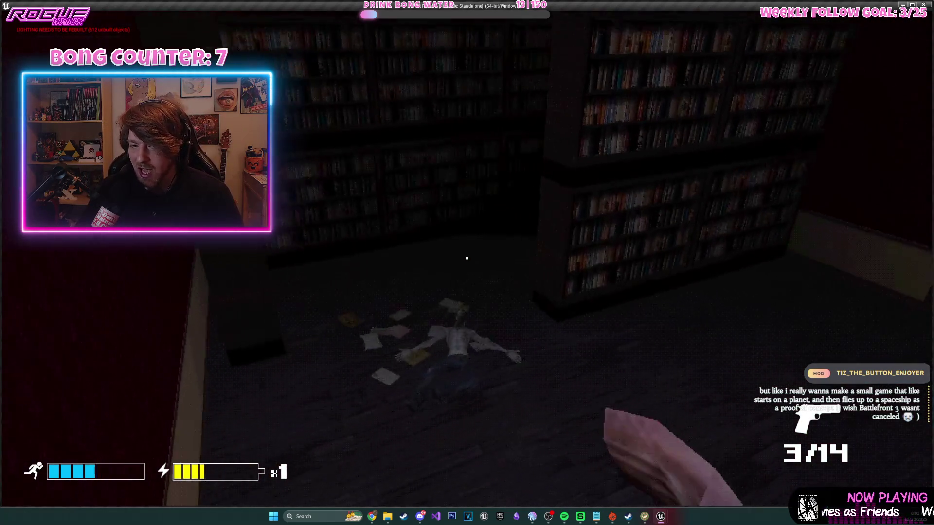
{"action": "key", "text": "Escape"}
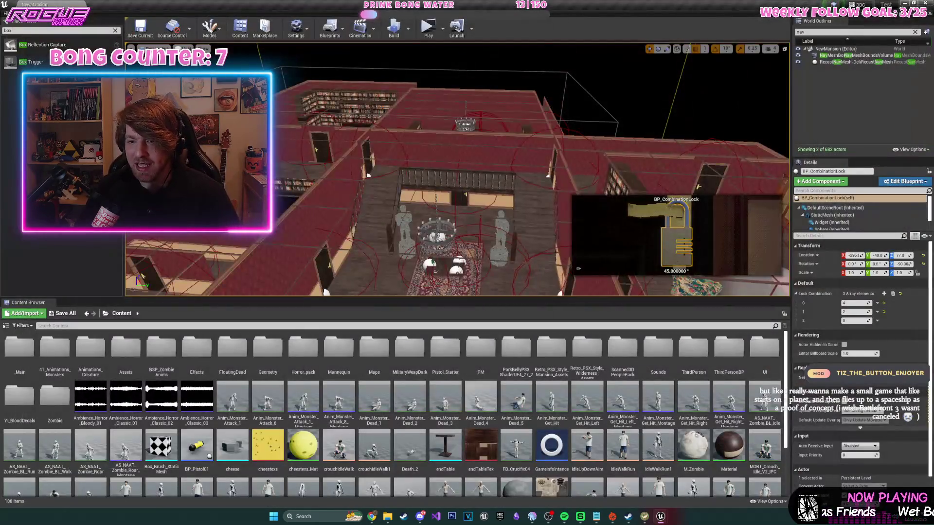
- Select the floor15 piece and open the Retro_PSX_Style_Mansion_Assets Meshes folder
{"action": "left_click", "coordinate": [516, 186]}
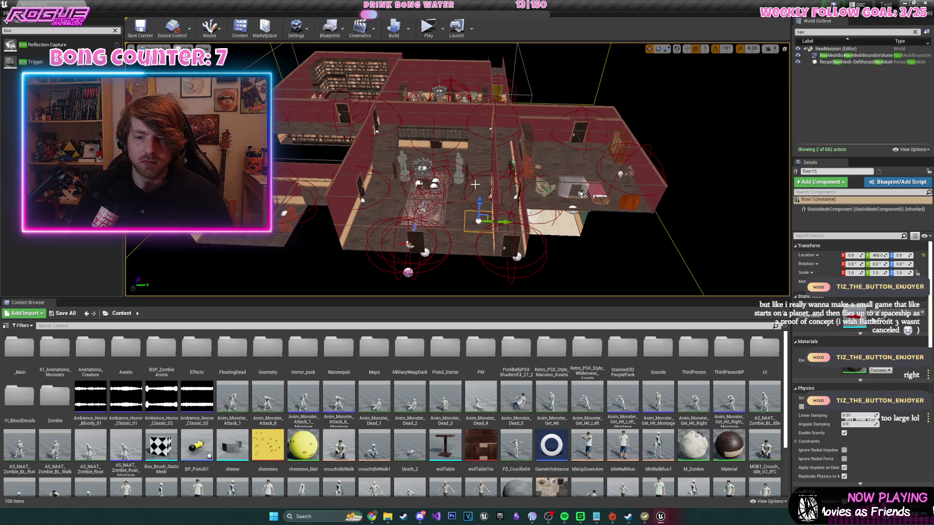
{"action": "scroll", "coordinate": [457, 170], "scroll_direction": "up", "scroll_amount": 6}
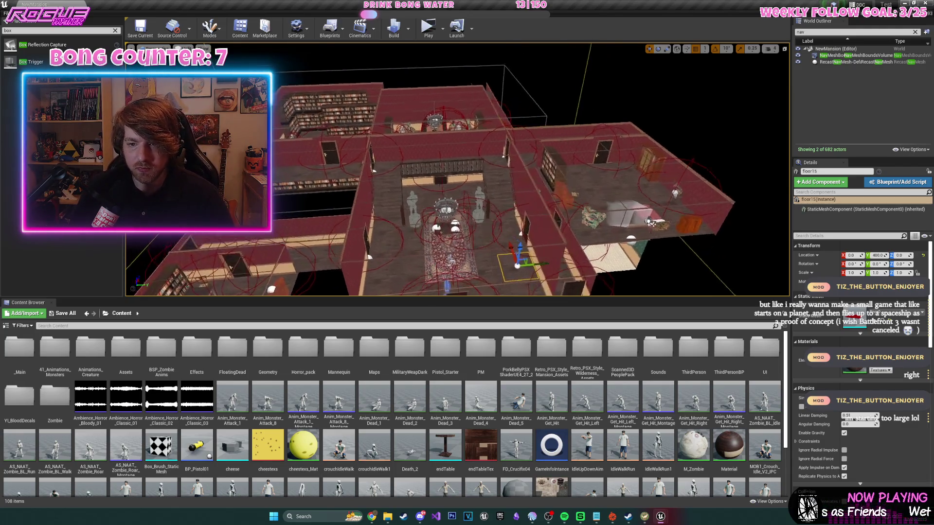
{"action": "scroll", "coordinate": [457, 170], "scroll_direction": "up", "scroll_amount": 6}
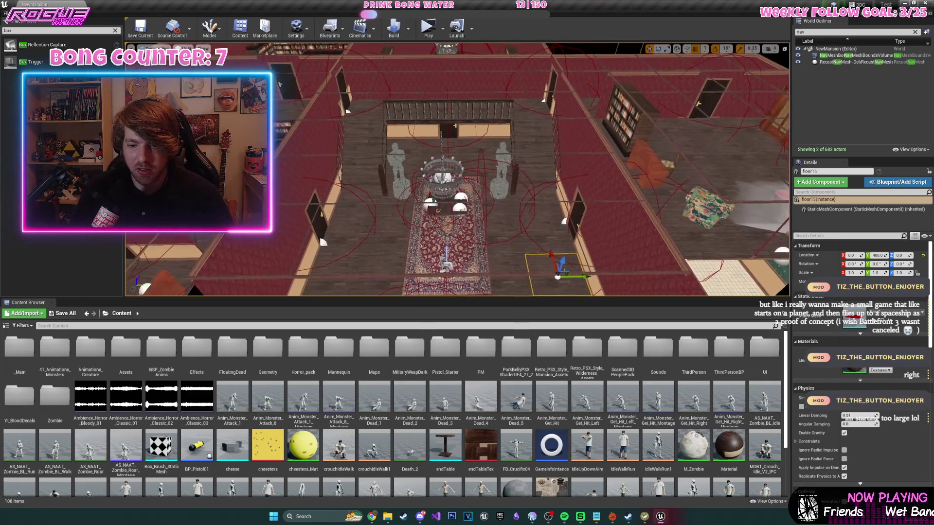
{"action": "scroll", "coordinate": [595, 129], "scroll_direction": "up", "scroll_amount": 2}
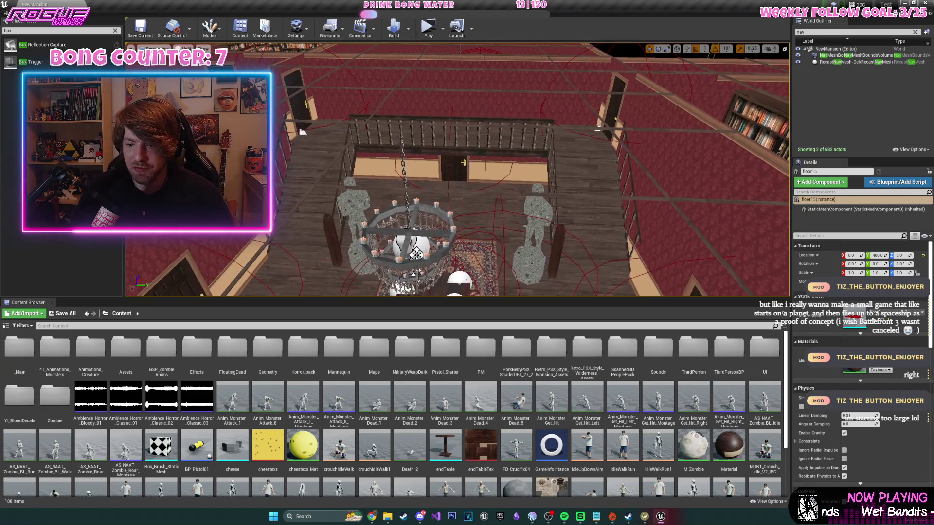
{"action": "double_click", "coordinate": [547, 363]}
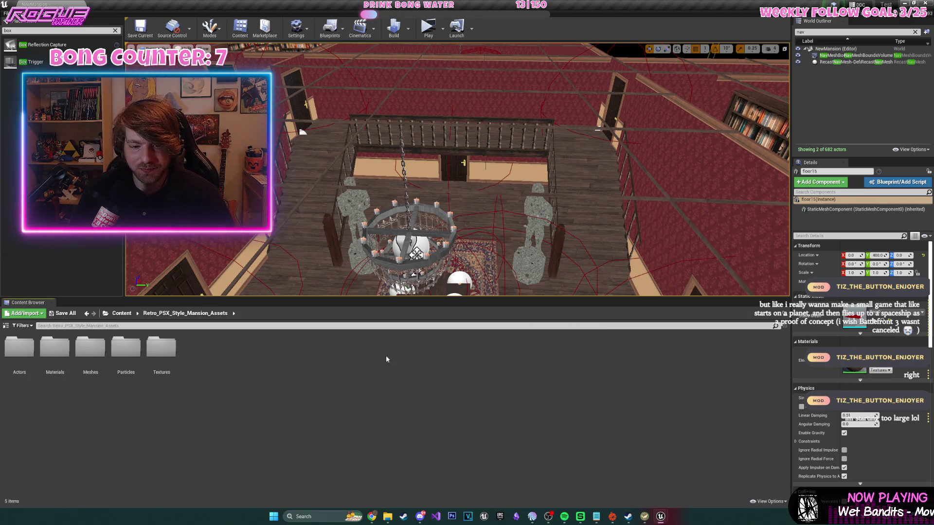
{"action": "double_click", "coordinate": [97, 352]}
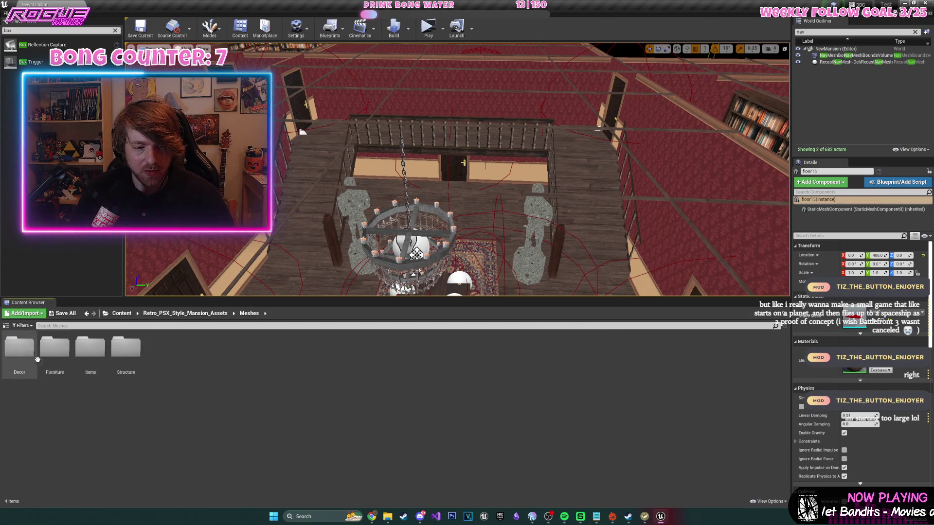
- Tilt and pull the view back to see the chandelier hall and both statues
{"action": "scroll", "coordinate": [597, 130], "scroll_direction": "down", "scroll_amount": 10}
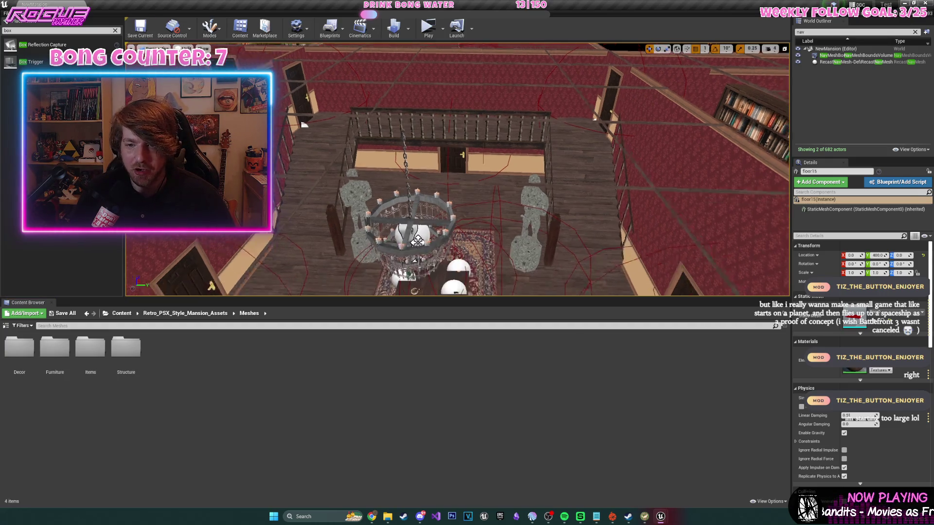
{"action": "mouse_move", "coordinate": [507, 204]}
{"action": "left_mouse_down"}
{"action": "mouse_move", "coordinate": [472, 170]}
{"action": "mouse_move", "coordinate": [453, 102]}
{"action": "left_mouse_up"}
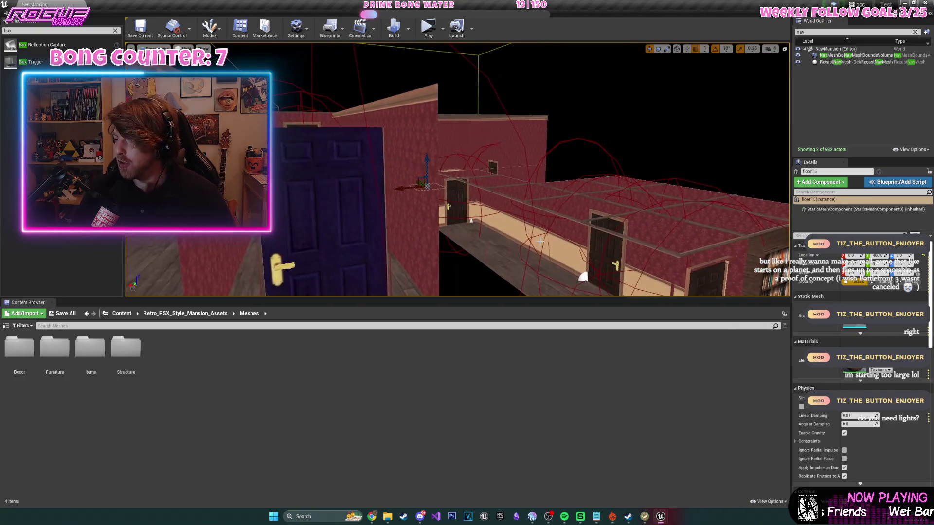
{"action": "left_click_drag", "start_coordinate": [527, 247], "coordinate": [513, 238]}
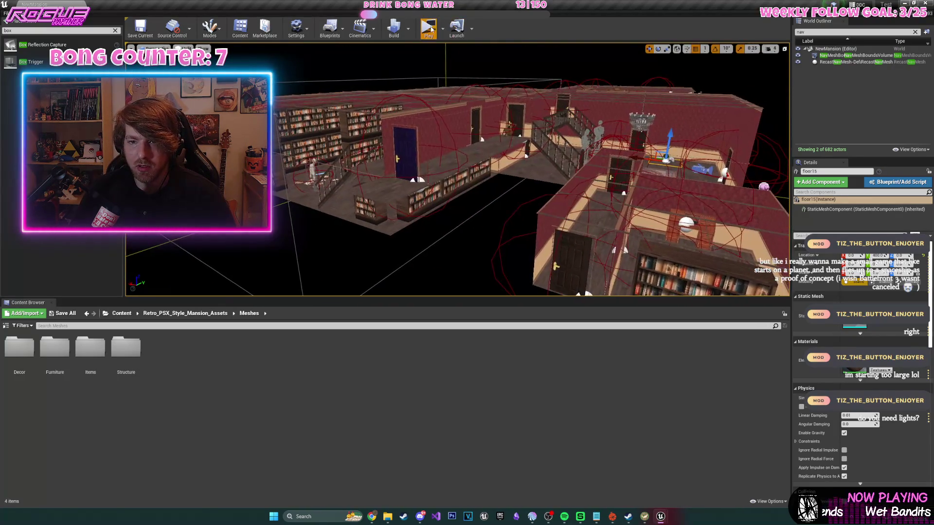
{"action": "key", "text": "s"}
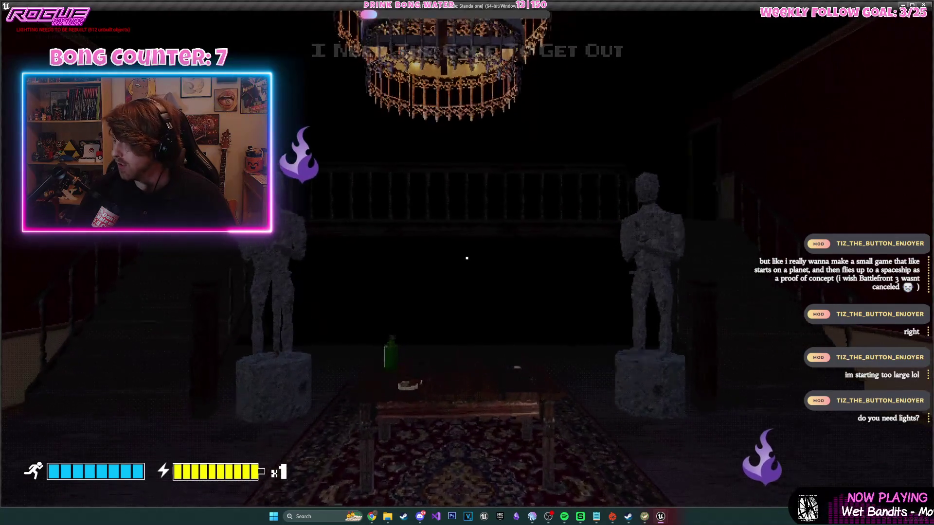
{"action": "key", "text": "w"}
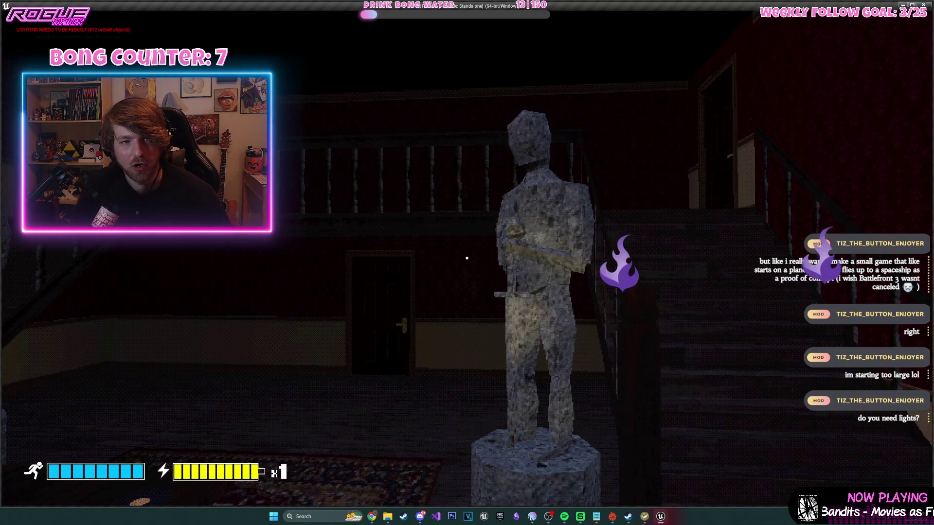
{"action": "key", "text": "a"}
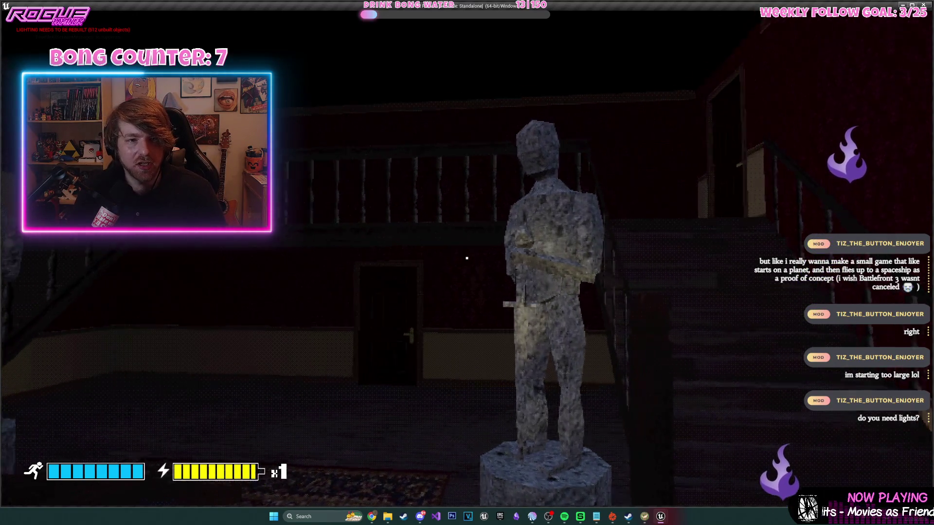
{"action": "key", "text": "Escape"}
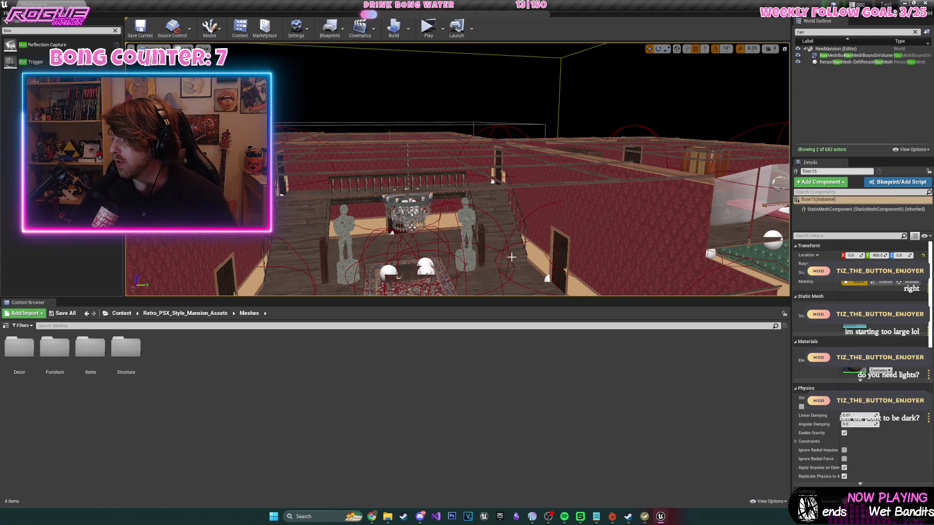
- Switch the viewport to Lit, place a point light in the foyer and raise it to 220
{"action": "left_click_drag", "start_coordinate": [451, 112], "coordinate": [452, 180]}
{"action": "left_click", "coordinate": [191, 66]}
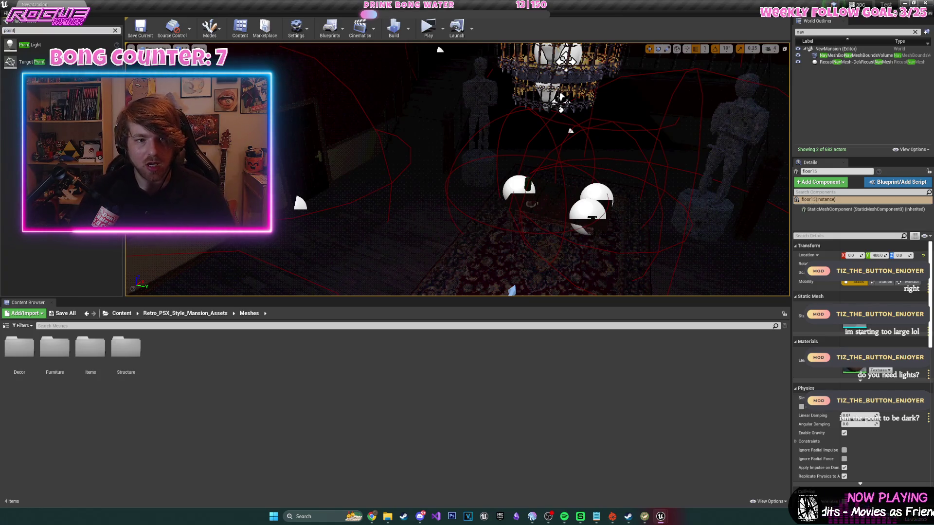
{"action": "left_click_drag", "start_coordinate": [49, 47], "coordinate": [531, 246]}
{"action": "key", "text": "f"}
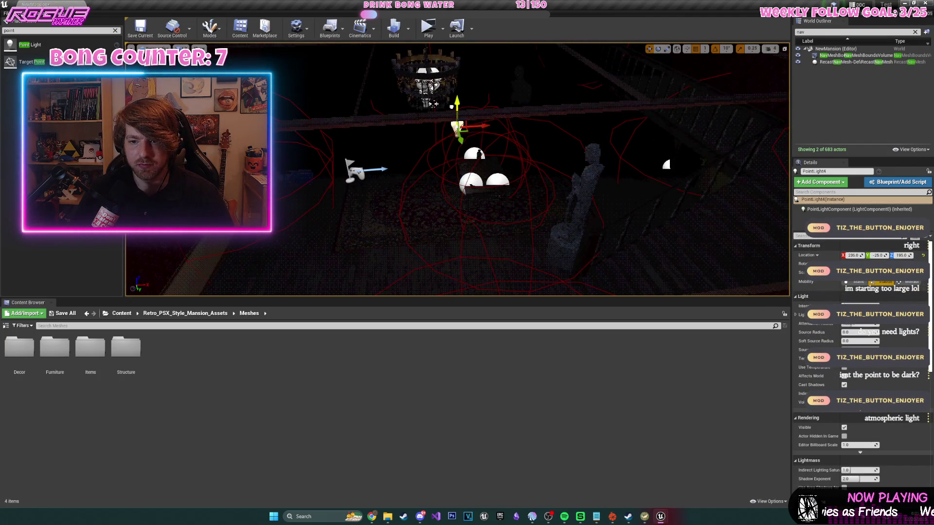
{"action": "left_click_drag", "start_coordinate": [452, 112], "coordinate": [453, 97]}
{"action": "scroll", "coordinate": [500, 157], "scroll_direction": "down", "scroll_amount": 5}
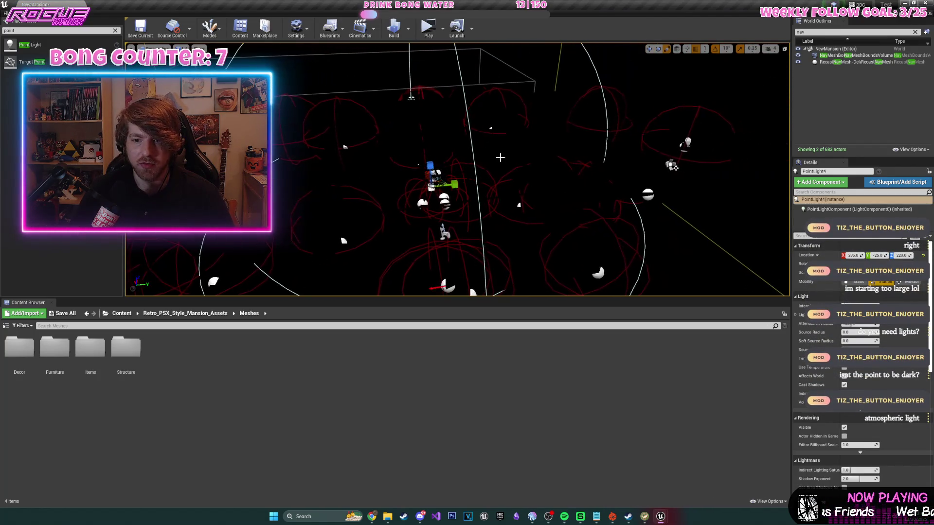
{"action": "scroll", "coordinate": [500, 156], "scroll_direction": "down", "scroll_amount": 1}
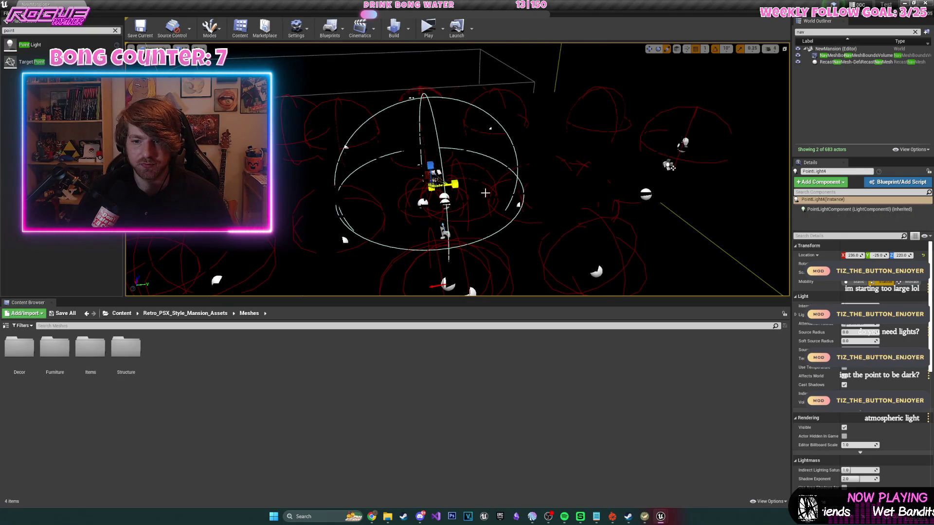
{"action": "scroll", "coordinate": [466, 190], "scroll_direction": "up", "scroll_amount": 5}
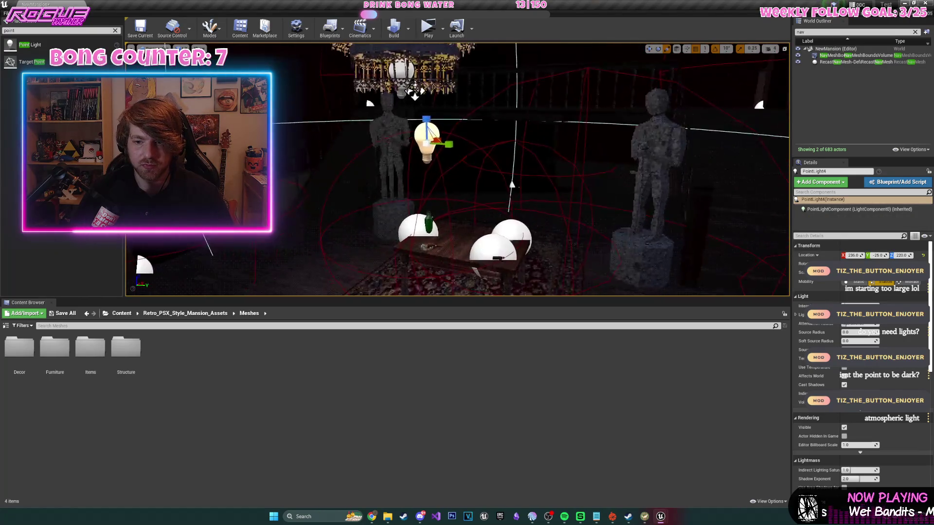
{"action": "scroll", "coordinate": [457, 170], "scroll_direction": "down", "scroll_amount": 3}
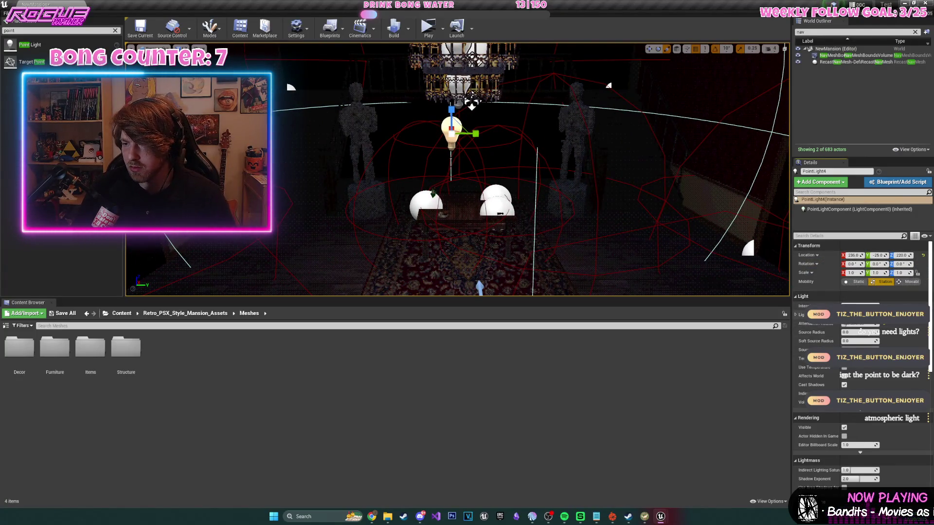
- Check the light colour, move the light up and sideways under the chandelier, and play in a new window
{"action": "left_click", "coordinate": [860, 315]}
{"action": "left_click", "coordinate": [826, 492]}
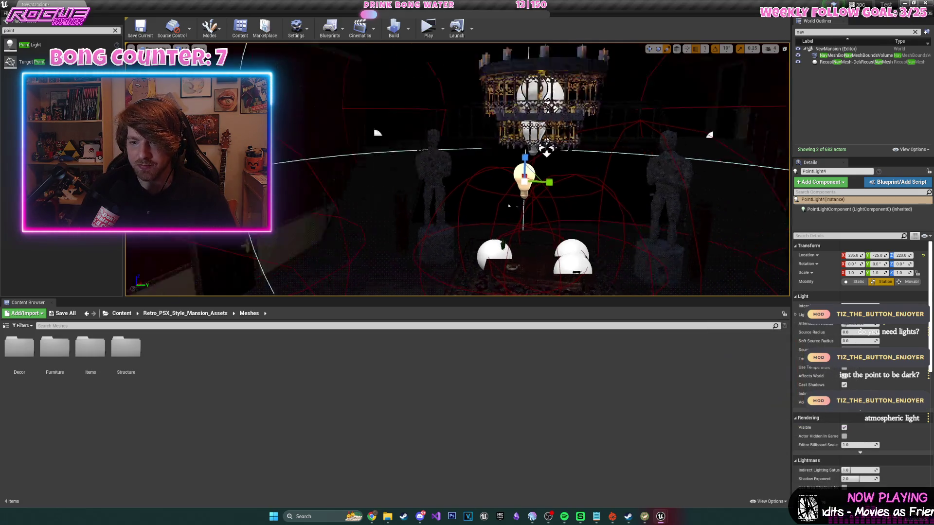
{"action": "scroll", "coordinate": [468, 156], "scroll_direction": "up", "scroll_amount": 2}
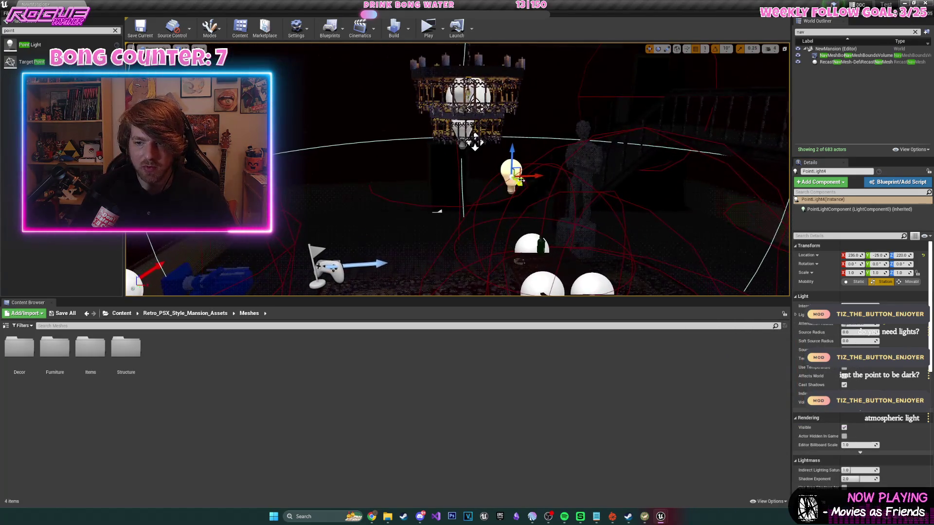
{"action": "scroll", "coordinate": [474, 139], "scroll_direction": "up", "scroll_amount": 2}
{"action": "left_click_drag", "start_coordinate": [448, 165], "coordinate": [452, 146]}
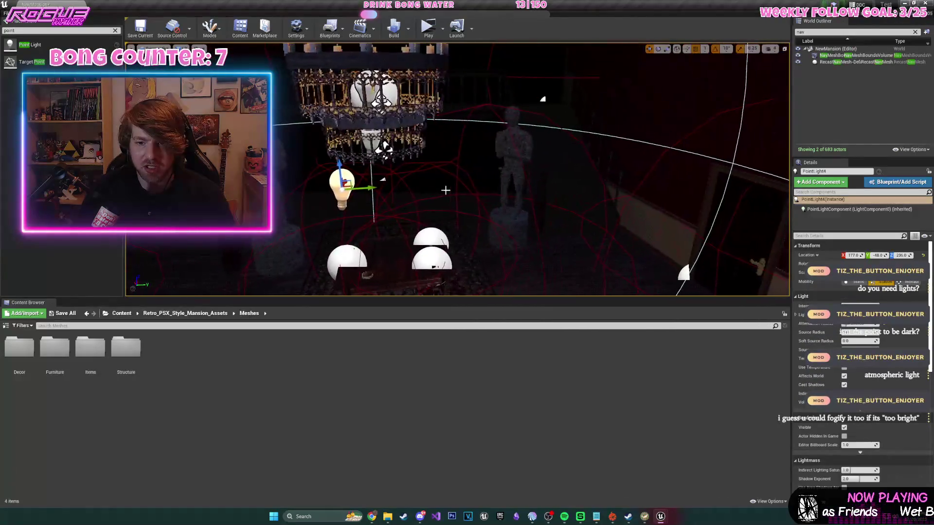
{"action": "left_click_drag", "start_coordinate": [375, 186], "coordinate": [382, 184]}
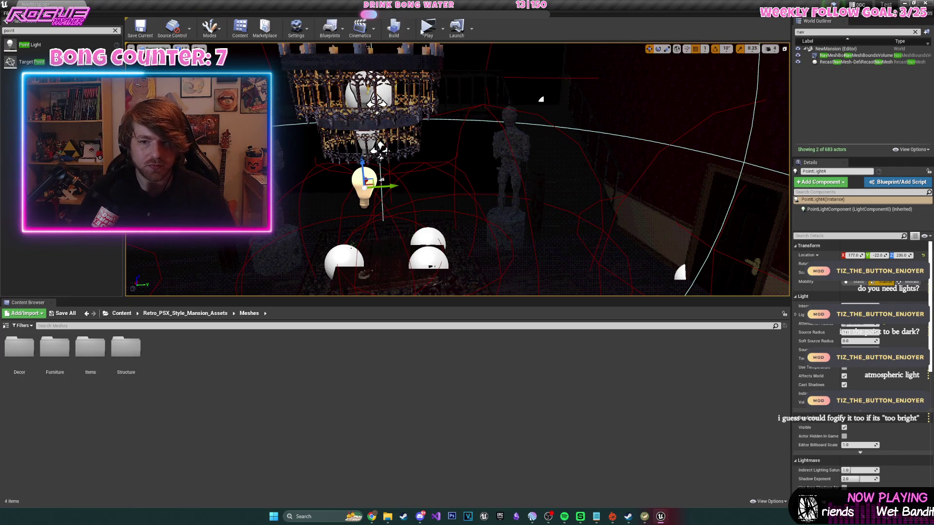
{"action": "left_click", "coordinate": [429, 28]}
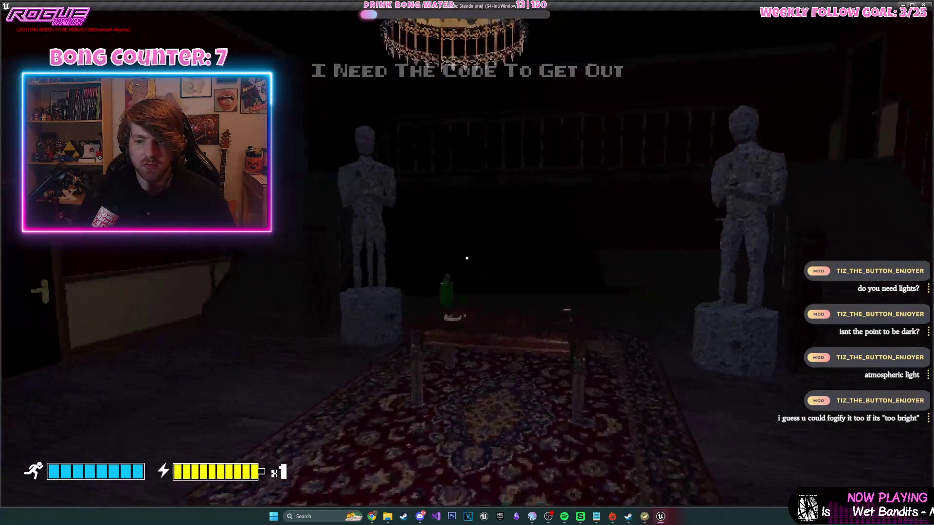
- Walk to the foyer table and back to view the chandelier, then stop and fly to the player start
{"action": "key", "text": "w"}
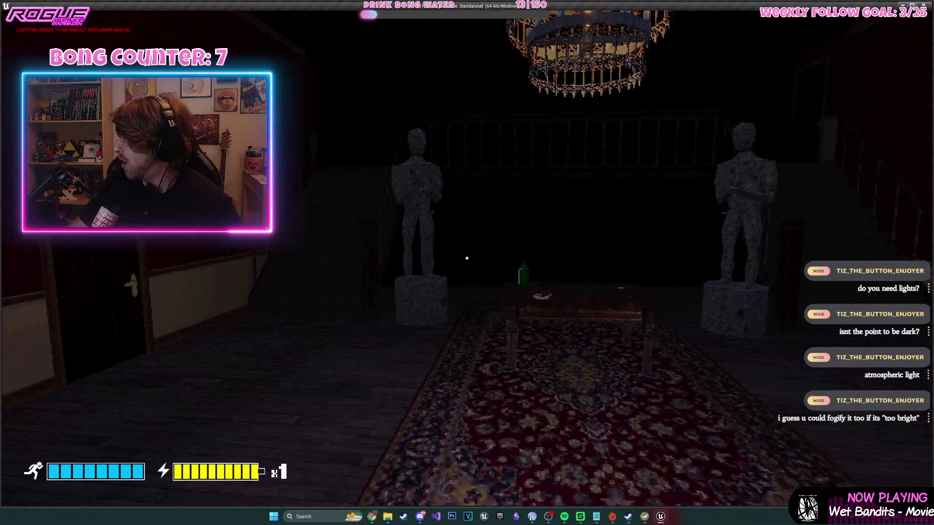
{"action": "mouse_move", "coordinate": [467, 257]}
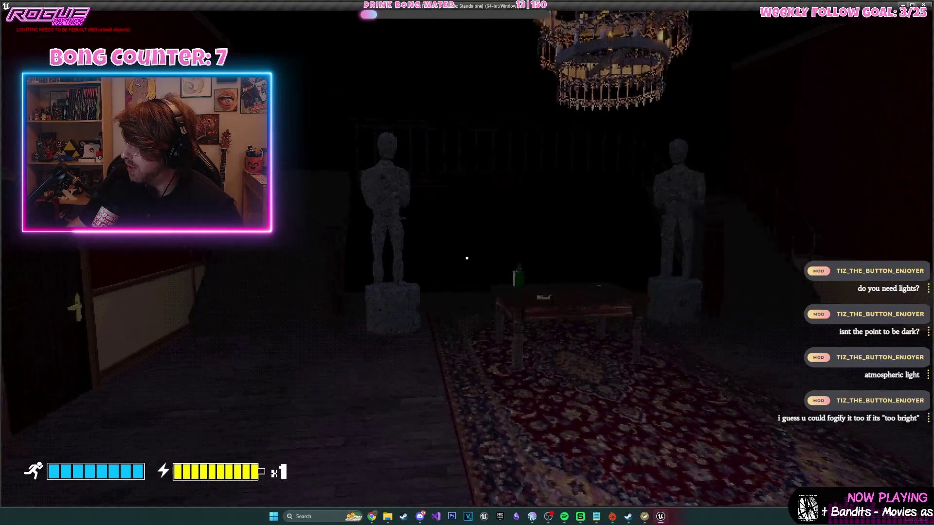
{"action": "key", "text": "w"}
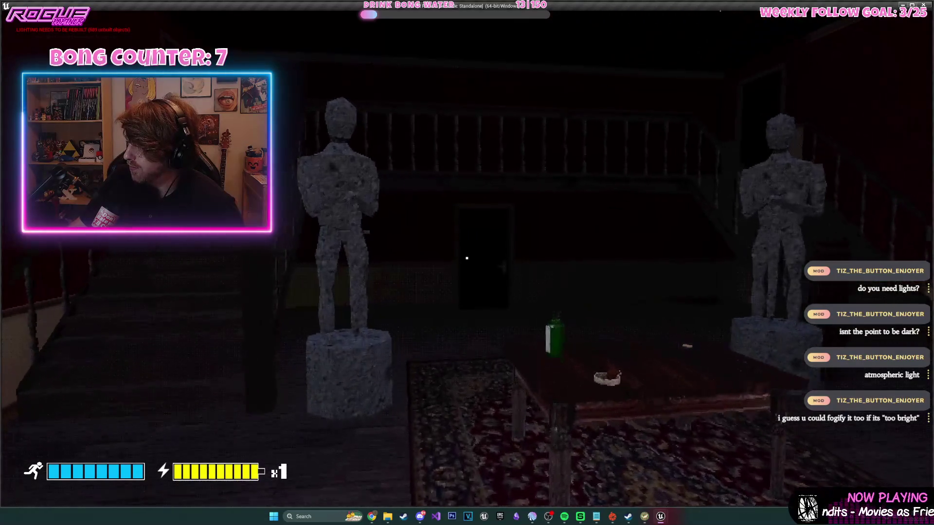
{"action": "key", "text": "s"}
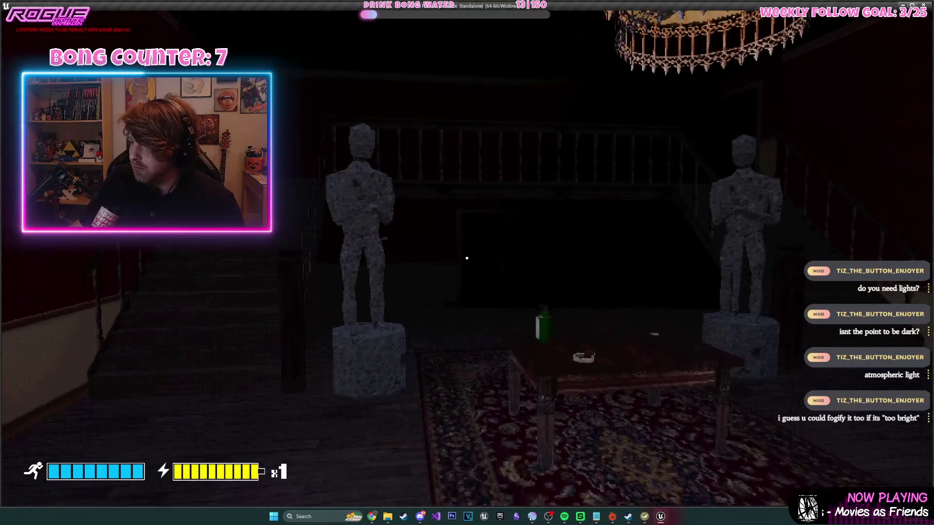
{"action": "key", "text": "Escape"}
{"action": "mouse_move", "coordinate": [457, 170]}
{"action": "left_mouse_down"}
{"action": "mouse_move", "coordinate": [467, 171]}
{"action": "mouse_move", "coordinate": [447, 170]}
{"action": "mouse_move", "coordinate": [457, 170]}
{"action": "mouse_move", "coordinate": [431, 150]}
{"action": "mouse_move", "coordinate": [394, 174]}
{"action": "left_mouse_up"}
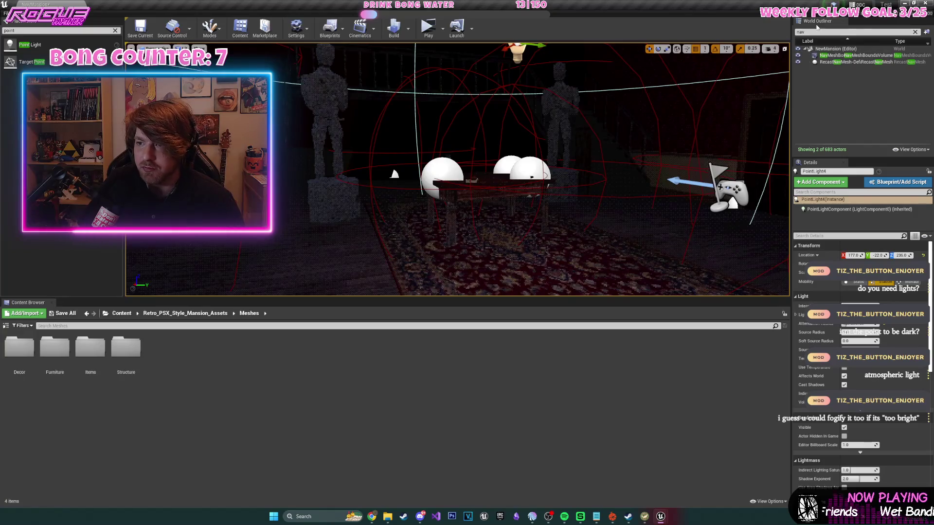
- Enlarge the viewport, select PSXPostProcessVolume to show its fog settings, and play again
{"action": "left_click_drag", "start_coordinate": [549, 298], "coordinate": [549, 440]}
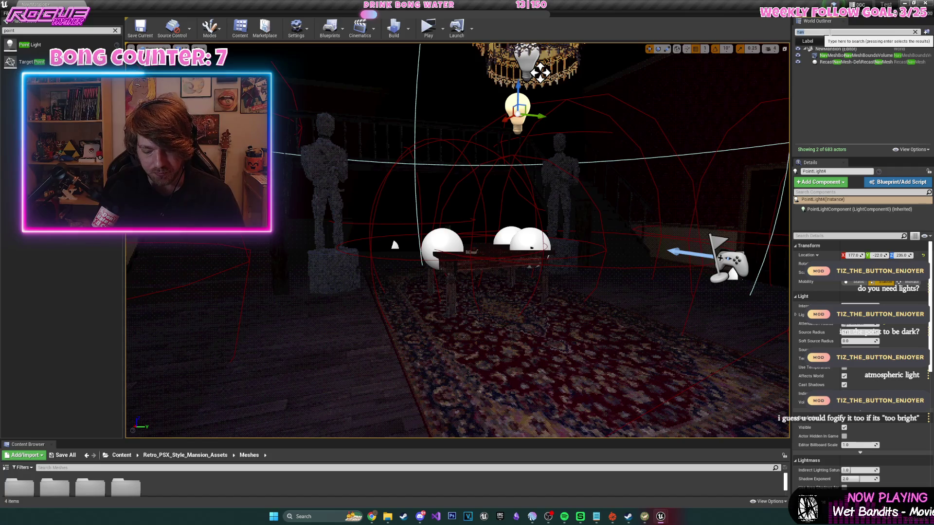
{"action": "type", "text": "post"}
{"action": "left_click", "coordinate": [856, 56]}
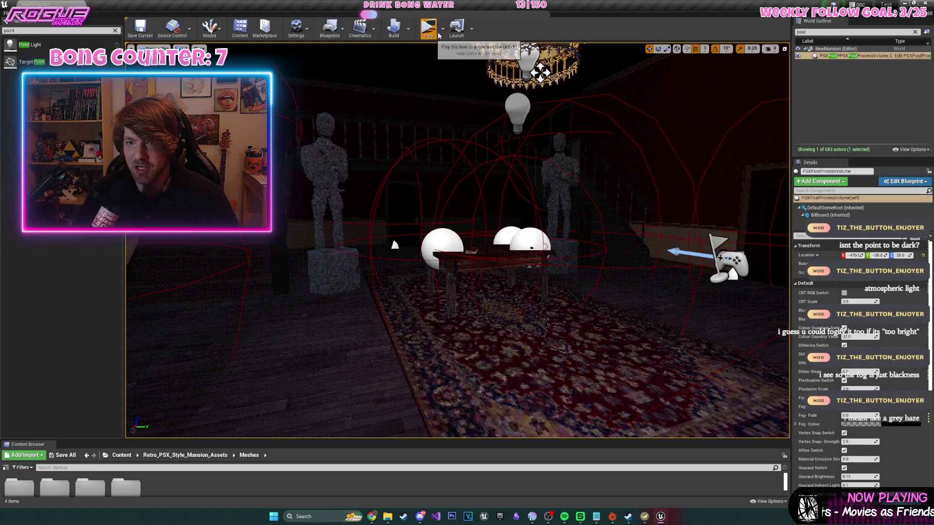
{"action": "left_click", "coordinate": [429, 30]}
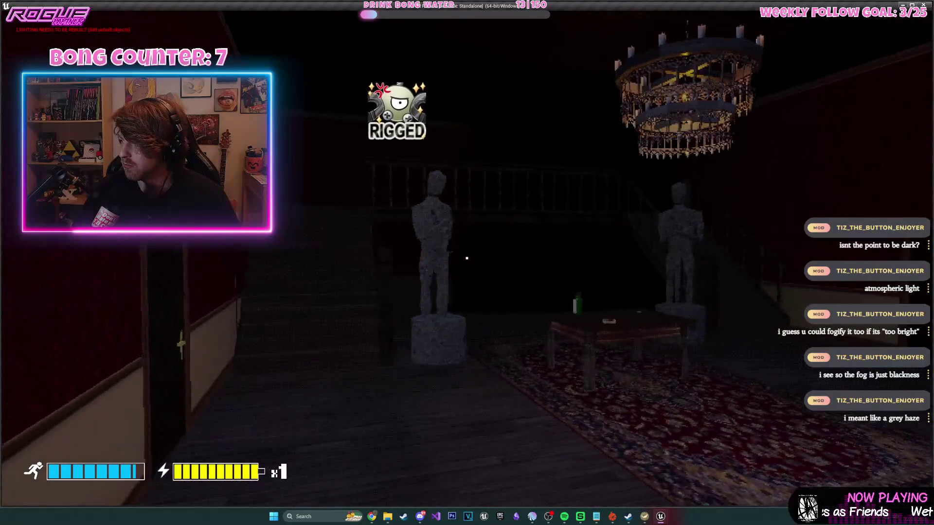
{"action": "key", "text": "w"}
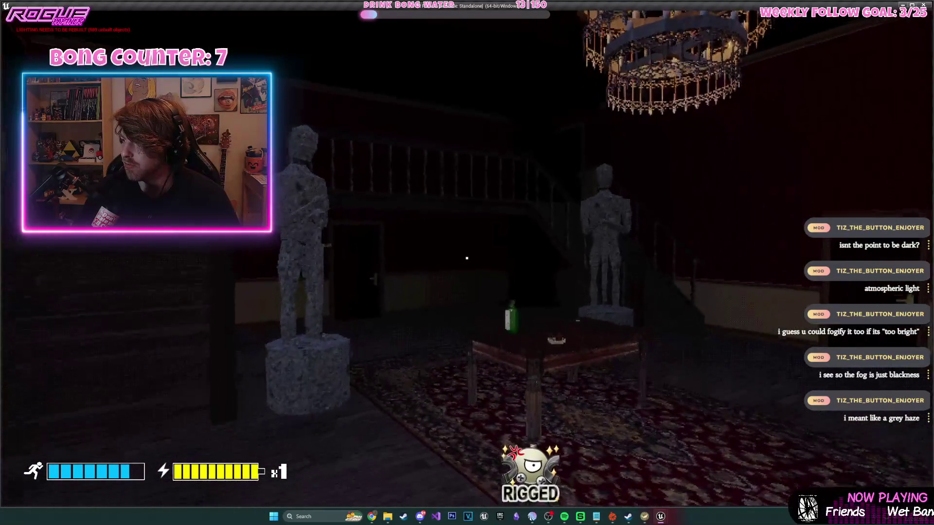
{"action": "key", "text": "s"}
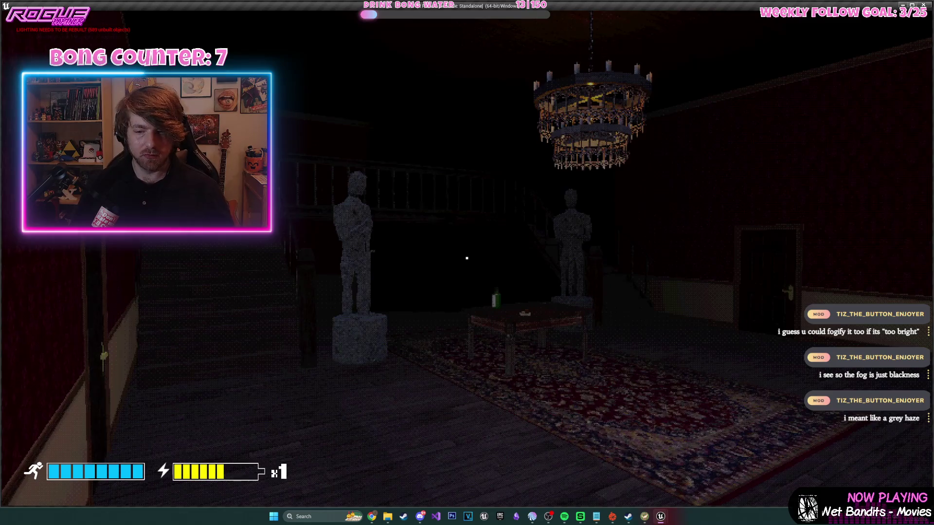
{"action": "key", "text": "w"}
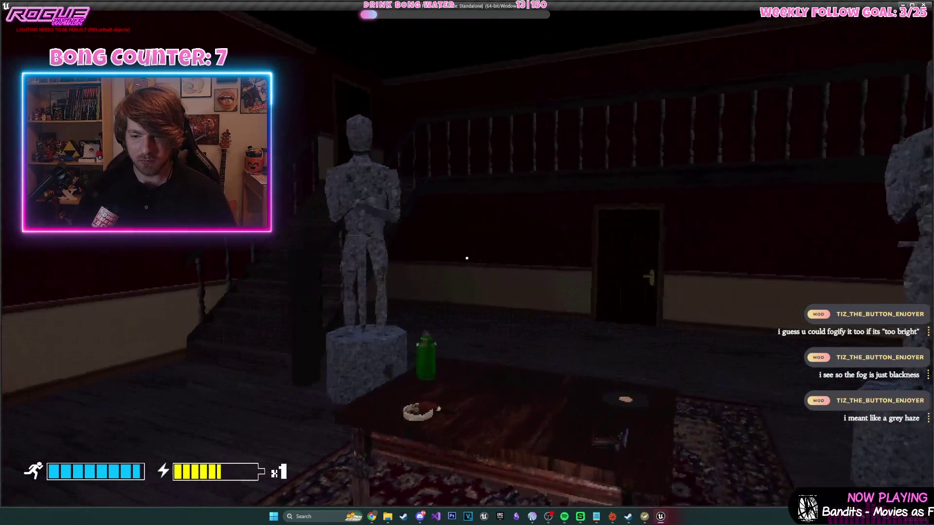
{"action": "key", "text": "e"}
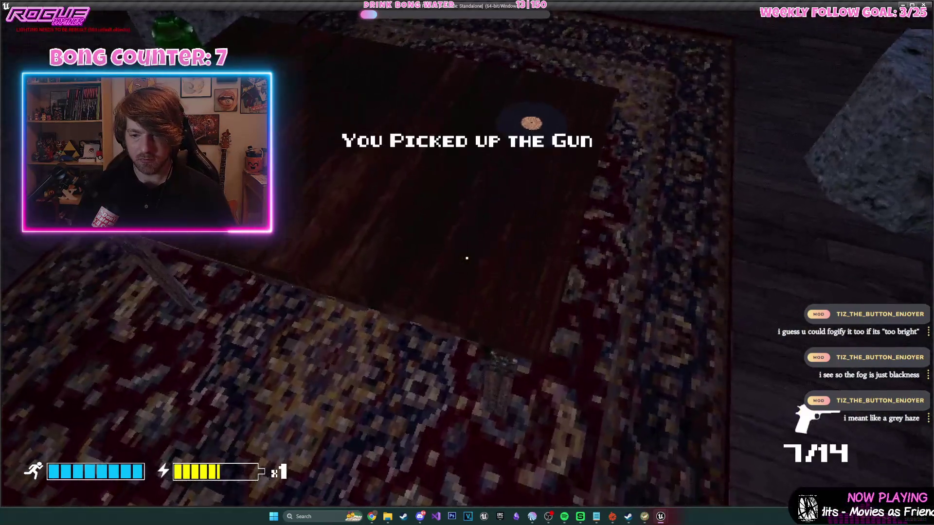
{"action": "key", "text": "e"}
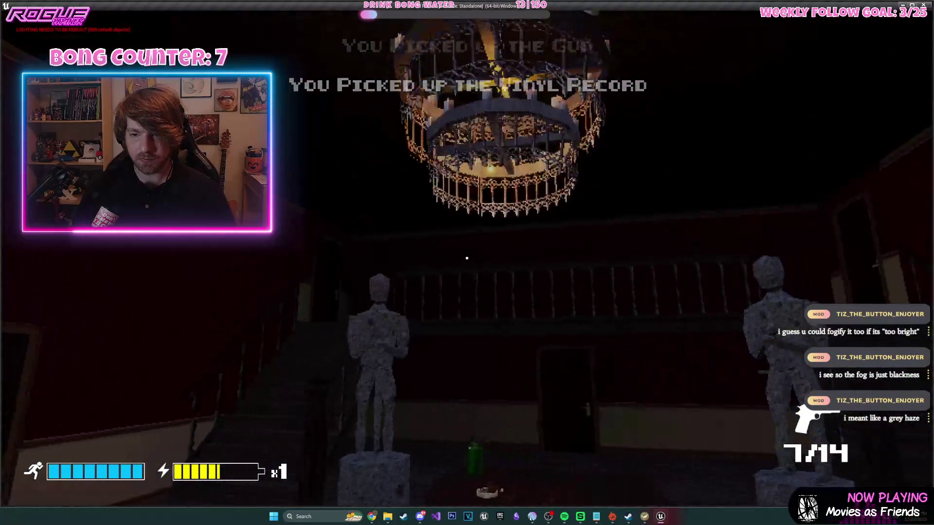
{"action": "key", "text": "1"}
{"action": "left_click", "coordinate": [467, 258]}
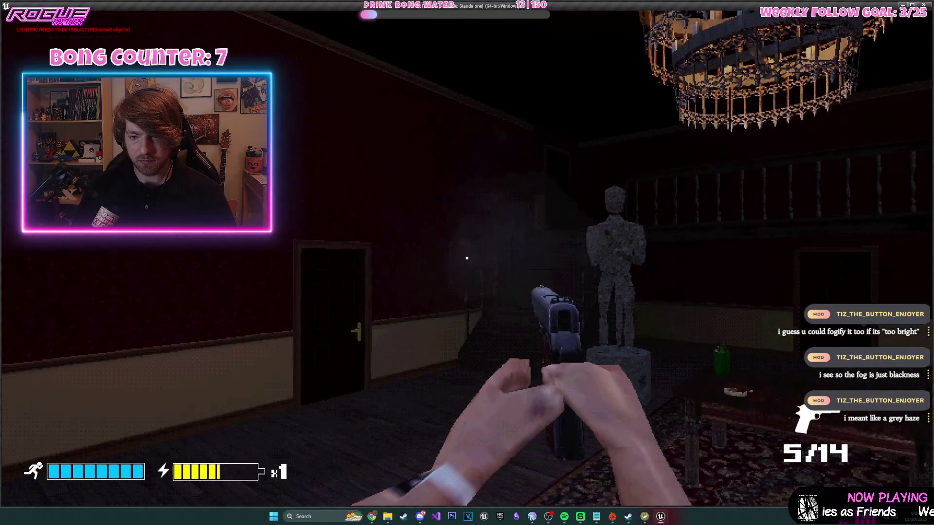
{"action": "key", "text": "r"}
{"action": "key", "text": "w"}
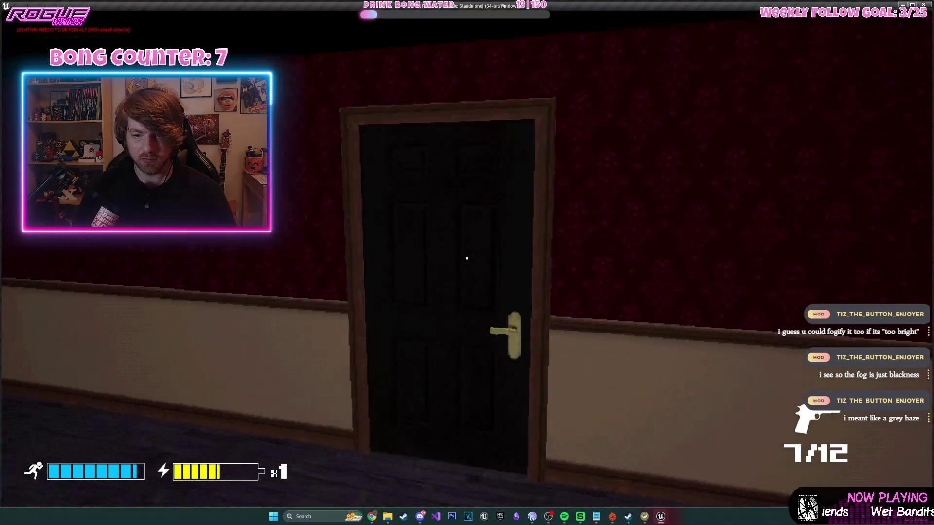
{"action": "key", "text": "e"}
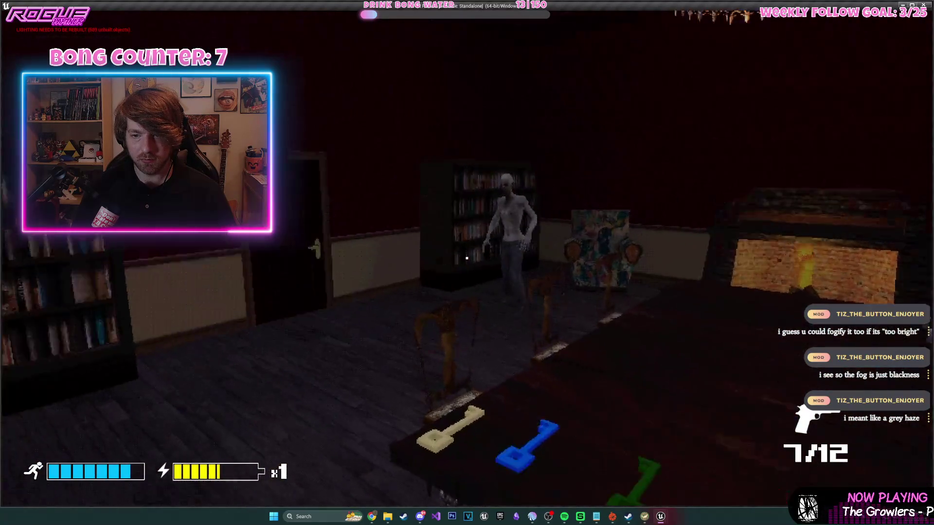
{"action": "left_click", "coordinate": [467, 258]}
{"action": "left_click", "coordinate": [467, 258]}
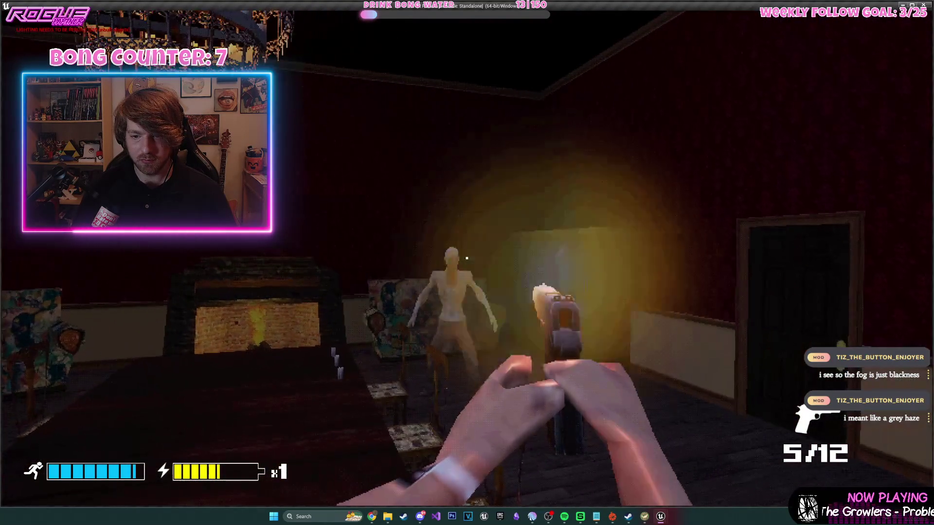
{"action": "key", "text": "r"}
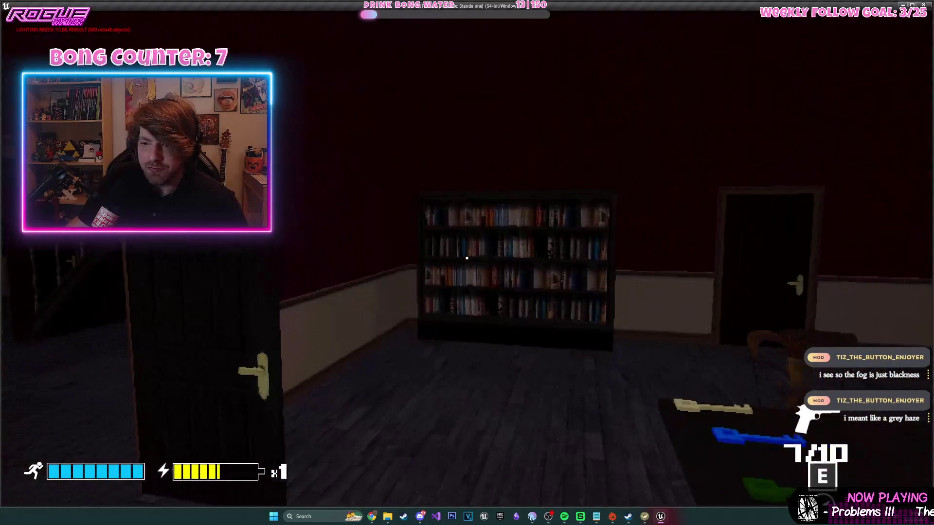
{"action": "key", "text": "e"}
{"action": "key", "text": "w"}
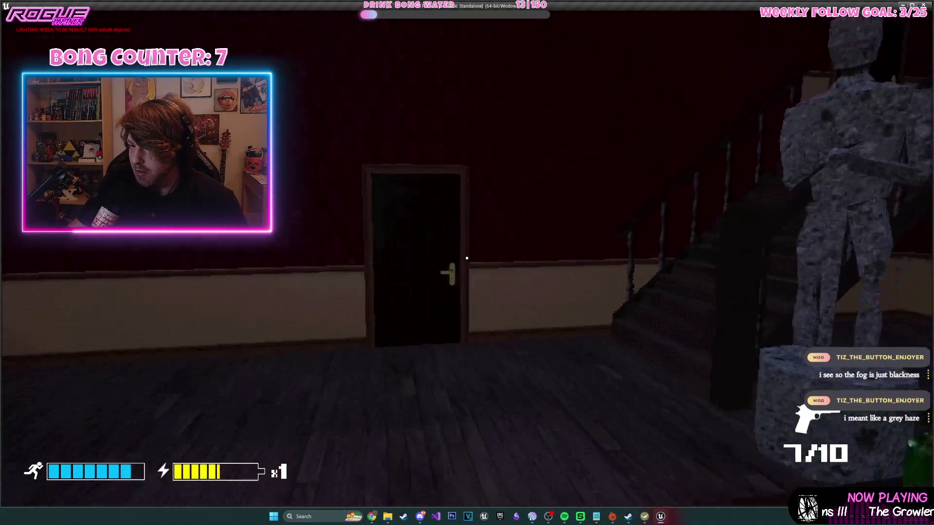
{"action": "key", "text": "e"}
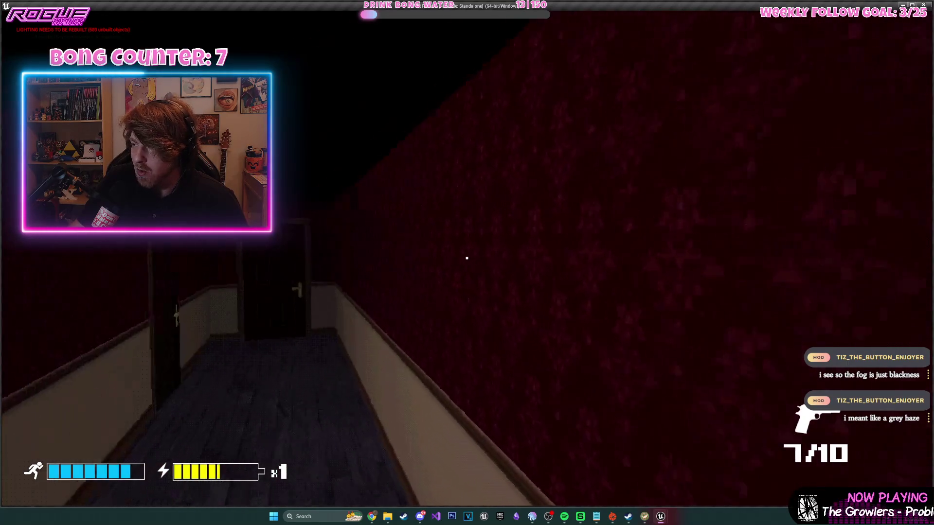
{"action": "key", "text": "e"}
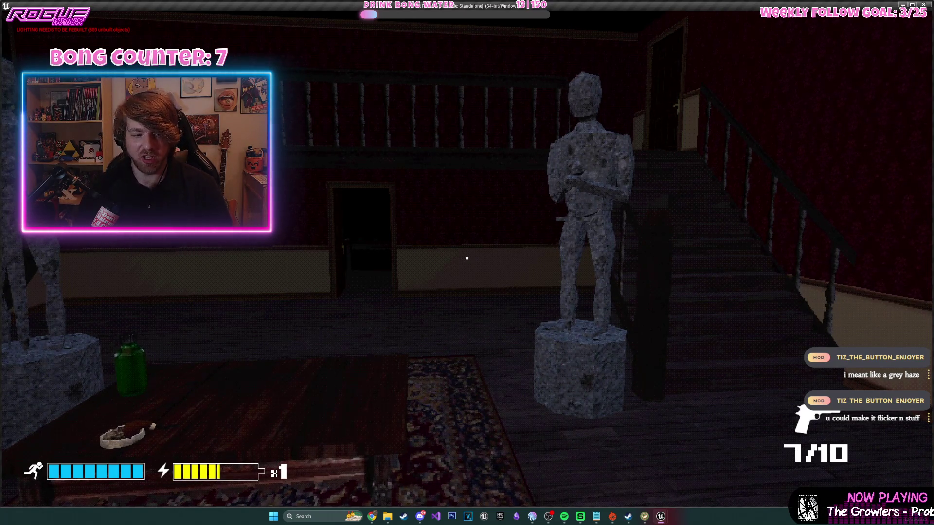
{"action": "key", "text": "Escape"}
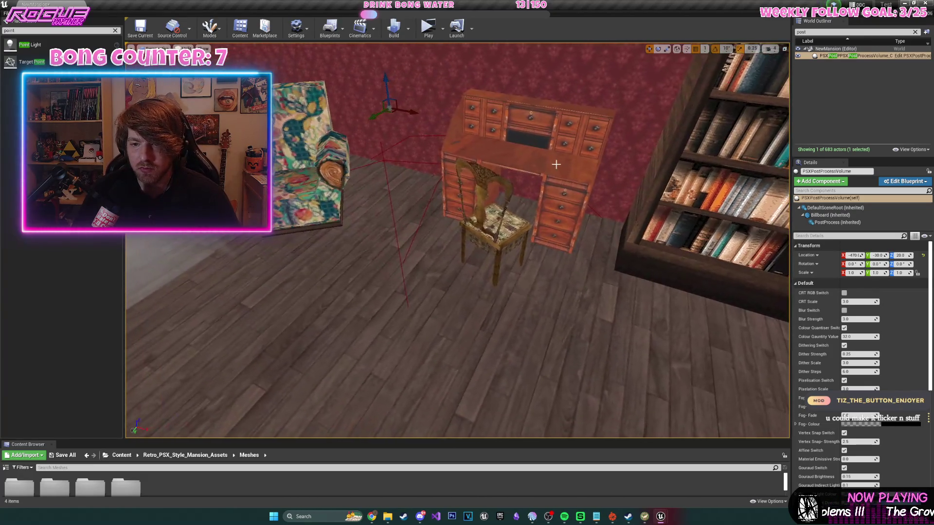
- Delete the study desk and its chair from the bedroom and make the asset browser taller
{"action": "left_click", "coordinate": [553, 166]}
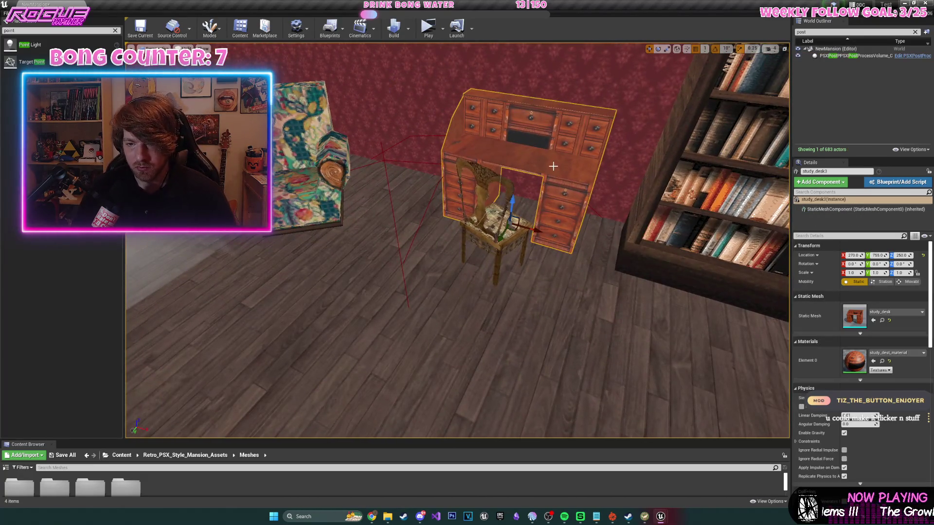
{"action": "key", "text": "Delete"}
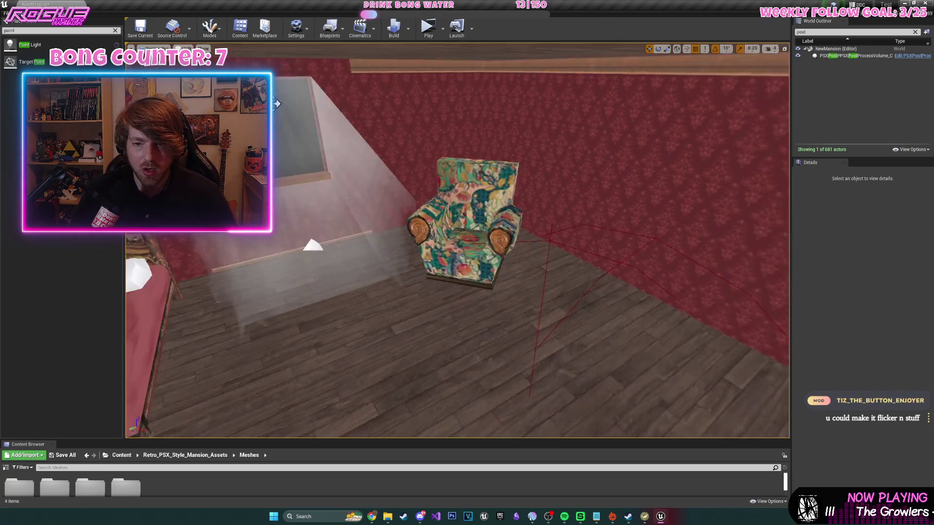
{"action": "left_click_drag", "start_coordinate": [410, 342], "coordinate": [410, 342]}
{"action": "left_click_drag", "start_coordinate": [377, 443], "coordinate": [379, 342]}
{"action": "left_click_drag", "start_coordinate": [543, 287], "coordinate": [490, 294]}
- Restore and re-delete the study desk, then browse to the top-level Content folder
{"action": "left_click", "coordinate": [595, 270]}
{"action": "key", "text": "ctrl+z"}
{"action": "key", "text": "ctrl+z"}
{"action": "key", "text": "Delete"}
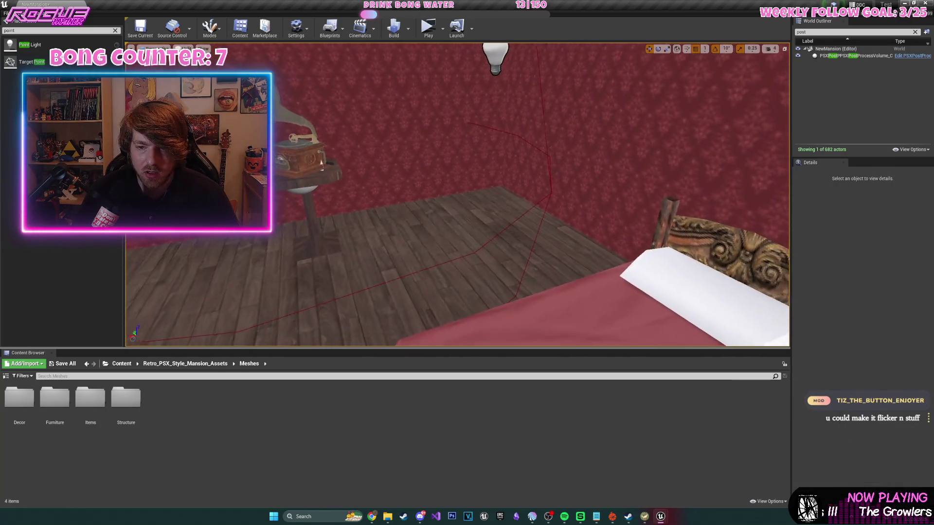
{"action": "left_click_drag", "start_coordinate": [190, 329], "coordinate": [190, 329]}
{"action": "left_click", "coordinate": [116, 365]}
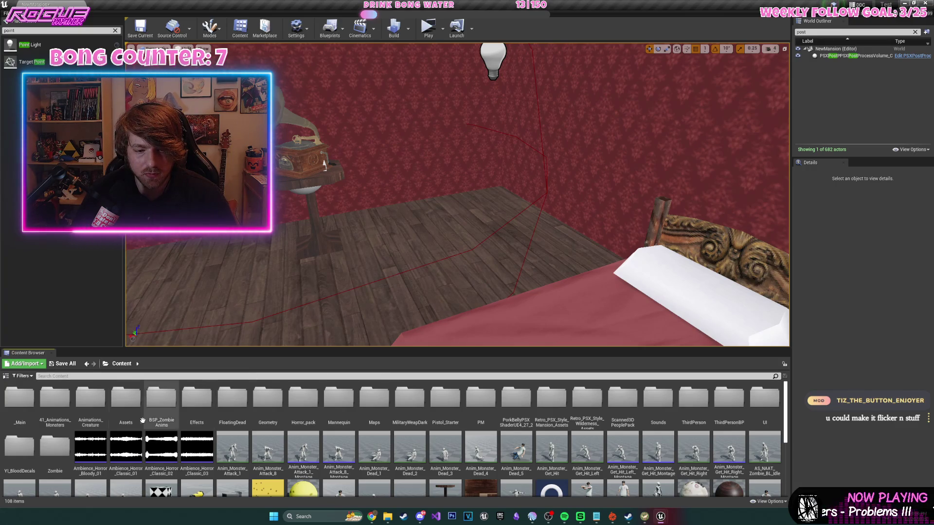
- Place the custom Desk from Assets > Custom > Desk in the bedroom, turned -90° and moved to X -49
{"action": "double_click", "coordinate": [125, 421]}
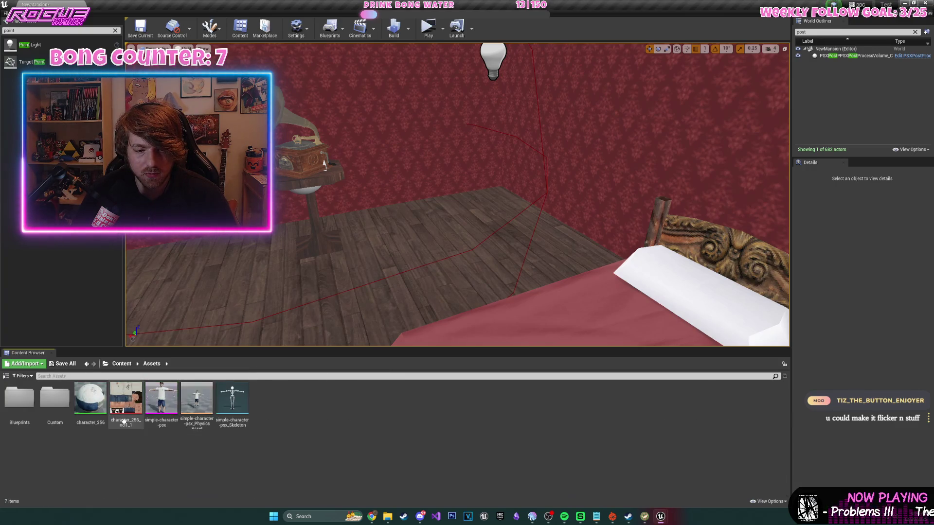
{"action": "double_click", "coordinate": [57, 418]}
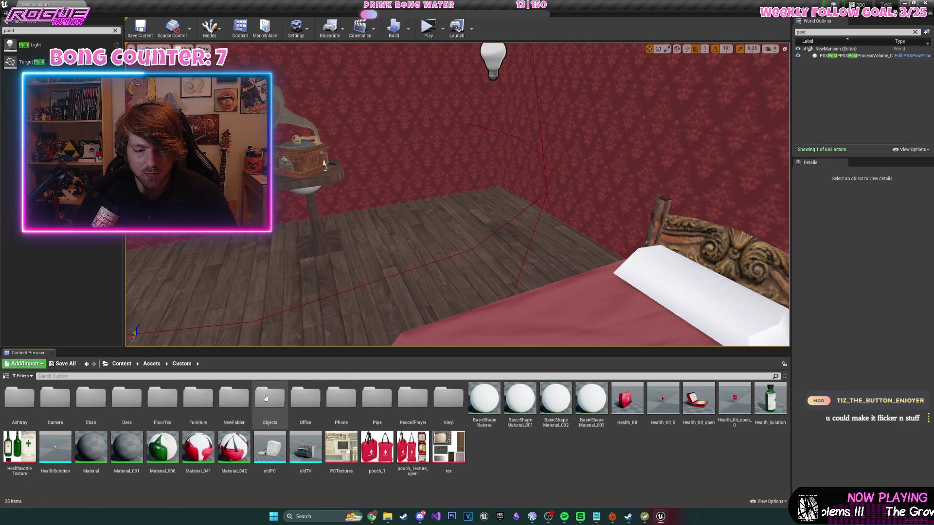
{"action": "double_click", "coordinate": [134, 402]}
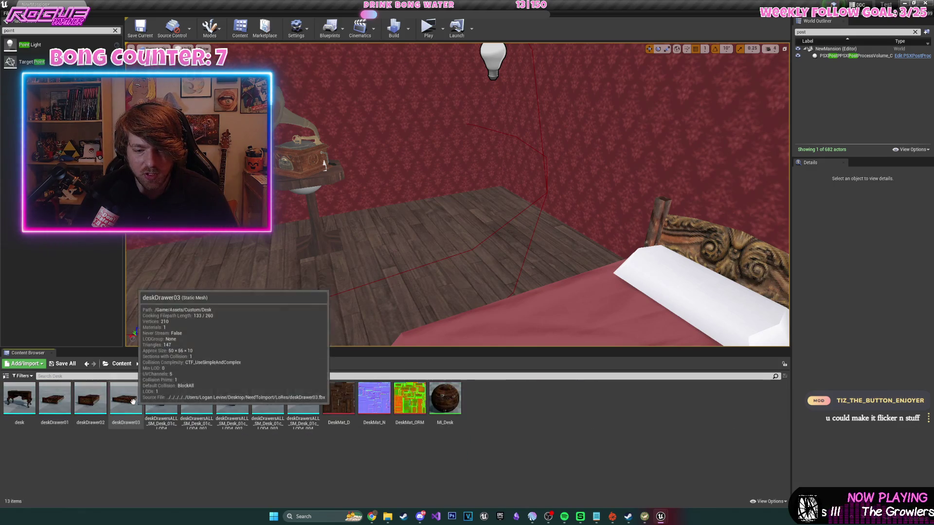
{"action": "mouse_move", "coordinate": [20, 399]}
{"action": "left_mouse_down"}
{"action": "mouse_move", "coordinate": [500, 245]}
{"action": "mouse_move", "coordinate": [479, 268]}
{"action": "mouse_move", "coordinate": [509, 270]}
{"action": "mouse_move", "coordinate": [535, 258]}
{"action": "left_mouse_up"}
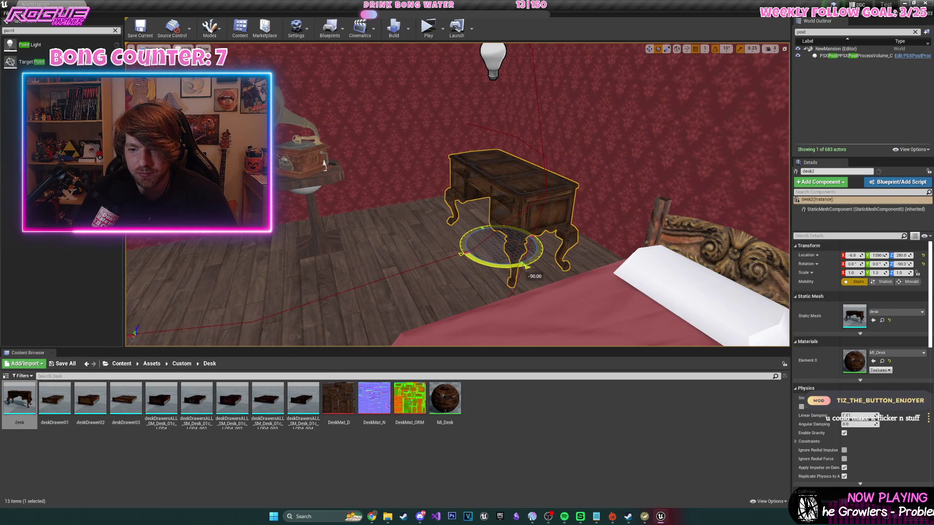
{"action": "key", "text": "w"}
{"action": "mouse_move", "coordinate": [485, 231]}
{"action": "left_mouse_down"}
{"action": "mouse_move", "coordinate": [517, 236]}
{"action": "mouse_move", "coordinate": [531, 223]}
{"action": "left_mouse_up"}
{"action": "key", "text": "f"}
- Set a deskDrawer01 piece into the new desk
{"action": "scroll", "coordinate": [457, 219], "scroll_direction": "up", "scroll_amount": 3}
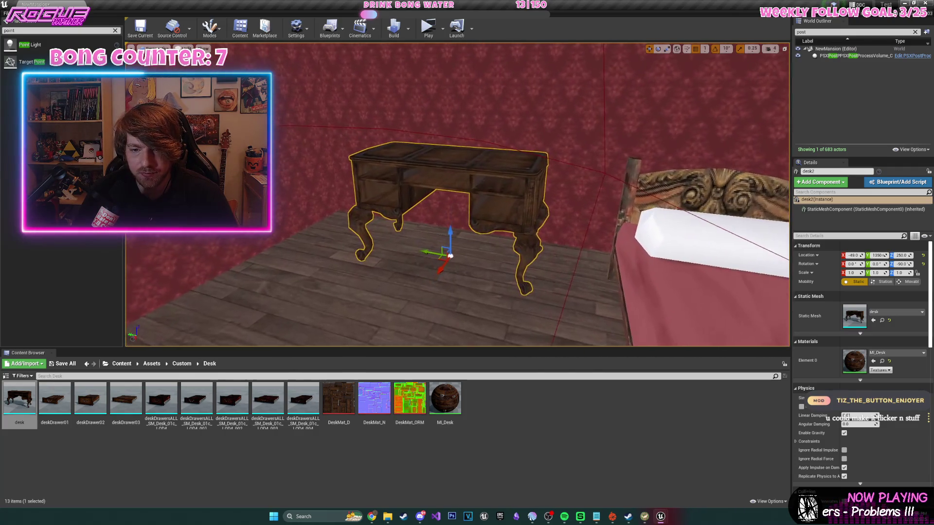
{"action": "scroll", "coordinate": [458, 219], "scroll_direction": "down", "scroll_amount": 3}
{"action": "scroll", "coordinate": [457, 219], "scroll_direction": "up", "scroll_amount": 5}
{"action": "mouse_move", "coordinate": [54, 399]}
{"action": "left_mouse_down"}
{"action": "mouse_move", "coordinate": [92, 423]}
{"action": "mouse_move", "coordinate": [433, 242]}
{"action": "mouse_move", "coordinate": [460, 275]}
{"action": "left_mouse_up"}
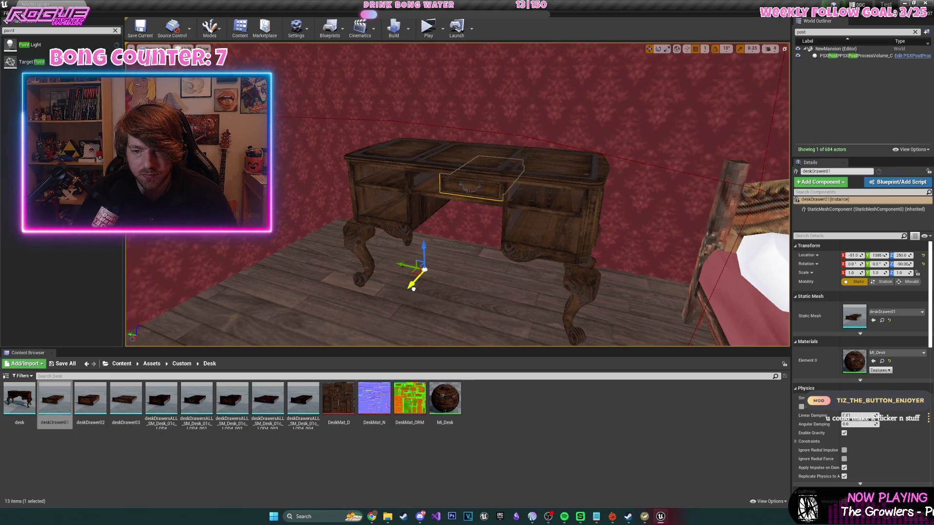
- Slide the drawer to the desk's right side, then lower it together with the left drawer
{"action": "mouse_move", "coordinate": [431, 268]}
{"action": "left_mouse_down"}
{"action": "mouse_move", "coordinate": [418, 234]}
{"action": "mouse_move", "coordinate": [423, 252]}
{"action": "mouse_move", "coordinate": [428, 238]}
{"action": "left_mouse_up"}
{"action": "scroll", "coordinate": [386, 282], "scroll_direction": "down", "scroll_amount": 5}
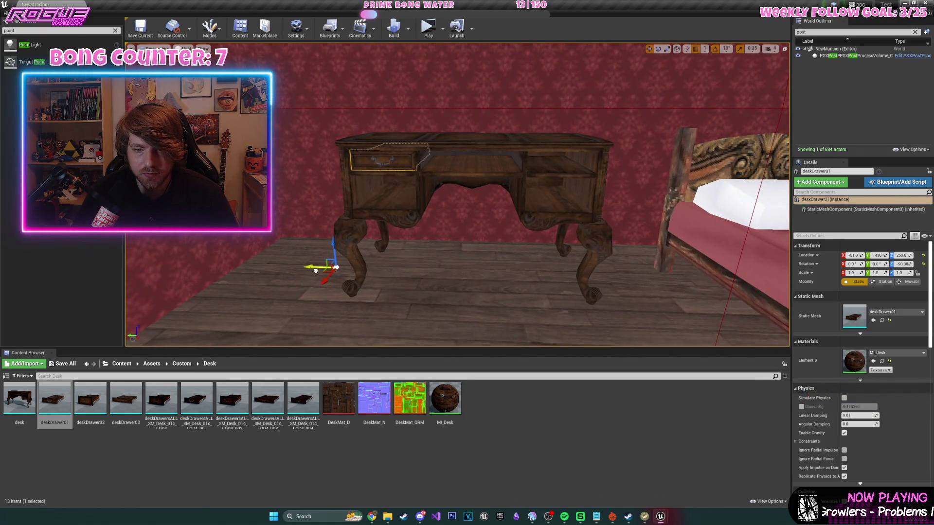
{"action": "key", "text": "f"}
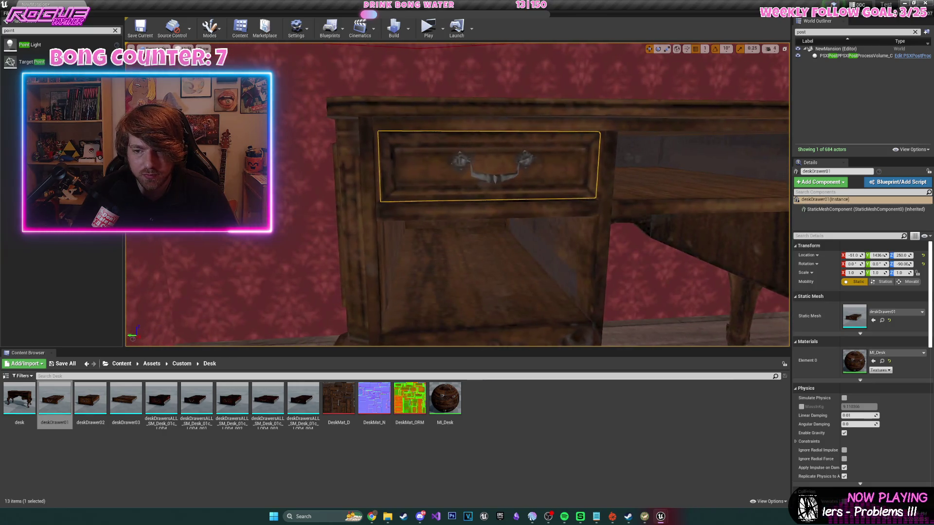
{"action": "scroll", "coordinate": [311, 302], "scroll_direction": "down", "scroll_amount": 5}
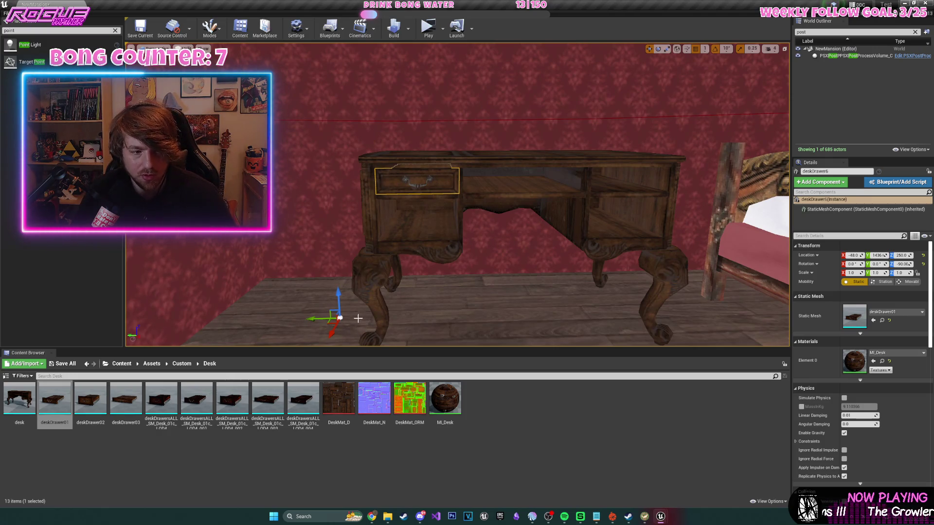
{"action": "mouse_move", "coordinate": [310, 322]}
{"action": "left_mouse_down"}
{"action": "mouse_move", "coordinate": [465, 321]}
{"action": "mouse_move", "coordinate": [454, 322]}
{"action": "left_mouse_up"}
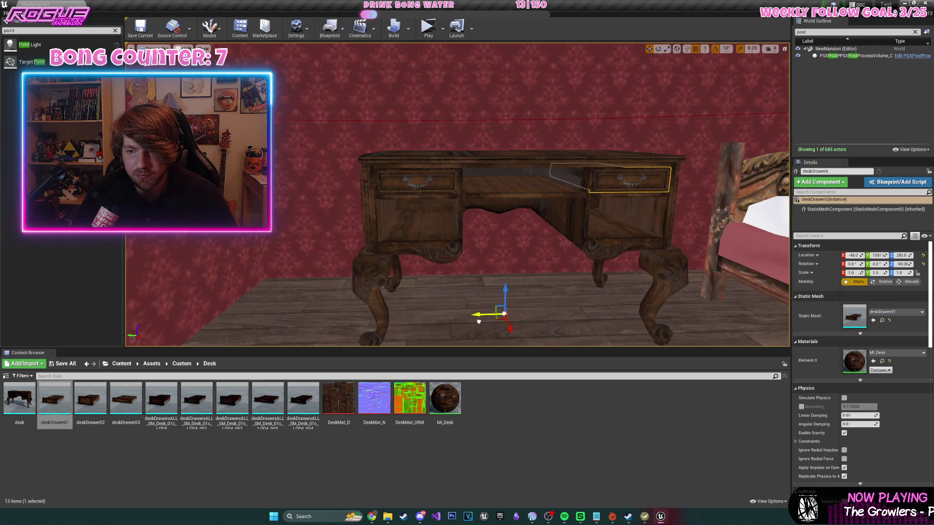
{"action": "key", "text": "d"}
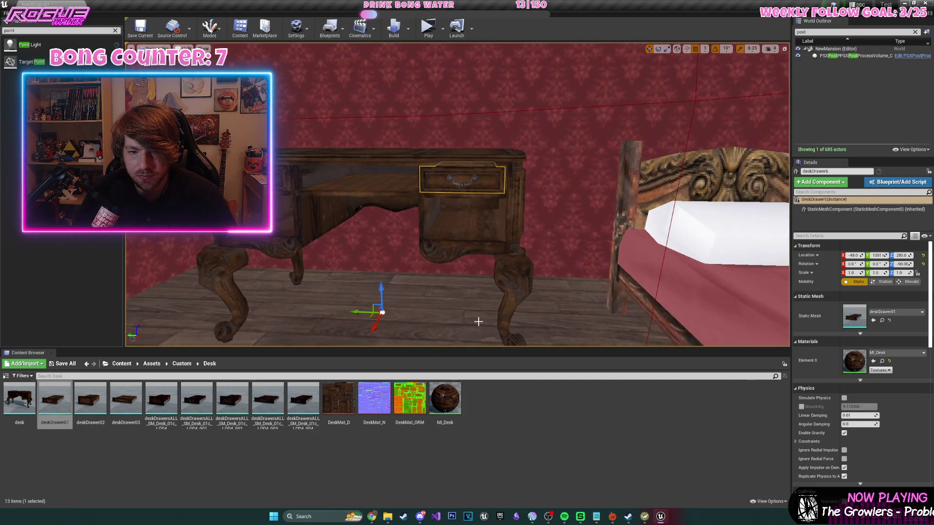
{"action": "left_click", "coordinate": [311, 171], "text": "ctrl"}
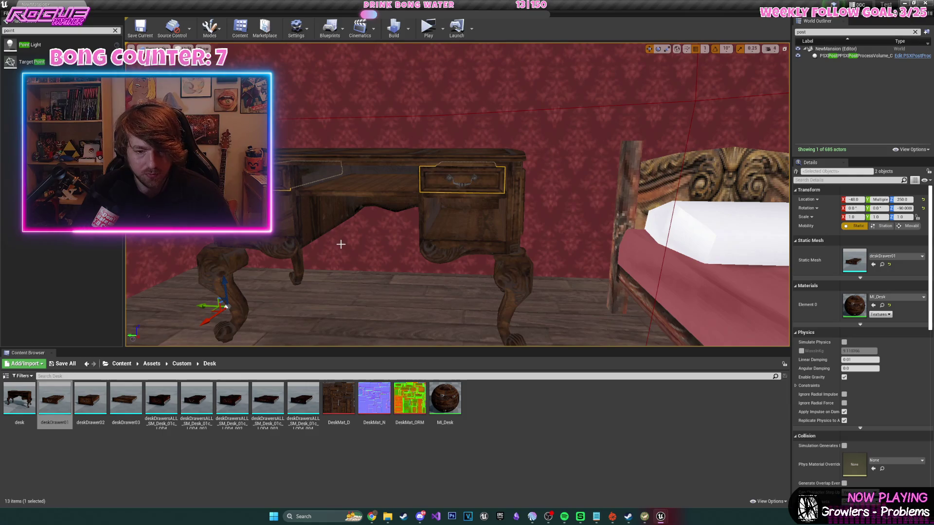
{"action": "left_click_drag", "start_coordinate": [382, 297], "coordinate": [384, 324]}
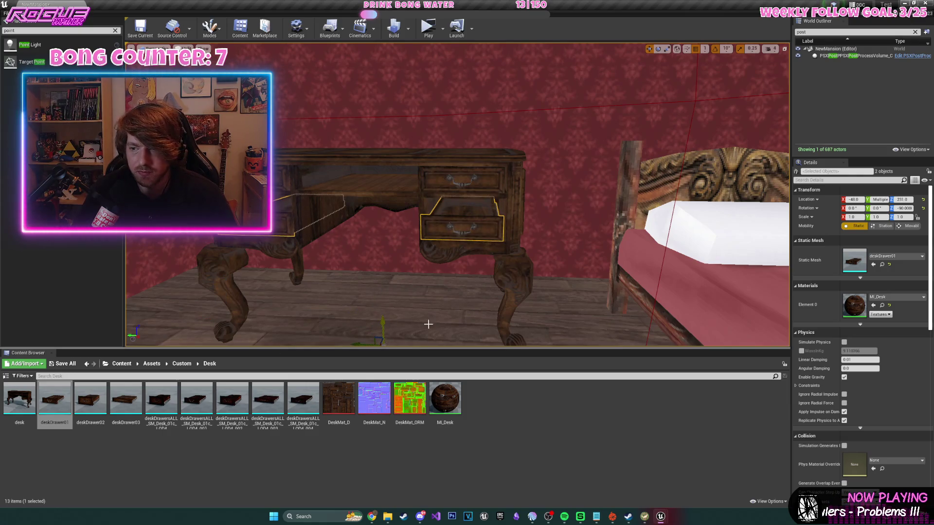
- Swap both drawers to the deskDrawer02 mesh, raise them, and slide the top drawer left into its slot
{"action": "left_click", "coordinate": [897, 256]}
{"action": "left_click", "coordinate": [866, 377]}
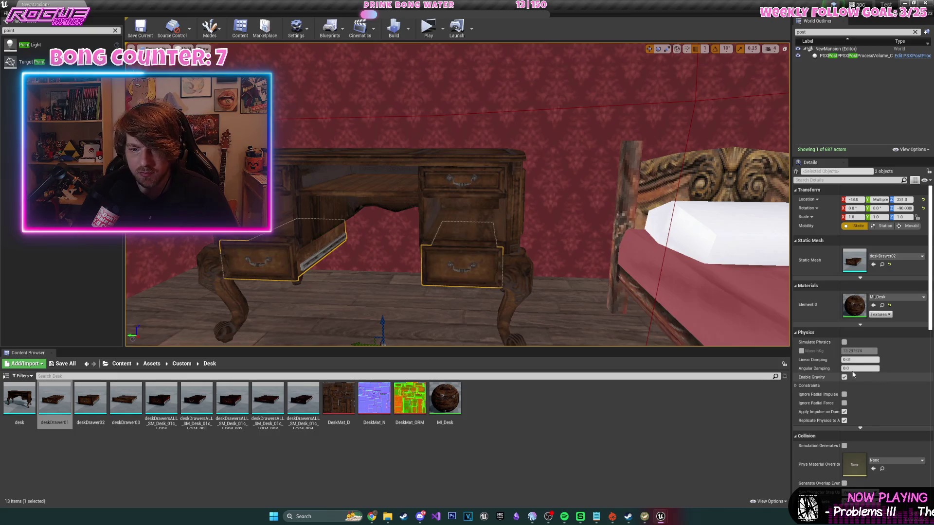
{"action": "left_click_drag", "start_coordinate": [383, 323], "coordinate": [392, 287]}
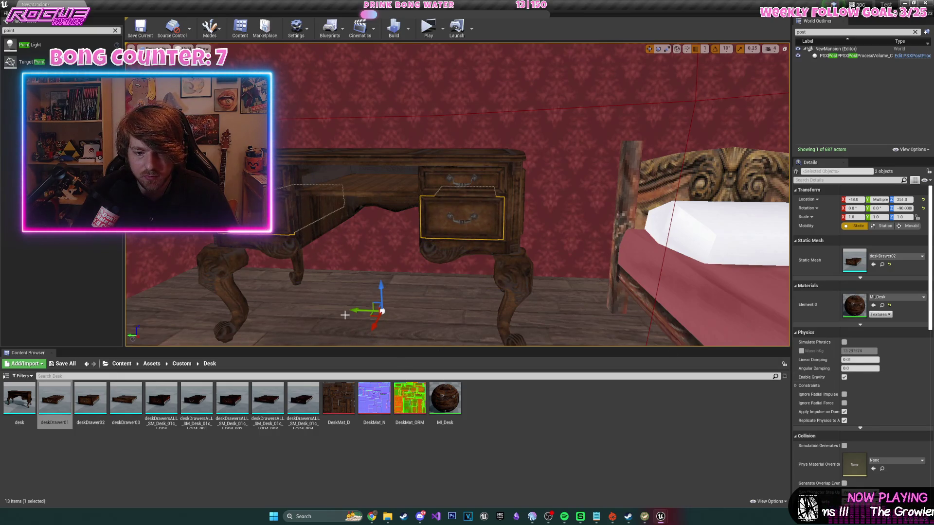
{"action": "left_click", "coordinate": [459, 173]}
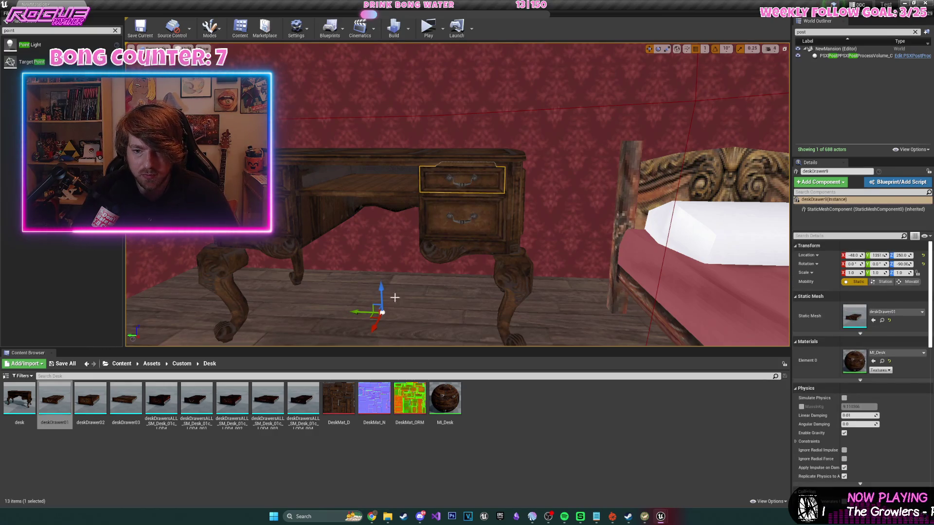
{"action": "mouse_move", "coordinate": [372, 312]}
{"action": "left_mouse_down"}
{"action": "mouse_move", "coordinate": [284, 309]}
{"action": "mouse_move", "coordinate": [311, 308]}
{"action": "left_mouse_up"}
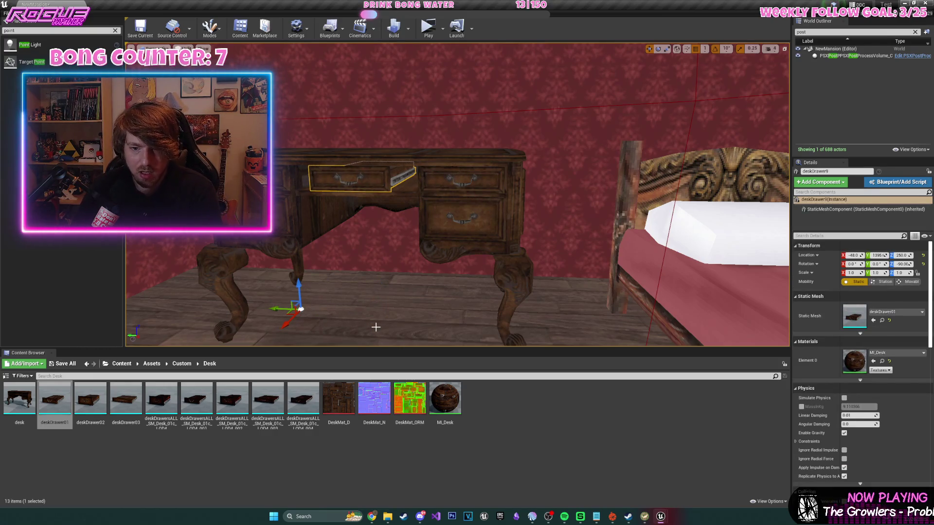
- Switch the drawer's Static Mesh to deskDrawer03 and fit it into the desk's slot
{"action": "left_click", "coordinate": [126, 399]}
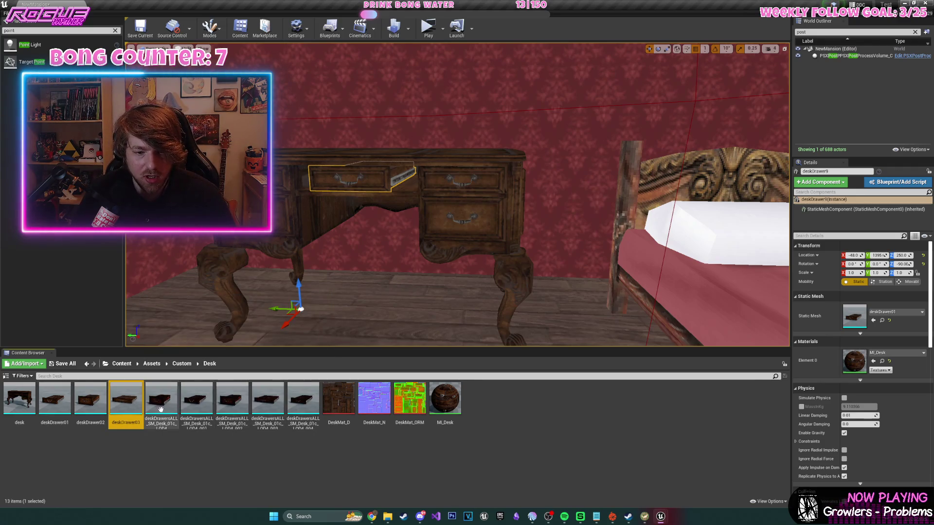
{"action": "left_click", "coordinate": [922, 312]}
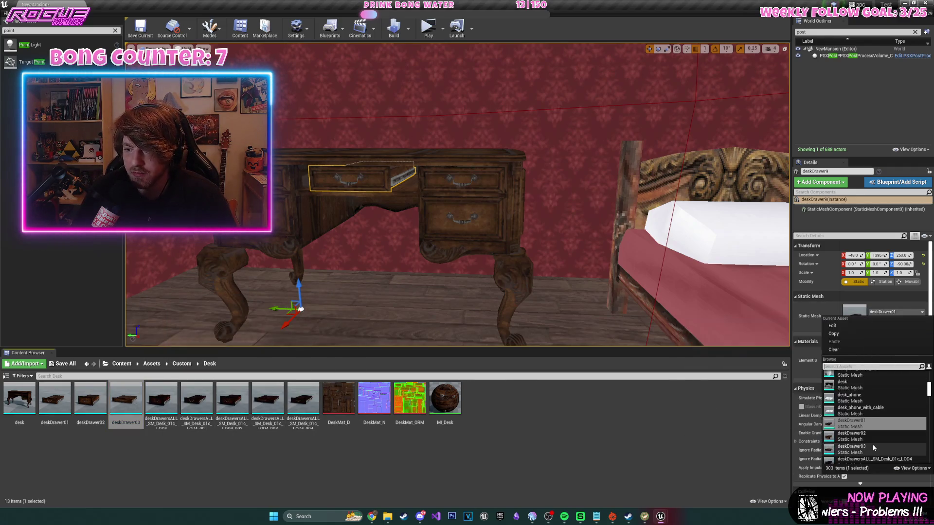
{"action": "left_click", "coordinate": [856, 437]}
{"action": "left_click_drag", "start_coordinate": [280, 298], "coordinate": [367, 322]}
- Pull the drawer out to test it, undo the move, and delete the deskDrawer9 actor
{"action": "left_click_drag", "start_coordinate": [549, 247], "coordinate": [603, 248]}
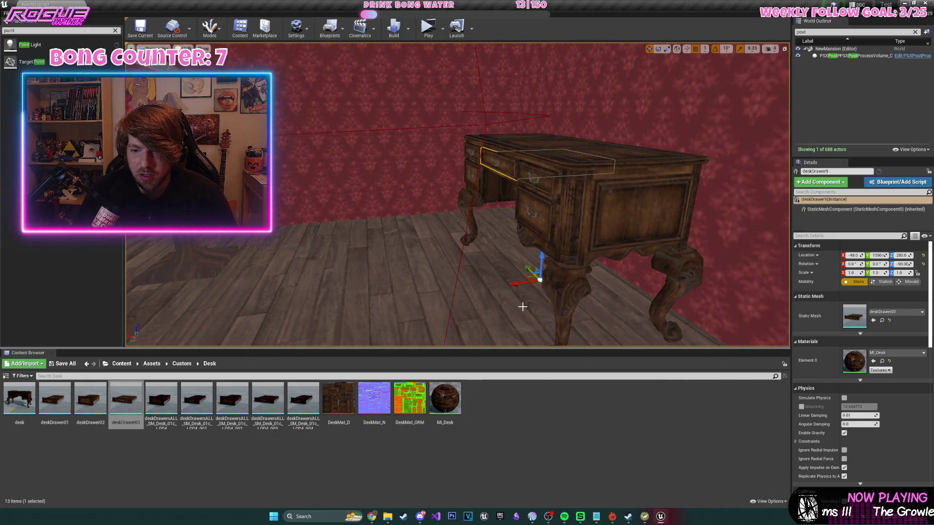
{"action": "mouse_move", "coordinate": [521, 285]}
{"action": "left_mouse_down"}
{"action": "mouse_move", "coordinate": [467, 291]}
{"action": "mouse_move", "coordinate": [501, 291]}
{"action": "mouse_move", "coordinate": [490, 294]}
{"action": "mouse_move", "coordinate": [506, 323]}
{"action": "mouse_move", "coordinate": [447, 235]}
{"action": "left_mouse_up"}
{"action": "key", "text": "ctrl+z"}
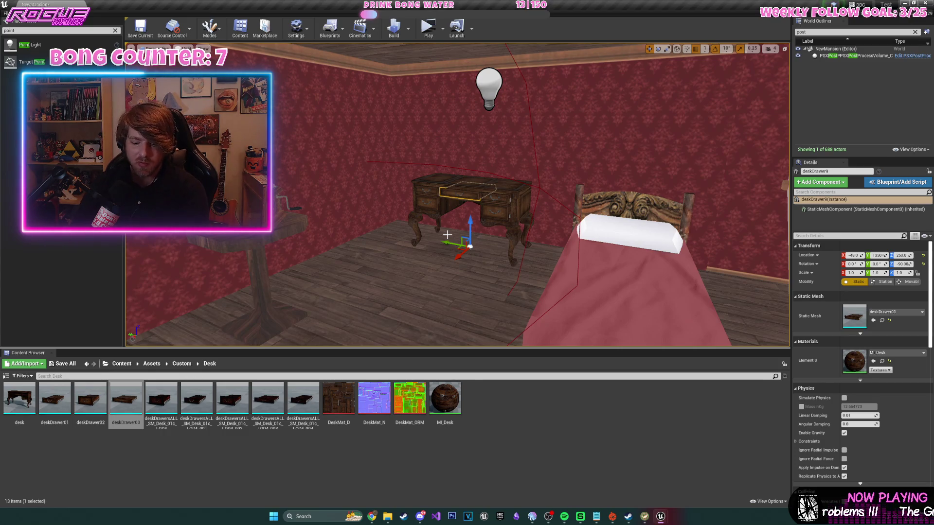
{"action": "key", "text": "Delete"}
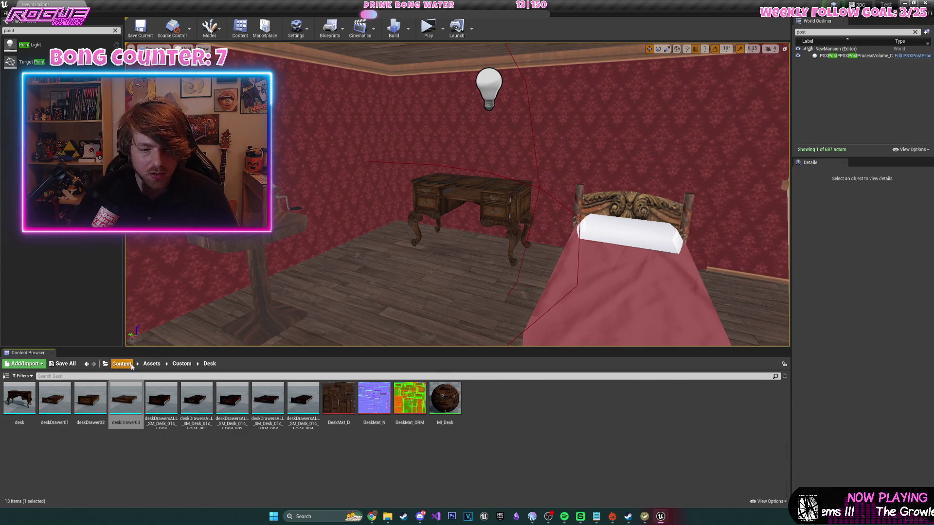
- Duplicate BP_Drawer03 in Content > Assets > Blueprints as BP_Drawer04
{"action": "left_click", "coordinate": [121, 363]}
{"action": "left_click_drag", "start_coordinate": [284, 348], "coordinate": [284, 303]}
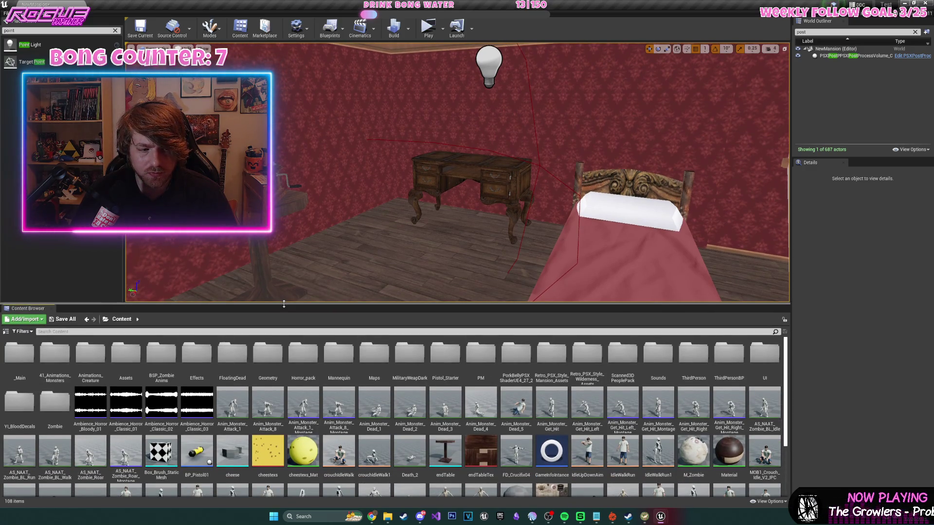
{"action": "double_click", "coordinate": [124, 362]}
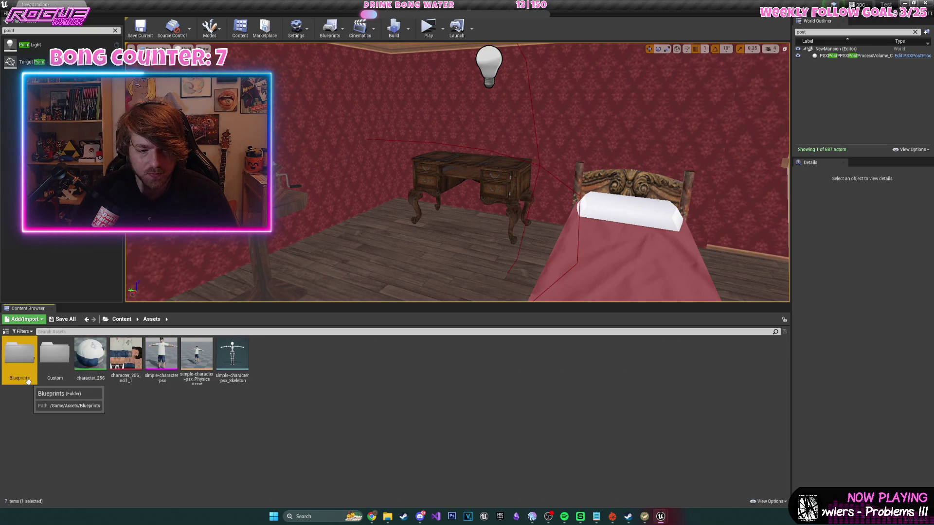
{"action": "double_click", "coordinate": [28, 380]}
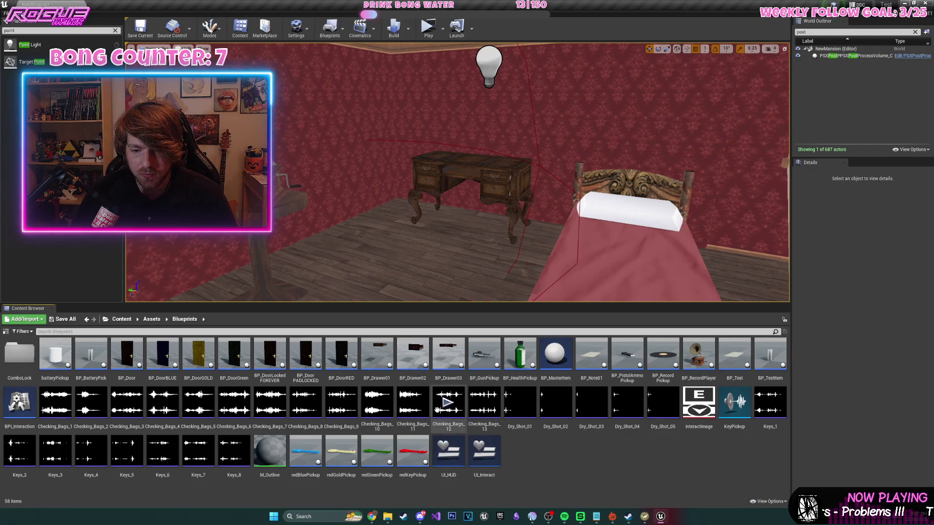
{"action": "mouse_move", "coordinate": [437, 408]}
{"action": "right_click", "coordinate": [443, 358]}
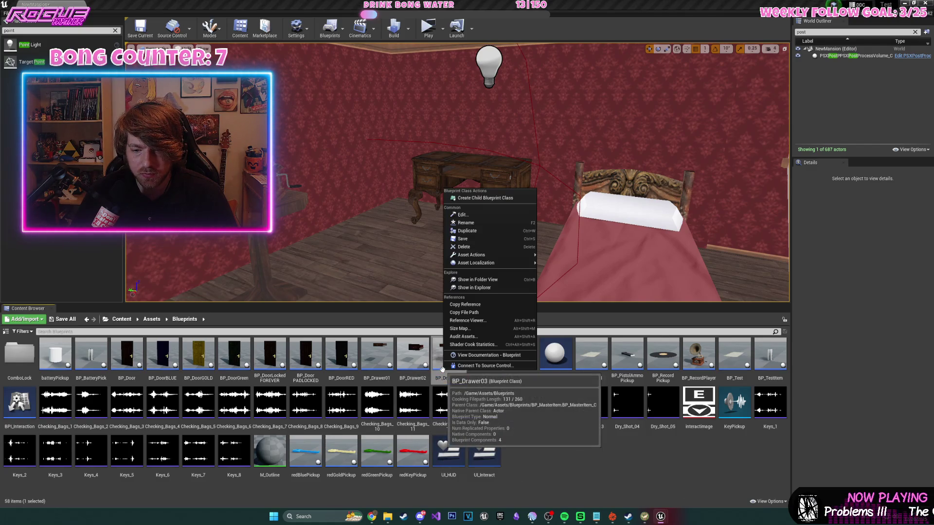
{"action": "left_click", "coordinate": [509, 236]}
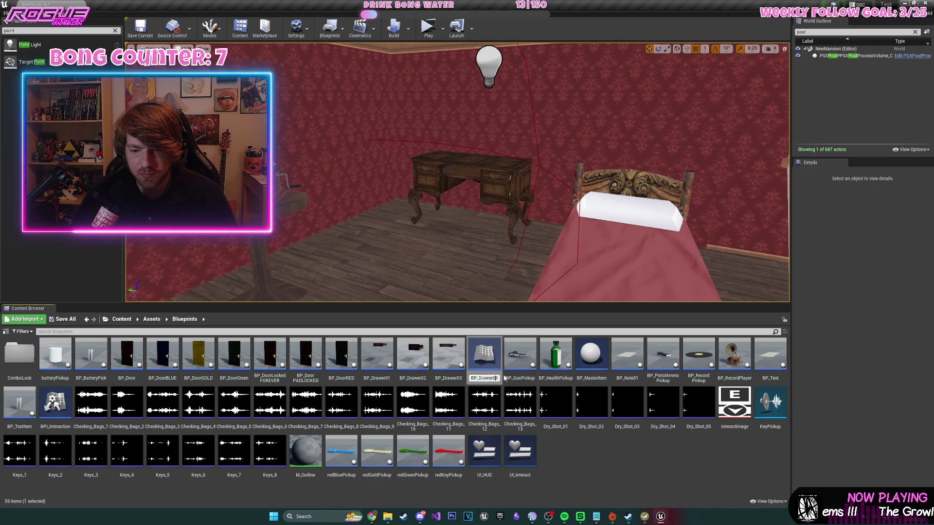
{"action": "key", "text": "Return"}
- In BP_Drawer04, delete the Event Interact node and compile
{"action": "double_click", "coordinate": [482, 360]}
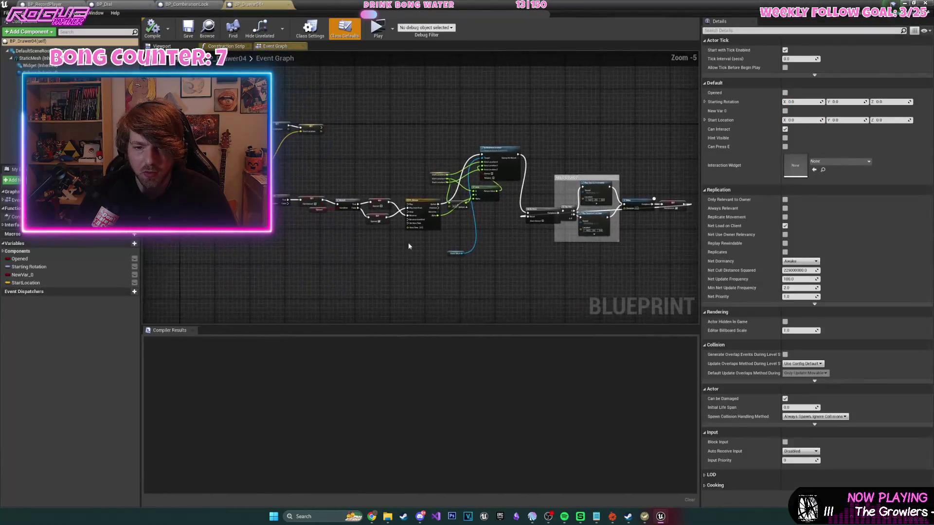
{"action": "scroll", "coordinate": [460, 218], "scroll_direction": "up", "scroll_amount": 3}
{"action": "left_click", "coordinate": [357, 163]}
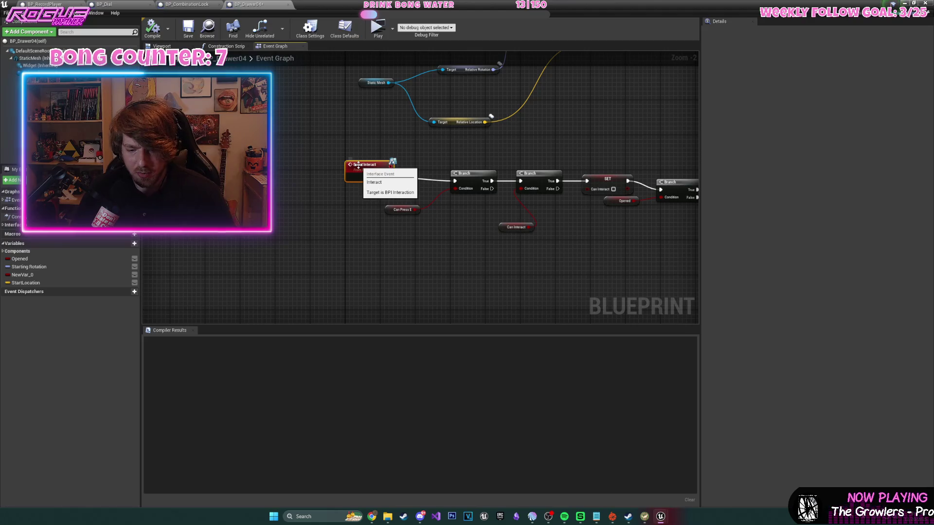
{"action": "key", "text": "Delete"}
{"action": "mouse_move", "coordinate": [548, 239]}
{"action": "left_mouse_down"}
{"action": "mouse_move", "coordinate": [351, 214]}
{"action": "mouse_move", "coordinate": [287, 242]}
{"action": "mouse_move", "coordinate": [197, 255]}
{"action": "mouse_move", "coordinate": [441, 240]}
{"action": "left_mouse_up"}
{"action": "scroll", "coordinate": [530, 230], "scroll_direction": "down", "scroll_amount": 2}
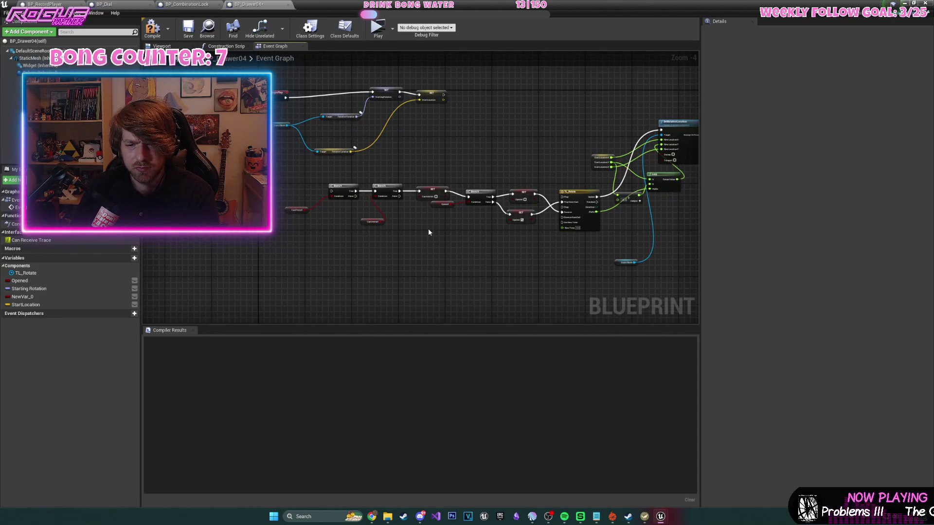
{"action": "scroll", "coordinate": [428, 232], "scroll_direction": "up", "scroll_amount": 1}
{"action": "left_click_drag", "start_coordinate": [431, 232], "coordinate": [441, 232]}
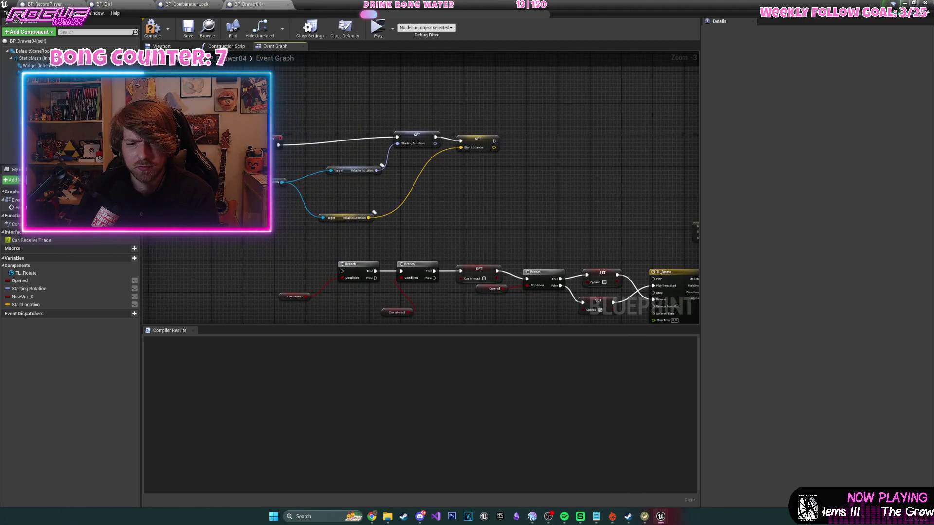
{"action": "left_click", "coordinate": [153, 27]}
- Delete the Branch, SET and variable nodes of the old interaction chain
{"action": "left_click_drag", "start_coordinate": [539, 226], "coordinate": [394, 162]}
{"action": "left_click_drag", "start_coordinate": [421, 224], "coordinate": [479, 178]}
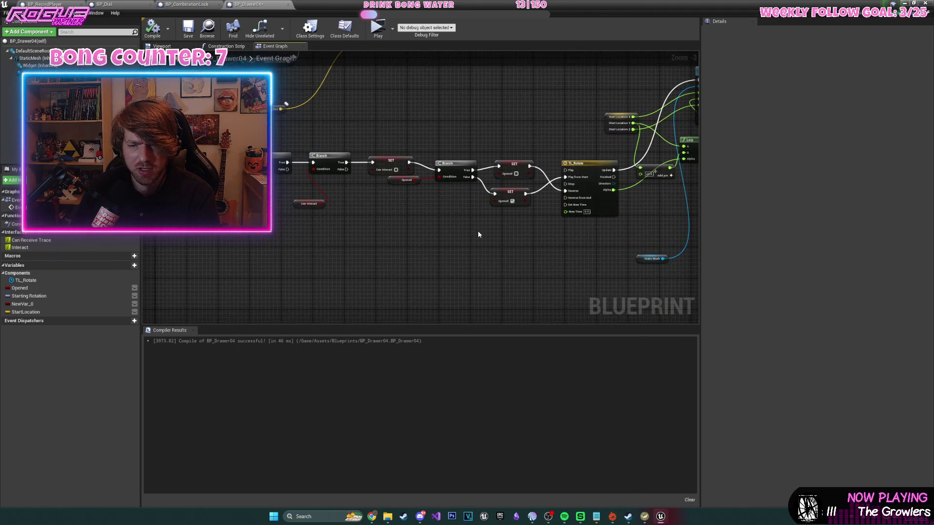
{"action": "mouse_move", "coordinate": [201, 152]}
{"action": "left_mouse_down"}
{"action": "mouse_move", "coordinate": [568, 258]}
{"action": "mouse_move", "coordinate": [520, 255]}
{"action": "left_mouse_up"}
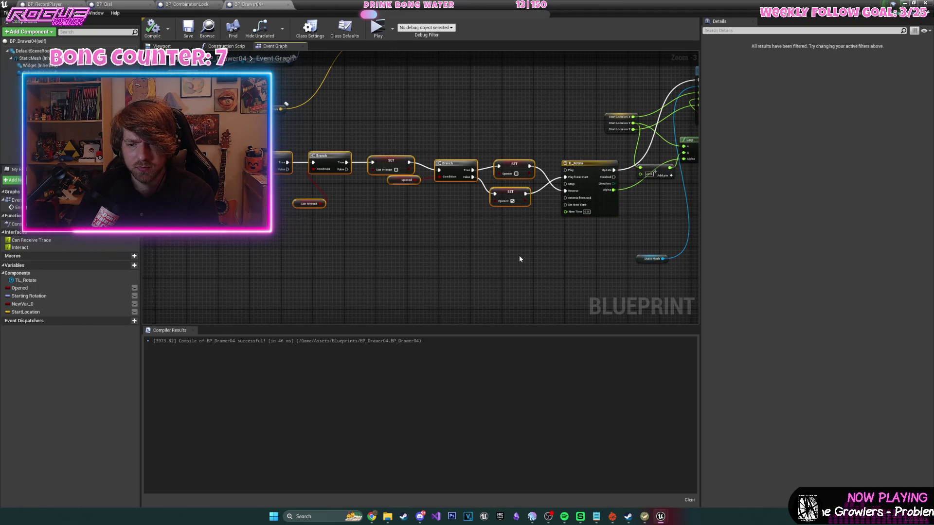
{"action": "key", "text": "Delete"}
- Add an openDrawer custom event wired to TL_Rotate's Play from Start, and compile
{"action": "right_click", "coordinate": [430, 204]}
{"action": "type", "text": "custom event"}
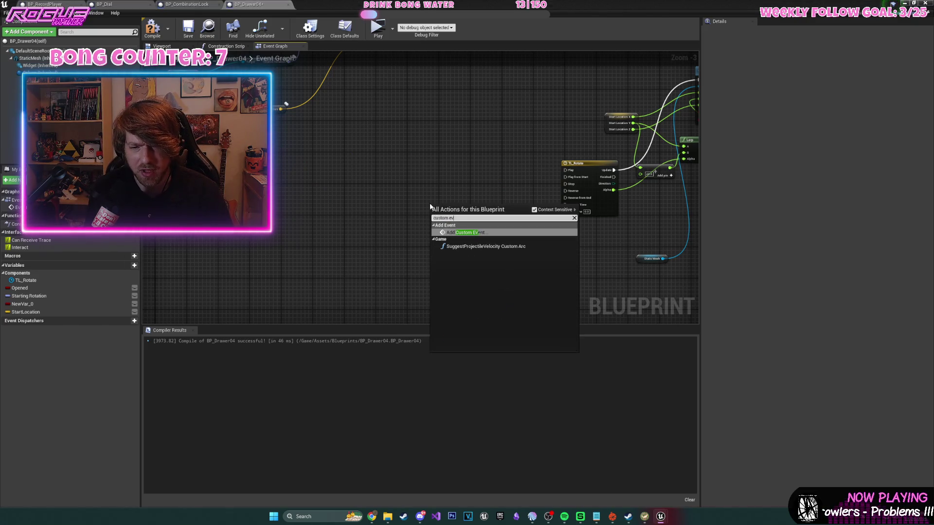
{"action": "key", "text": "Return"}
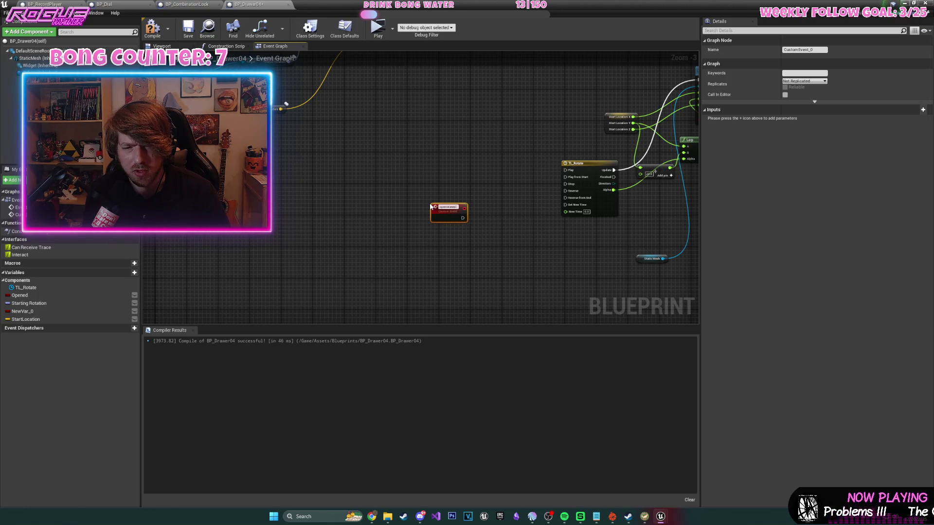
{"action": "scroll", "coordinate": [438, 205], "scroll_direction": "up", "scroll_amount": 2}
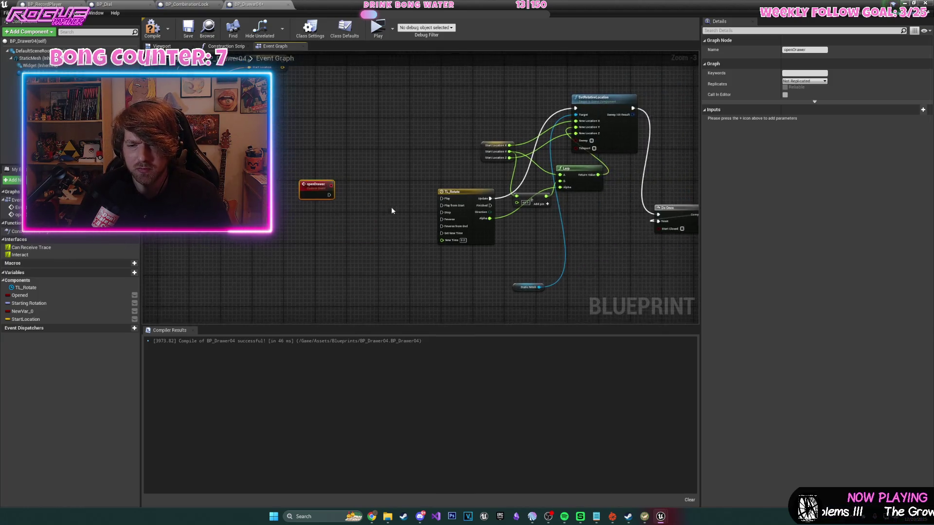
{"action": "left_click_drag", "start_coordinate": [312, 191], "coordinate": [457, 206]}
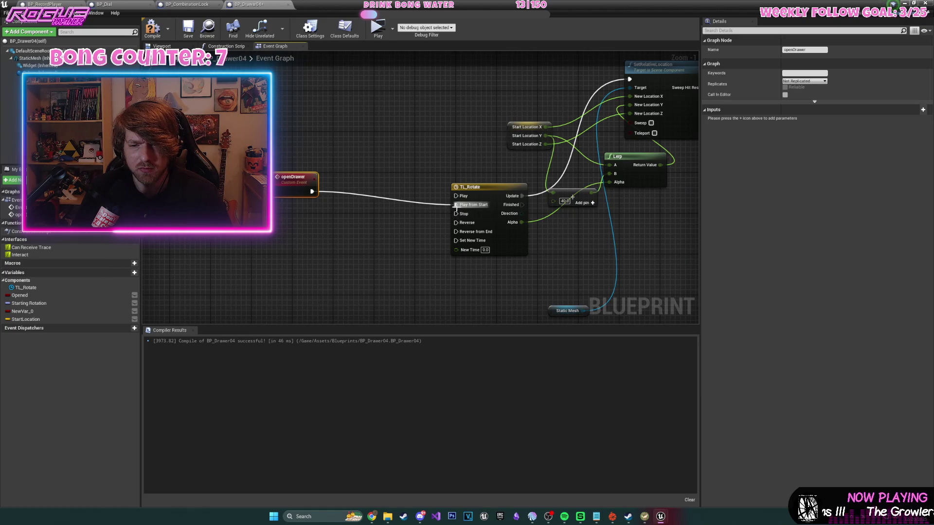
{"action": "left_click", "coordinate": [149, 34]}
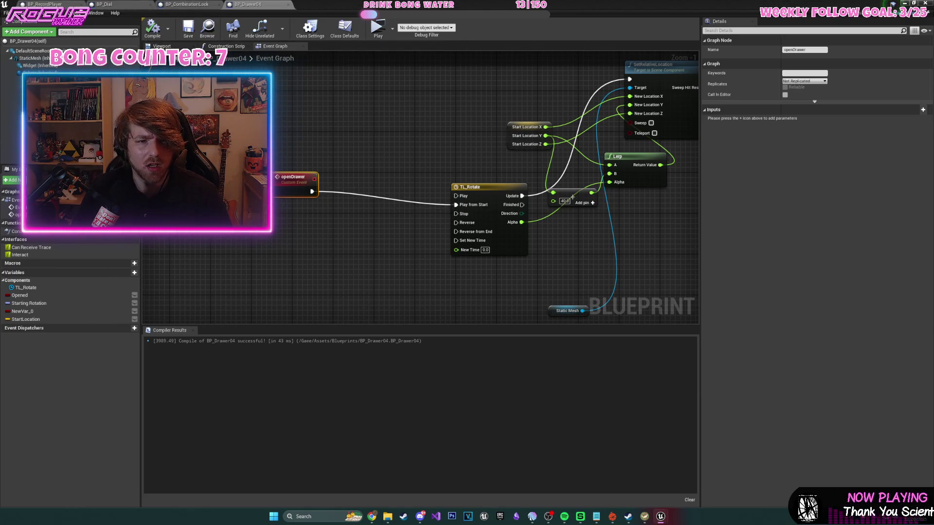
{"action": "left_click", "coordinate": [53, 4]}
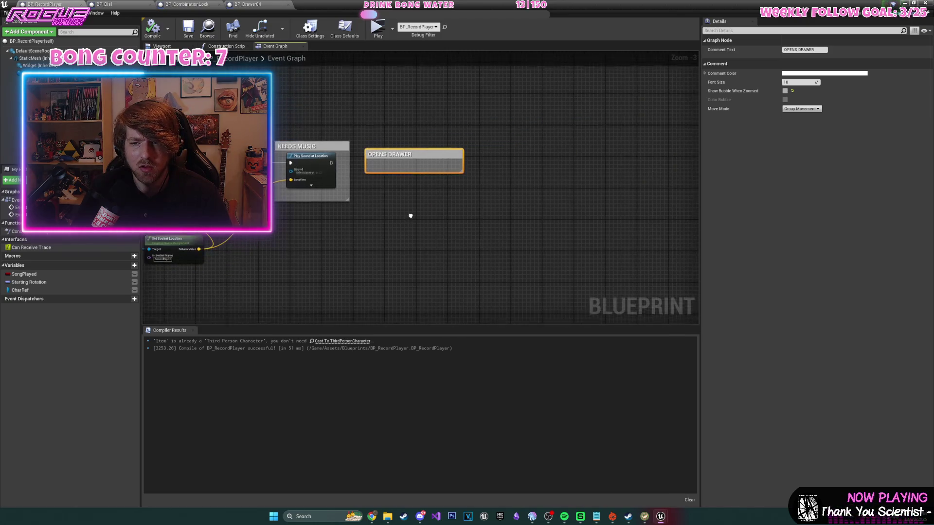
- Add a Get Actor Of Class node in the OPENS DRAWER group with Actor Class BP Drawer 04
{"action": "scroll", "coordinate": [389, 196], "scroll_direction": "up", "scroll_amount": 1}
{"action": "right_click", "coordinate": [352, 249]}
{"action": "type", "text": "get actor"}
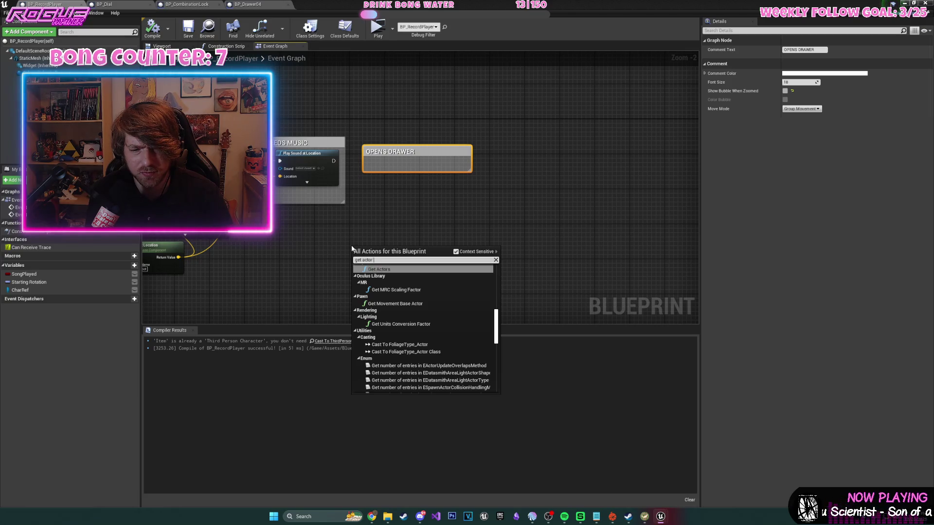
{"action": "type", "text": "of c"}
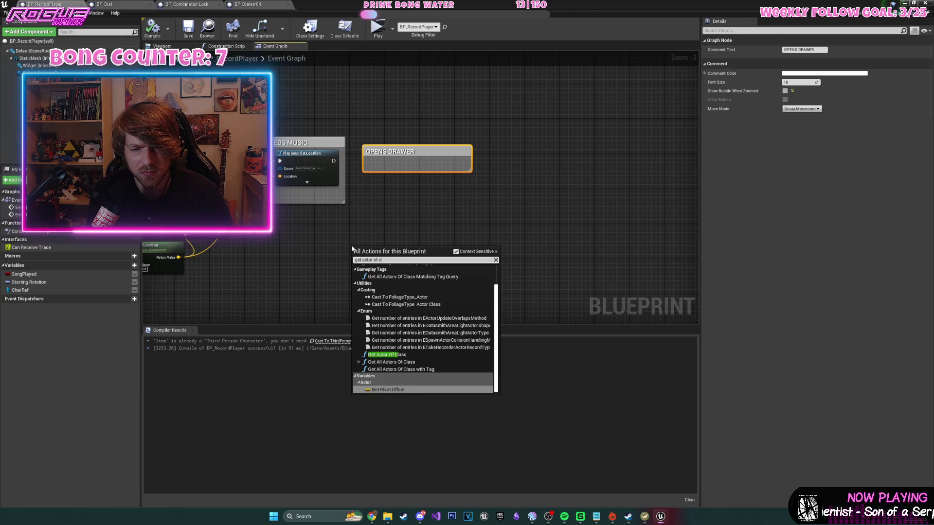
{"action": "type", "text": "lass"}
{"action": "key", "text": "Return"}
{"action": "left_click_drag", "start_coordinate": [388, 243], "coordinate": [397, 143]}
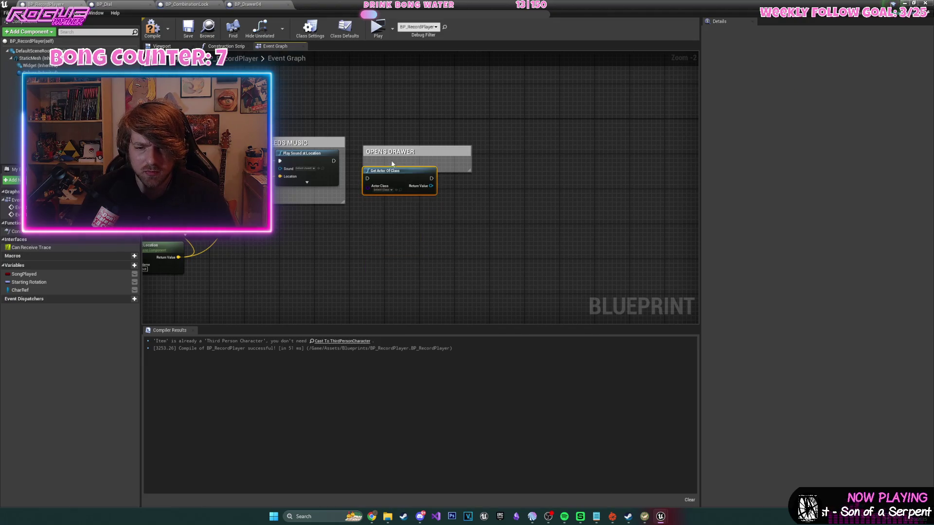
{"action": "scroll", "coordinate": [392, 156], "scroll_direction": "up", "scroll_amount": 2}
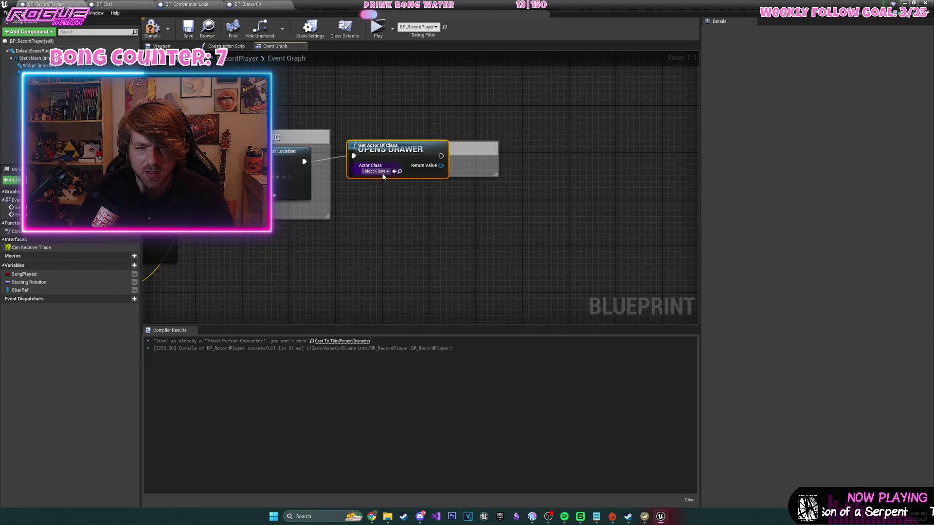
{"action": "left_click", "coordinate": [382, 172]}
{"action": "type", "text": "er"}
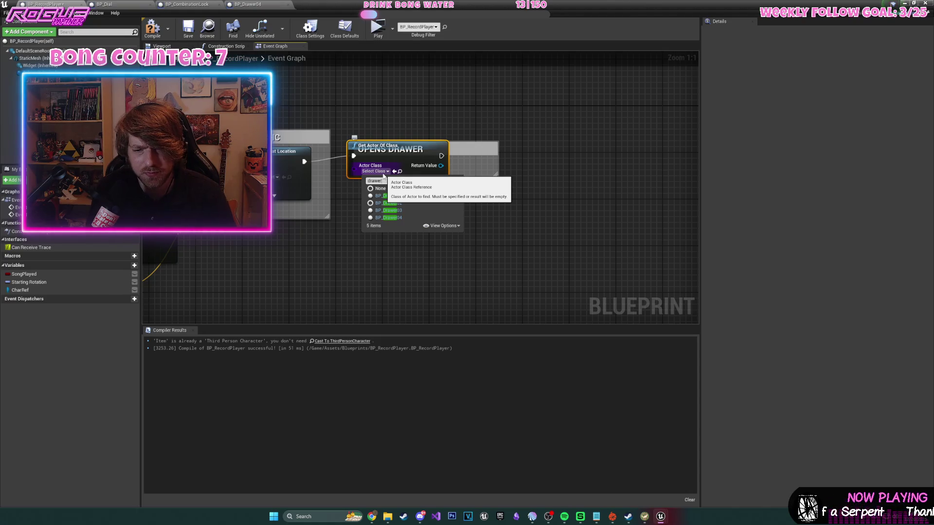
{"action": "left_click", "coordinate": [388, 217]}
- Browse get and array actions from the found drawer's output without adding any node
{"action": "left_click_drag", "start_coordinate": [442, 165], "coordinate": [465, 214]}
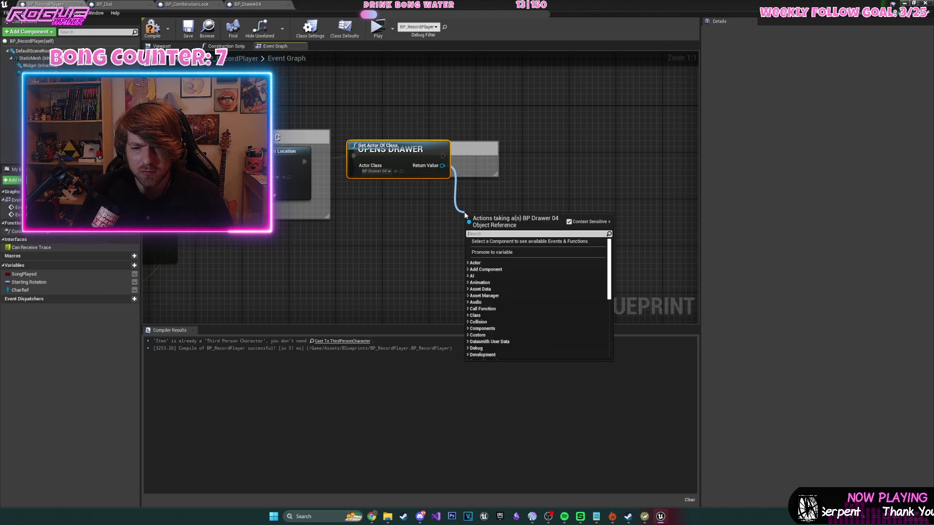
{"action": "left_click", "coordinate": [434, 197]}
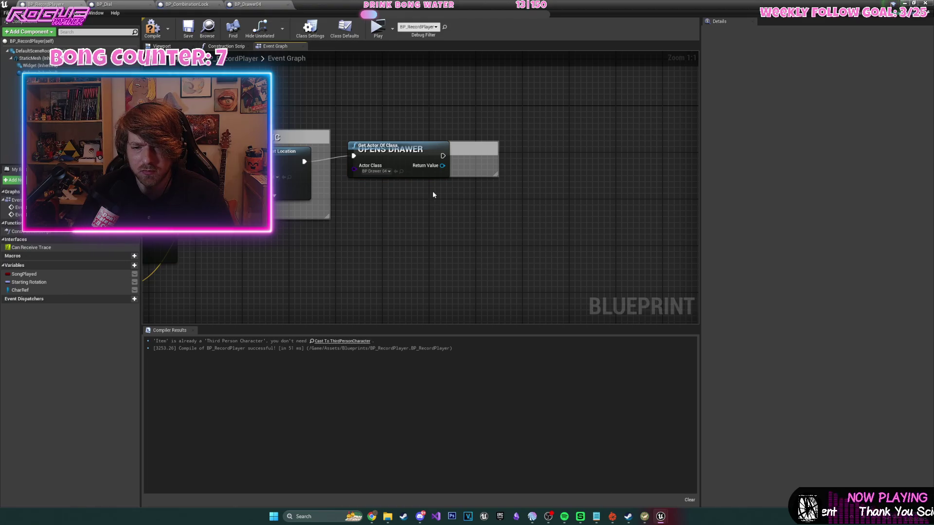
{"action": "left_click_drag", "start_coordinate": [410, 202], "coordinate": [403, 266]}
{"action": "type", "text": "get"}
{"action": "scroll", "coordinate": [554, 297], "scroll_direction": "up", "scroll_amount": 10}
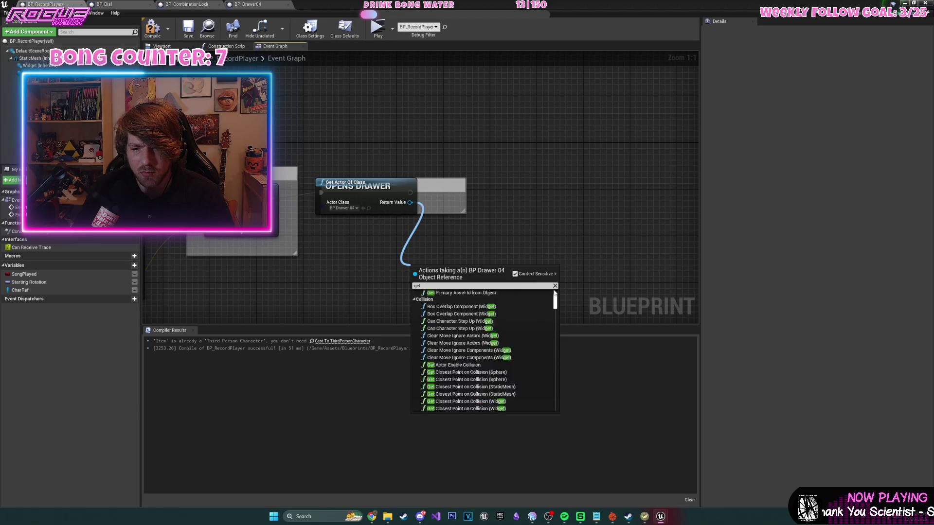
{"action": "scroll", "coordinate": [554, 297], "scroll_direction": "down", "scroll_amount": 10}
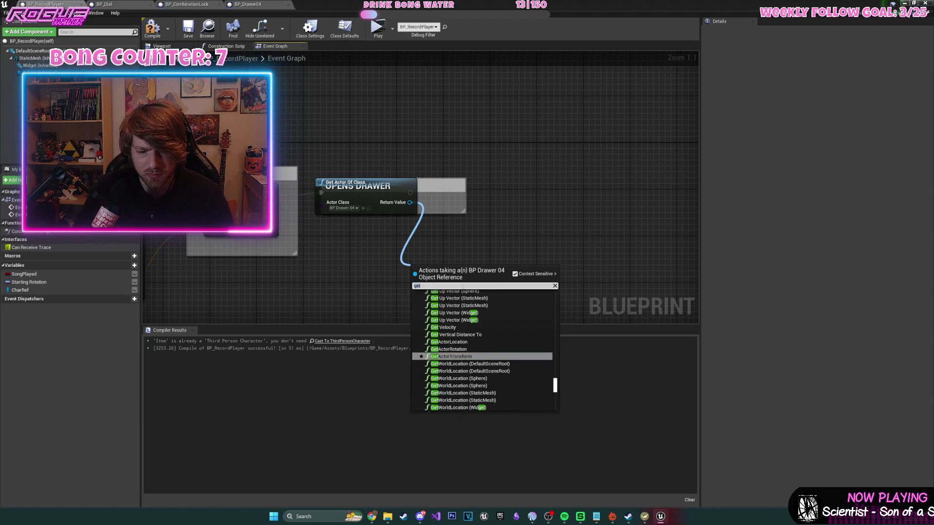
{"action": "type", "text": "array"}
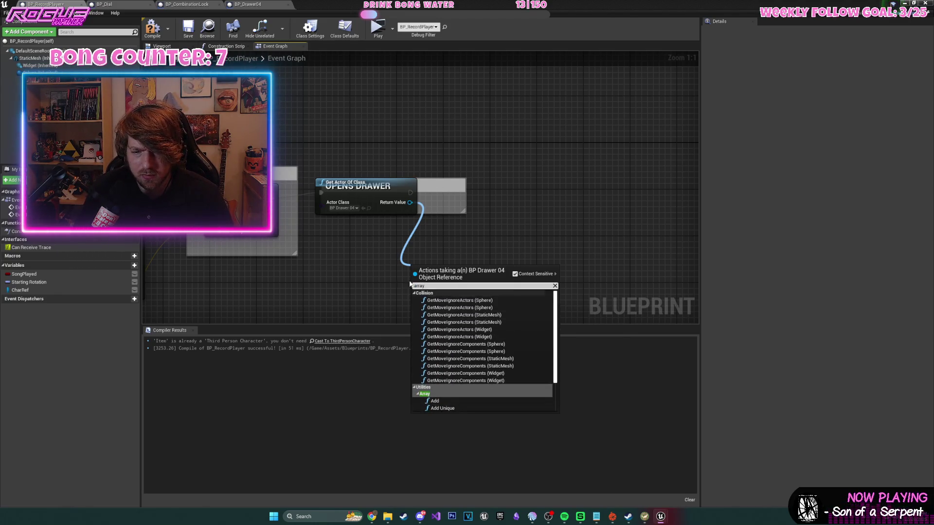
{"action": "left_click", "coordinate": [363, 299]}
- Compile BP_RecordPlayer and return to the level editor
{"action": "left_click", "coordinate": [152, 28]}
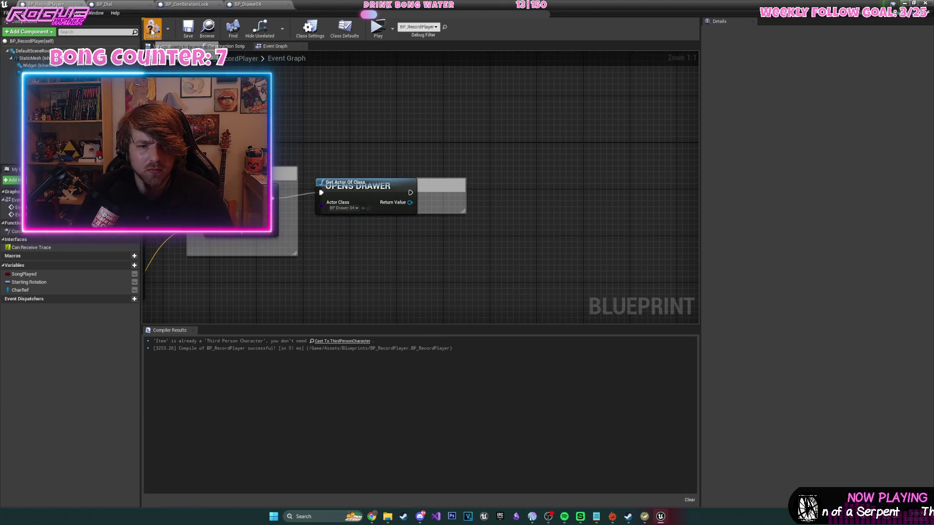
{"action": "left_click_drag", "start_coordinate": [411, 203], "coordinate": [419, 267]}
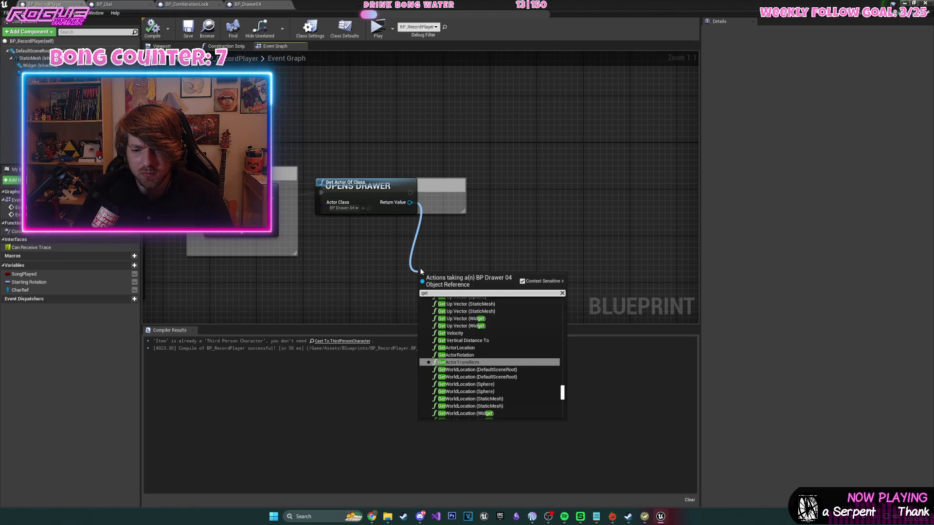
{"action": "left_click", "coordinate": [559, 210]}
{"action": "left_click", "coordinate": [905, 3]}
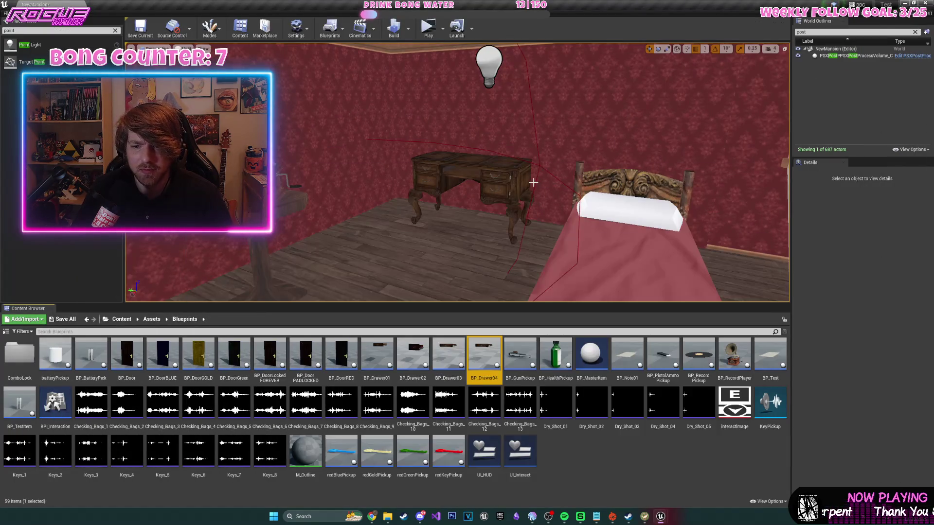
- Place a BP_Drawer04 drawer rotated -90° around Z and line it up with the desk's slot
{"action": "mouse_move", "coordinate": [489, 358]}
{"action": "left_mouse_down"}
{"action": "mouse_move", "coordinate": [406, 223]}
{"action": "mouse_move", "coordinate": [390, 255]}
{"action": "mouse_move", "coordinate": [407, 239]}
{"action": "left_mouse_up"}
{"action": "left_click_drag", "start_coordinate": [416, 293], "coordinate": [398, 280]}
{"action": "key", "text": "w"}
{"action": "scroll", "coordinate": [393, 276], "scroll_direction": "up", "scroll_amount": 5}
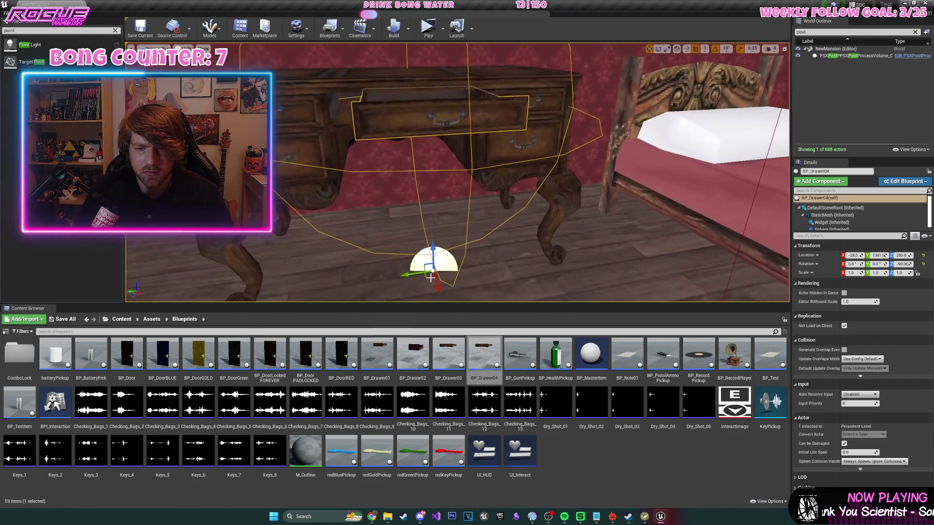
{"action": "mouse_move", "coordinate": [417, 284]}
{"action": "left_mouse_down"}
{"action": "mouse_move", "coordinate": [417, 224]}
{"action": "mouse_move", "coordinate": [455, 220]}
{"action": "mouse_move", "coordinate": [440, 234]}
{"action": "left_mouse_up"}
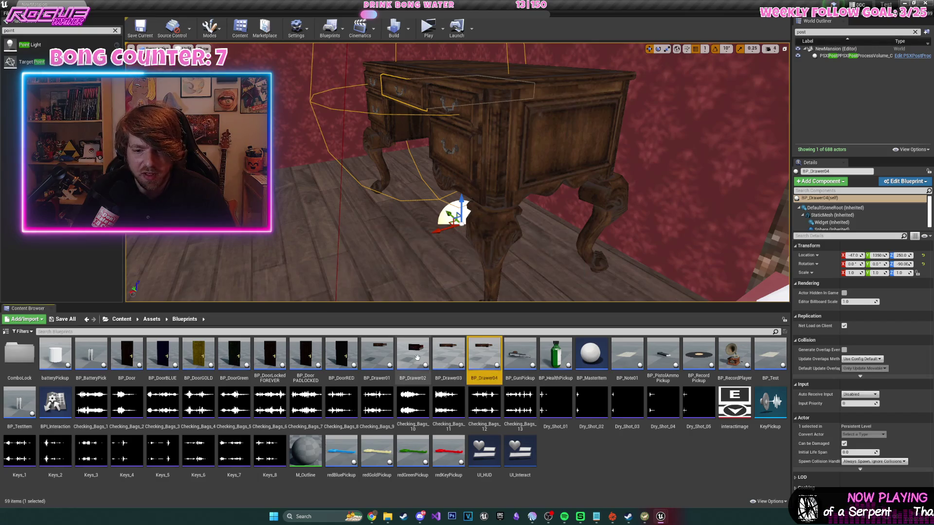
- Select the record player and open its blueprint graph
{"action": "left_click_drag", "start_coordinate": [374, 72], "coordinate": [228, 73]}
{"action": "left_click", "coordinate": [374, 72]}
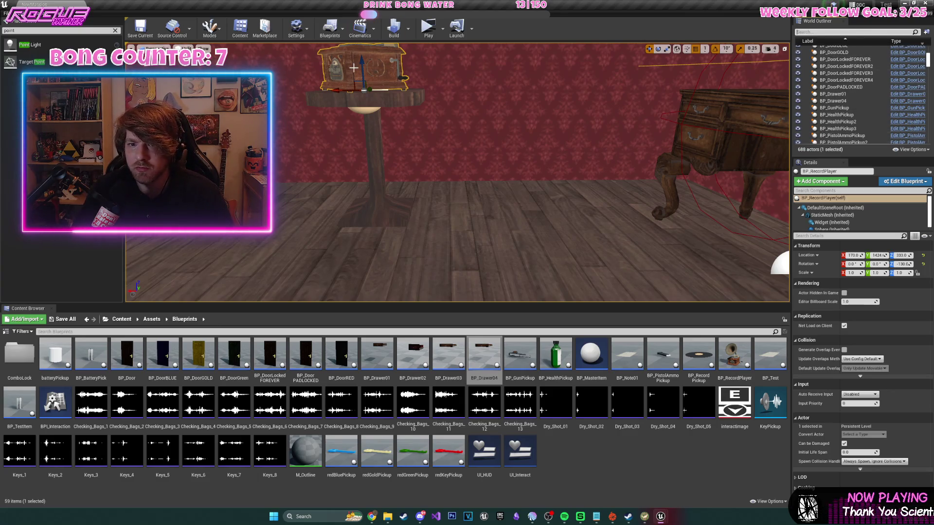
{"action": "scroll", "coordinate": [856, 98], "scroll_direction": "down", "scroll_amount": 2}
{"action": "left_click", "coordinate": [900, 108]}
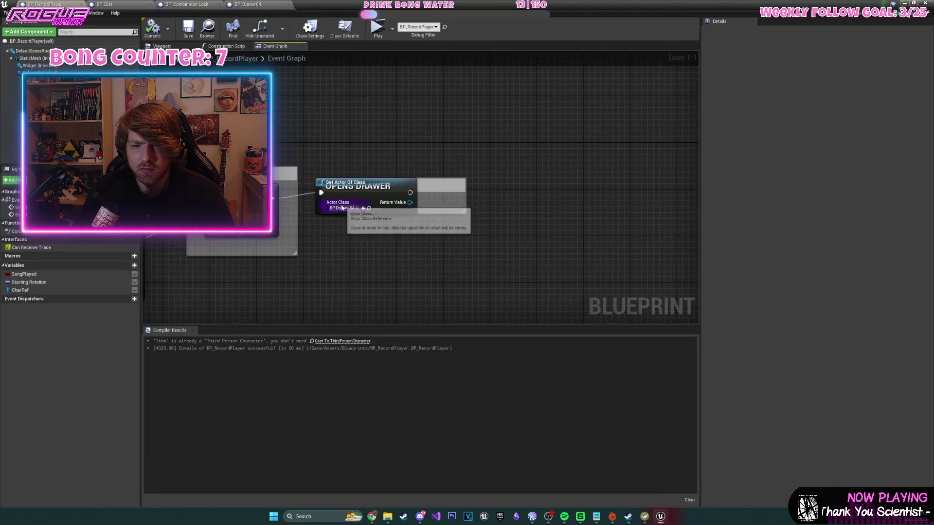
- Delete the Get Actor Of Class node from the OPENS DRAWER group
{"action": "left_click_drag", "start_coordinate": [410, 202], "coordinate": [404, 259]}
{"action": "type", "text": "get"}
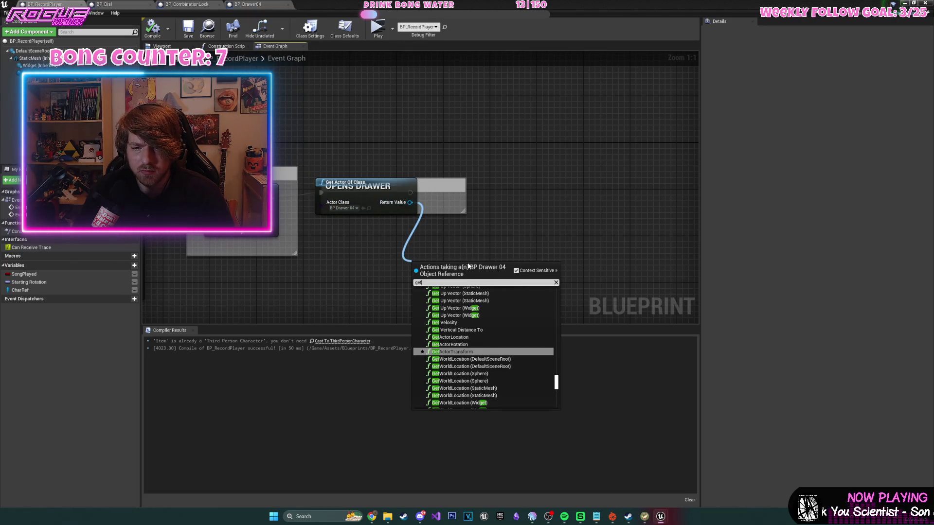
{"action": "scroll", "coordinate": [518, 329], "scroll_direction": "up", "scroll_amount": 10}
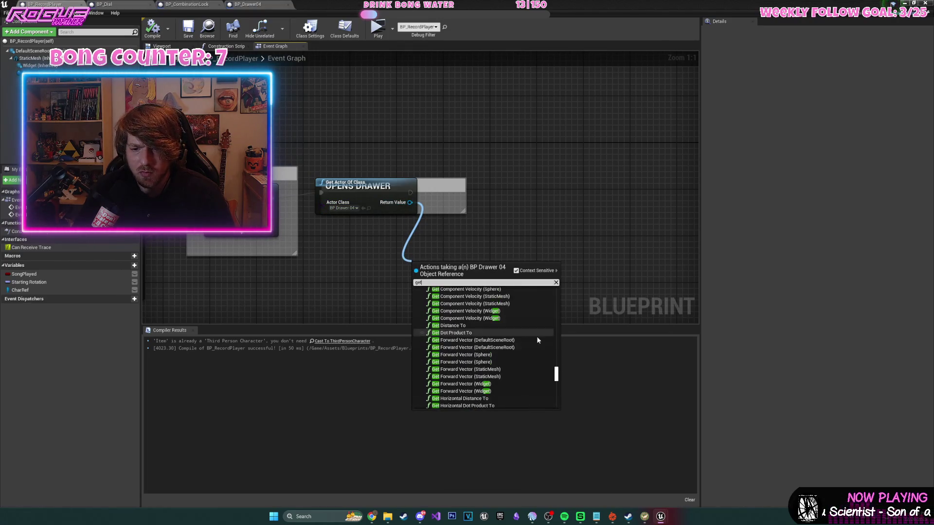
{"action": "left_click", "coordinate": [556, 282]}
{"action": "key", "text": "Escape"}
{"action": "left_click", "coordinate": [387, 181]}
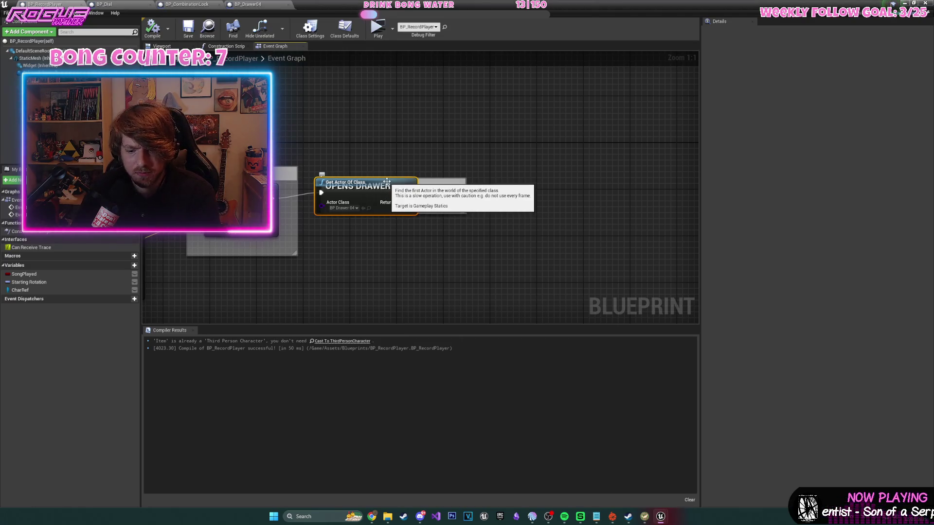
{"action": "key", "text": "Delete"}
- After Play Sound at Location, add Get All Actors Of Class with class BP Drawer 04
{"action": "left_click_drag", "start_coordinate": [450, 135], "coordinate": [507, 141]}
{"action": "type", "text": "get all acv"}
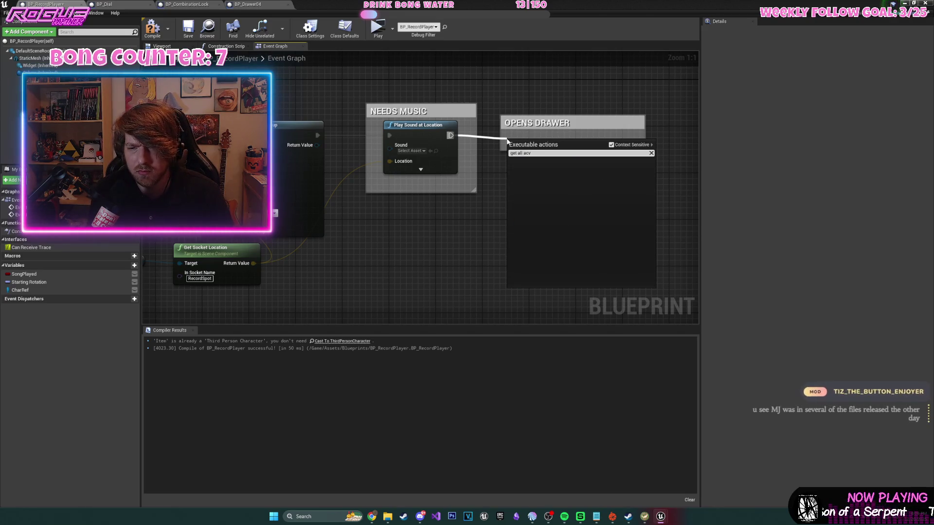
{"action": "key", "text": "BackSpace"}
{"action": "key", "text": "Return"}
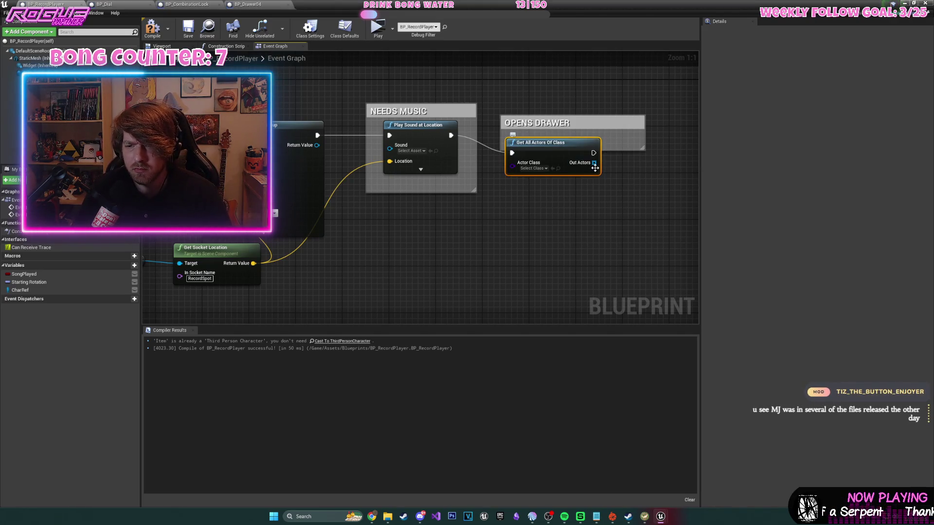
{"action": "left_click", "coordinate": [535, 168]}
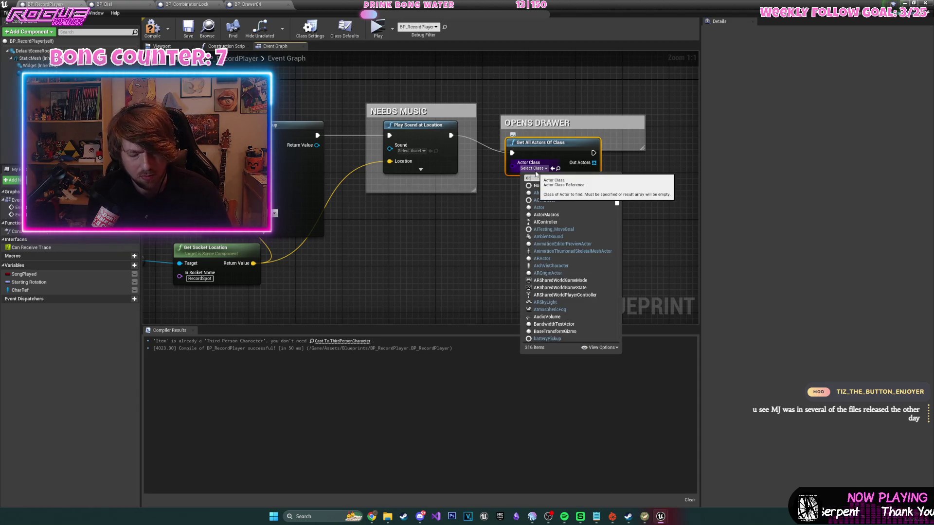
{"action": "left_click", "coordinate": [549, 199]}
- Add a GET node taking index 0 from the found drawers array
{"action": "left_click_drag", "start_coordinate": [594, 162], "coordinate": [594, 240]}
{"action": "type", "text": "g"}
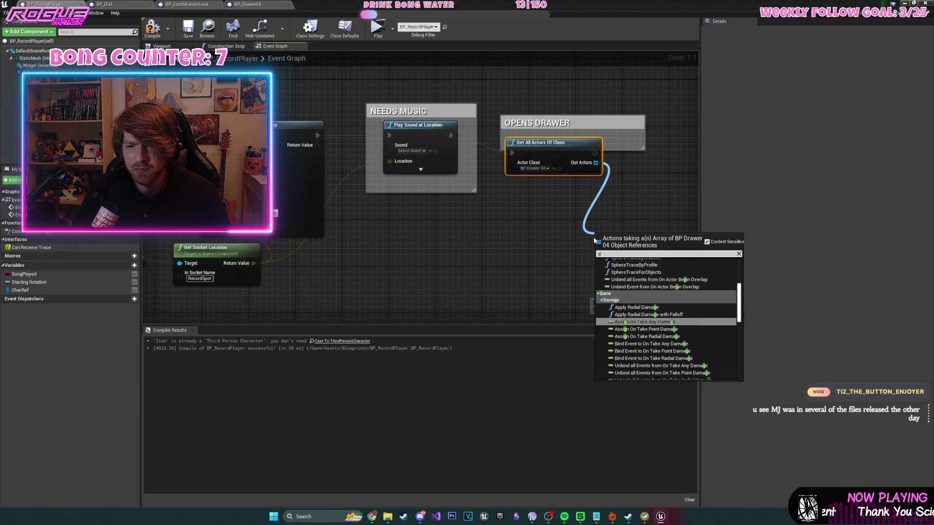
{"action": "type", "text": "et"}
{"action": "key", "text": "Return"}
{"action": "left_click_drag", "start_coordinate": [680, 255], "coordinate": [475, 284]}
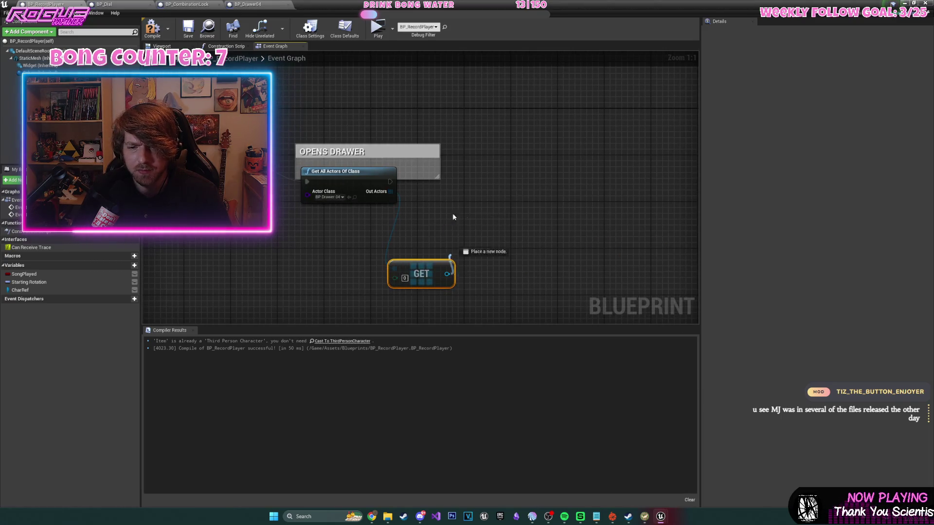
- Cast the GET result to BP_Drawer04 and position the cast node beside the lookup
{"action": "left_click_drag", "start_coordinate": [454, 233], "coordinate": [442, 181]}
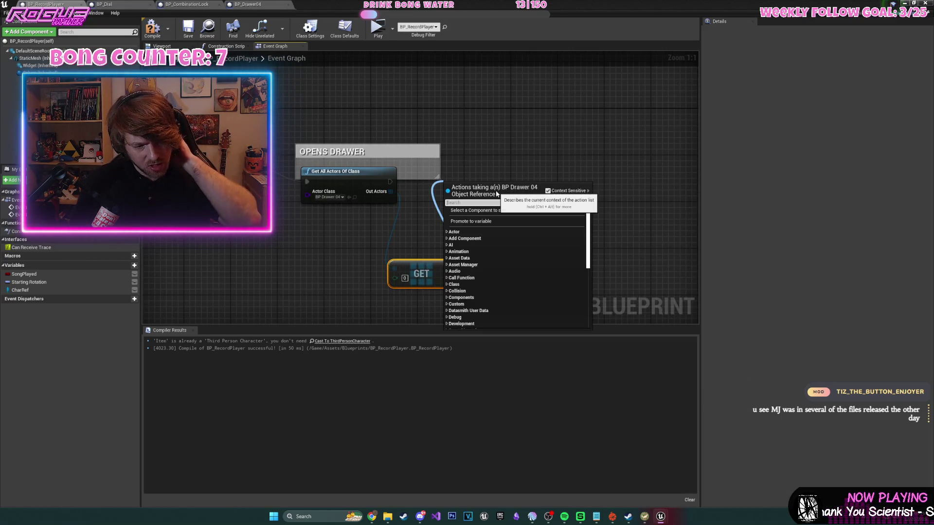
{"action": "type", "text": "c"}
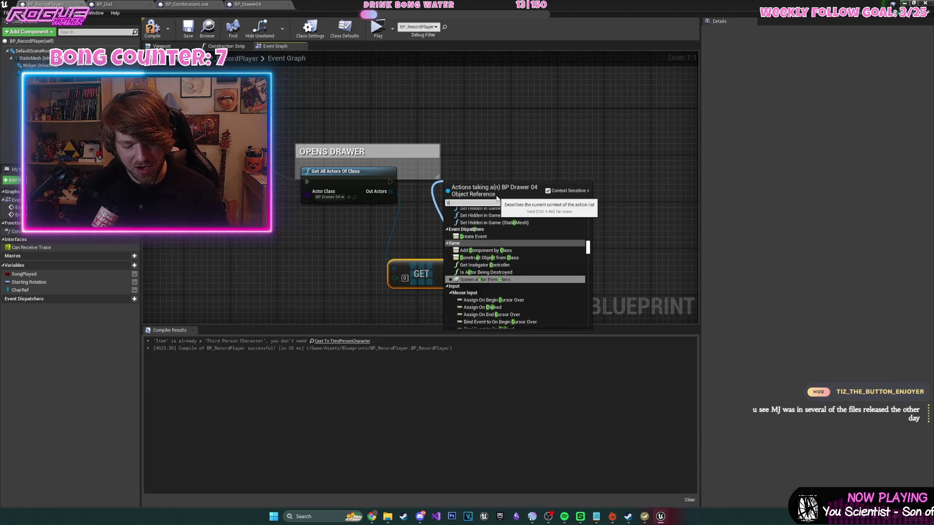
{"action": "type", "text": "ast"}
{"action": "left_click", "coordinate": [512, 298]}
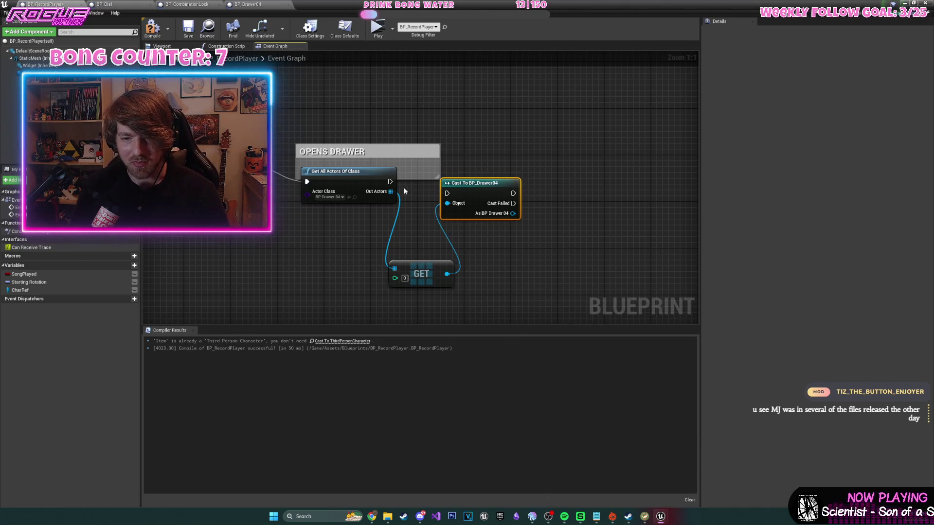
{"action": "left_click_drag", "start_coordinate": [451, 198], "coordinate": [440, 186]}
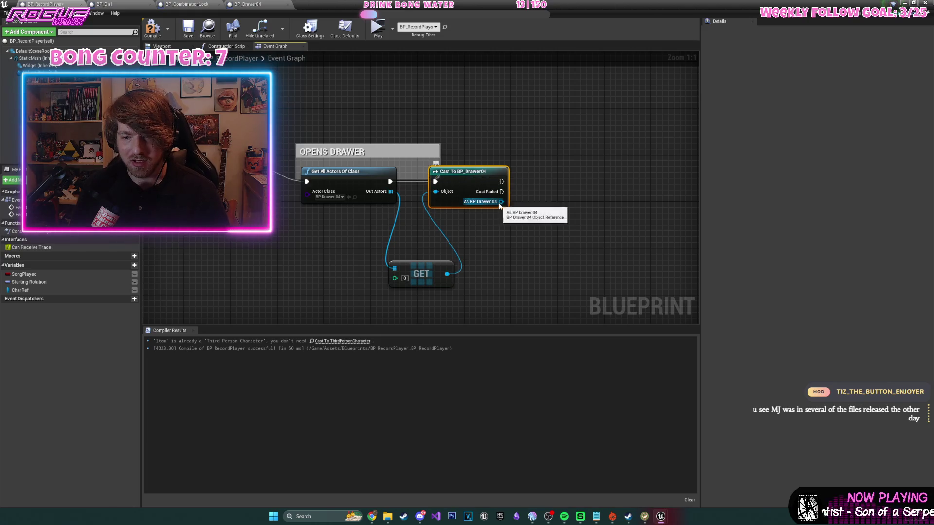
{"action": "left_click_drag", "start_coordinate": [501, 201], "coordinate": [545, 239]}
{"action": "key", "text": "alt+Tab"}
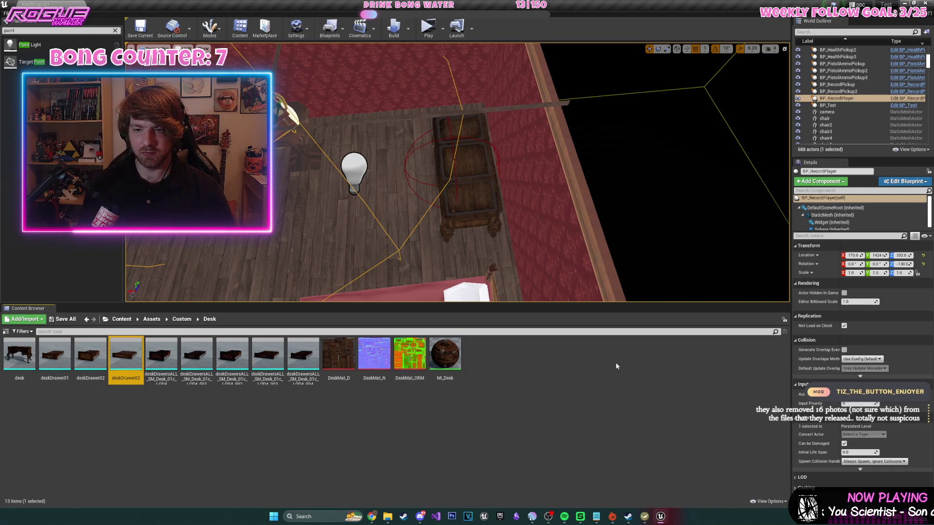
- Open deskDrawer03 in the Static Mesh editor and create a new socket on it
{"action": "double_click", "coordinate": [126, 355]}
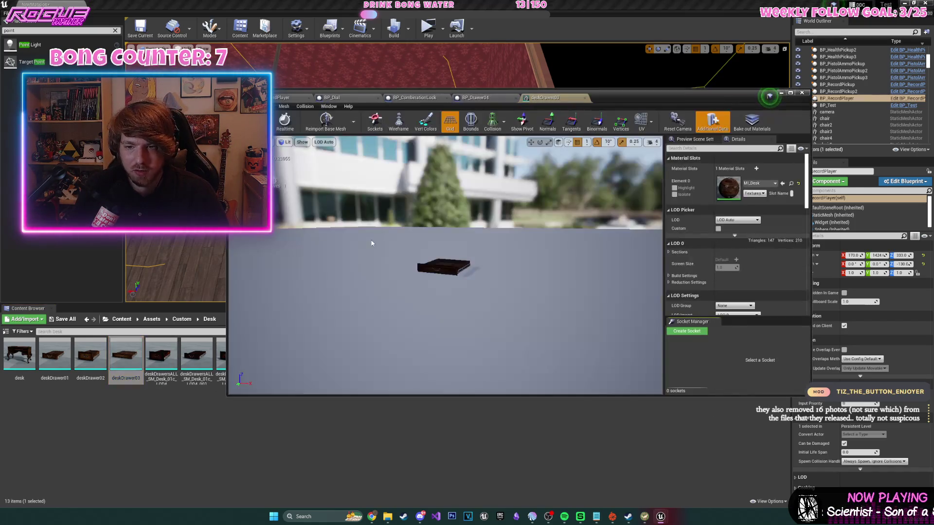
{"action": "left_click", "coordinate": [686, 331]}
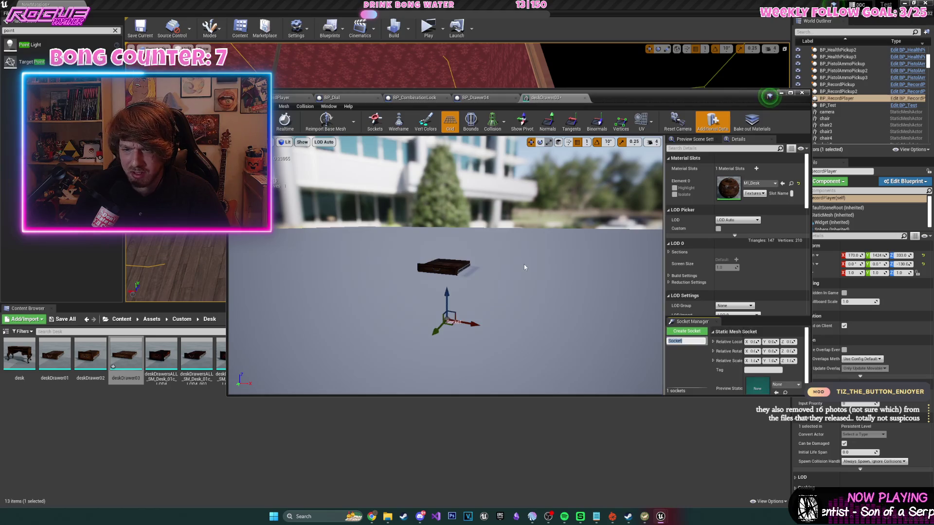
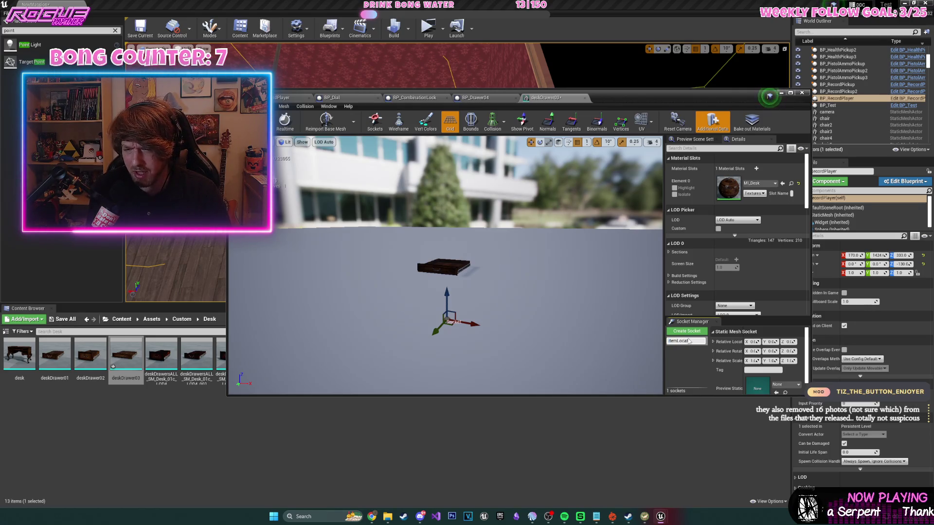
- Move the deskDrawer03 item socket up and along Y into the drawer, then return to BP_RecordPlayer's Event Graph
{"action": "mouse_move", "coordinate": [447, 299]}
{"action": "left_mouse_down"}
{"action": "mouse_move", "coordinate": [448, 243]}
{"action": "mouse_move", "coordinate": [467, 263]}
{"action": "mouse_move", "coordinate": [485, 255]}
{"action": "left_mouse_up"}
{"action": "mouse_move", "coordinate": [438, 288]}
{"action": "left_mouse_down"}
{"action": "mouse_move", "coordinate": [435, 298]}
{"action": "mouse_move", "coordinate": [464, 294]}
{"action": "mouse_move", "coordinate": [434, 310]}
{"action": "left_mouse_up"}
{"action": "scroll", "coordinate": [438, 282], "scroll_direction": "up", "scroll_amount": 10}
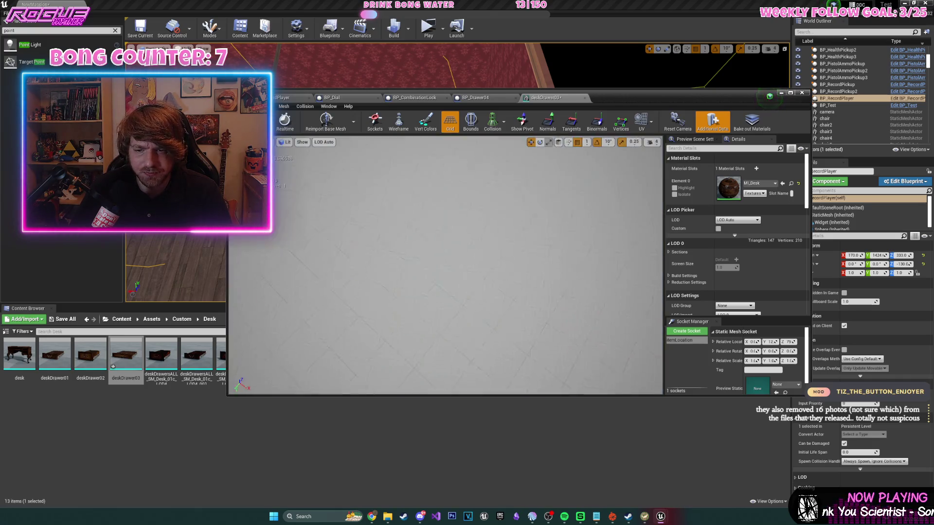
{"action": "scroll", "coordinate": [520, 282], "scroll_direction": "down", "scroll_amount": 8}
{"action": "scroll", "coordinate": [520, 282], "scroll_direction": "up", "scroll_amount": 8}
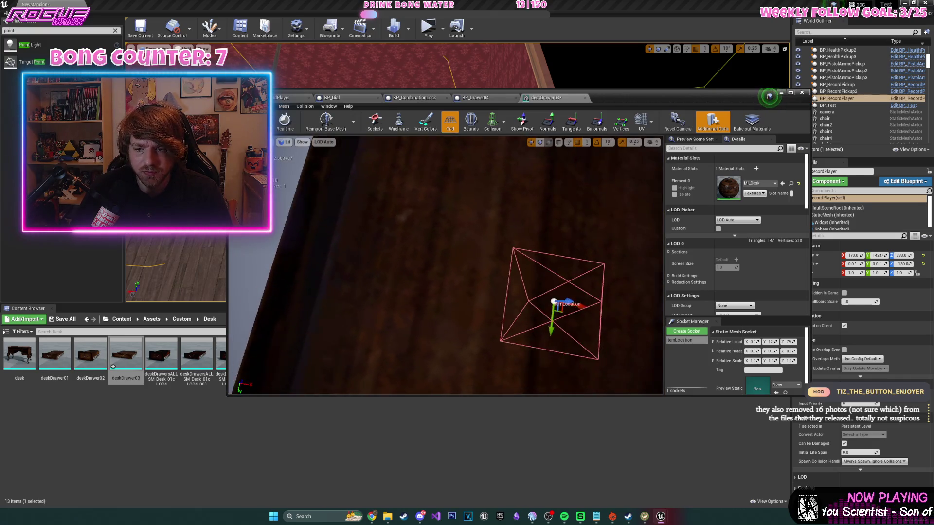
{"action": "left_click", "coordinate": [790, 93]}
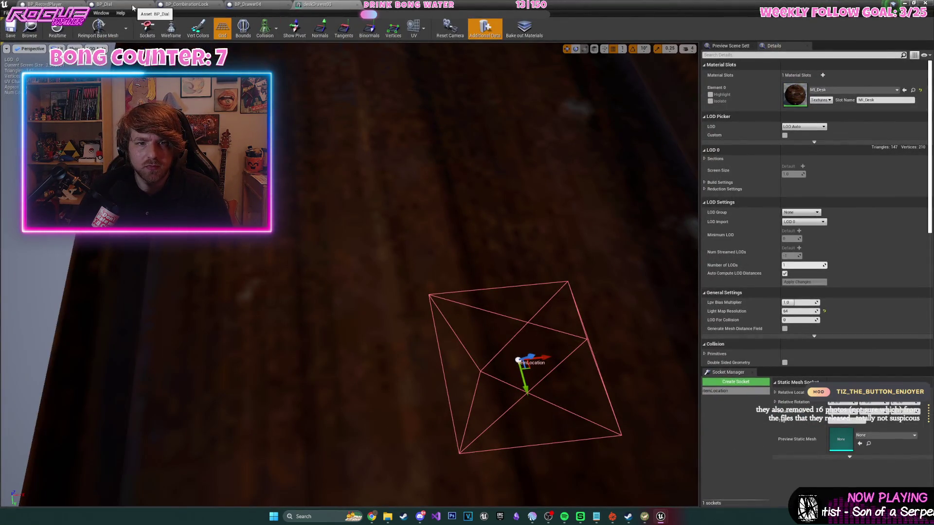
{"action": "left_click", "coordinate": [60, 4]}
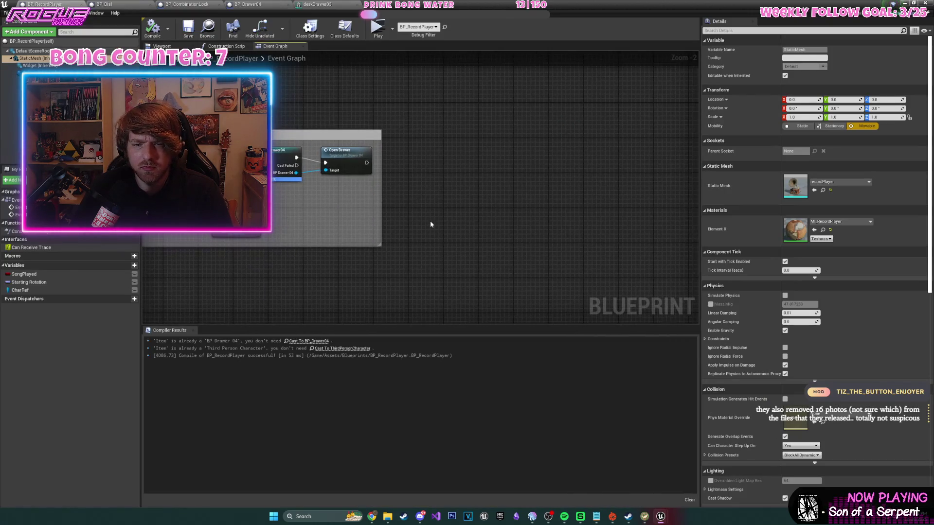
- Add a Get Socket Location (StaticMesh) node fed by the BP Drawer 04 reference's Static Mesh
{"action": "left_click_drag", "start_coordinate": [376, 232], "coordinate": [376, 232]}
{"action": "type", "text": "get"}
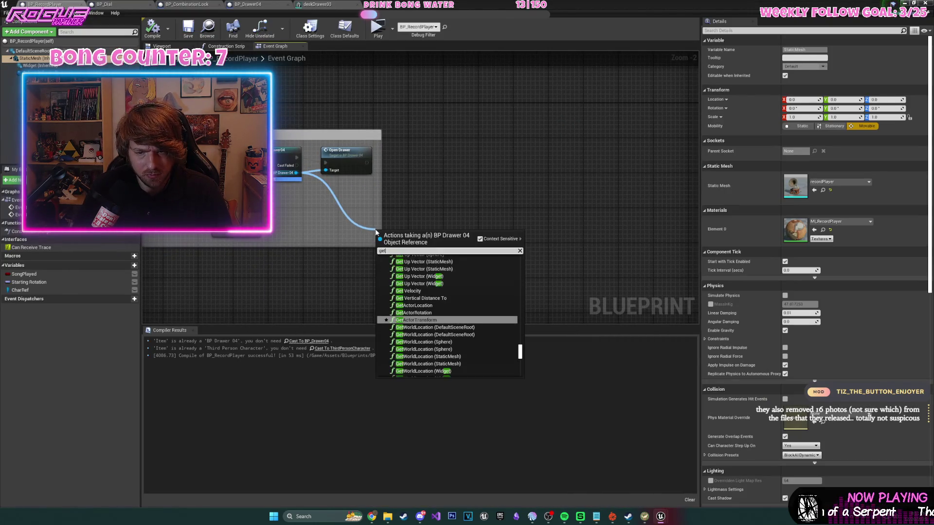
{"action": "type", "text": " socket"}
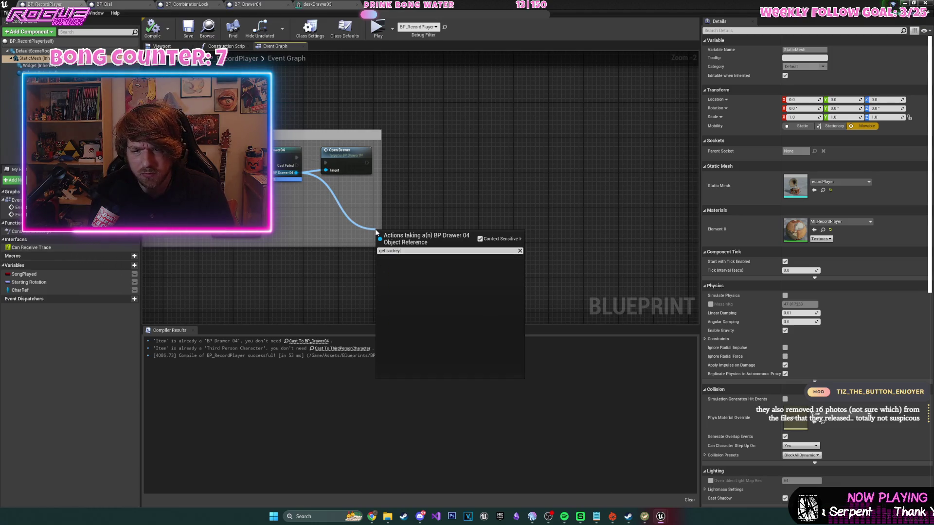
{"action": "type", "text": " loc"}
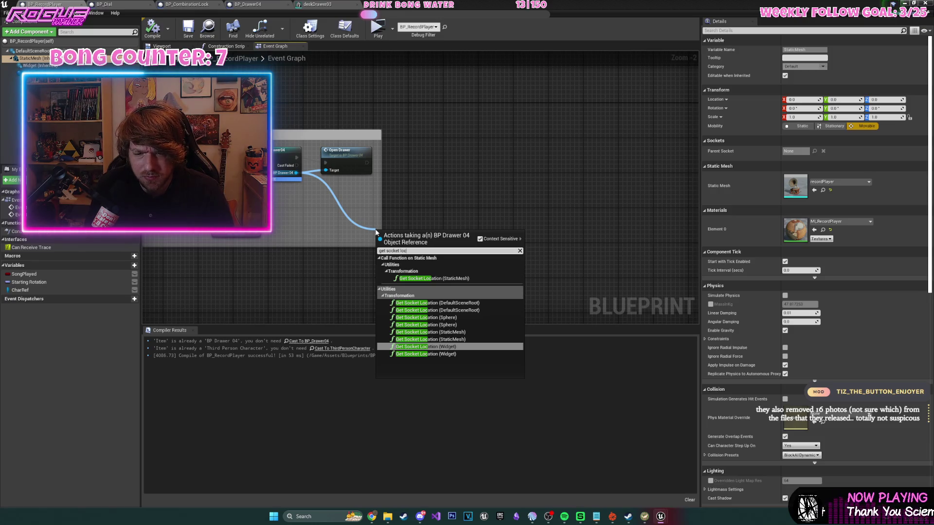
{"action": "key", "text": "Up"}
{"action": "key", "text": "Up"}
{"action": "key", "text": "Up"}
{"action": "key", "text": "Up"}
{"action": "key", "text": "Up"}
{"action": "key", "text": "Up"}
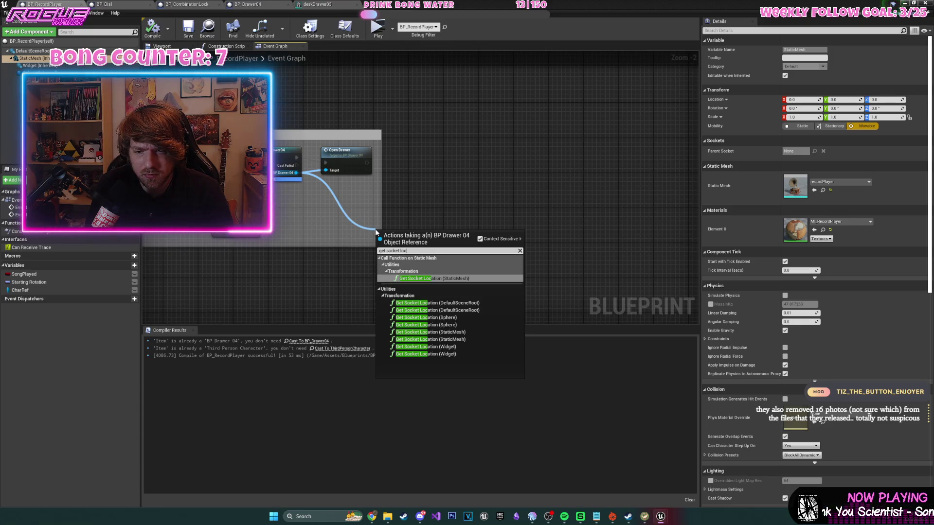
{"action": "key", "text": "Down"}
{"action": "key", "text": "Down"}
{"action": "key", "text": "Down"}
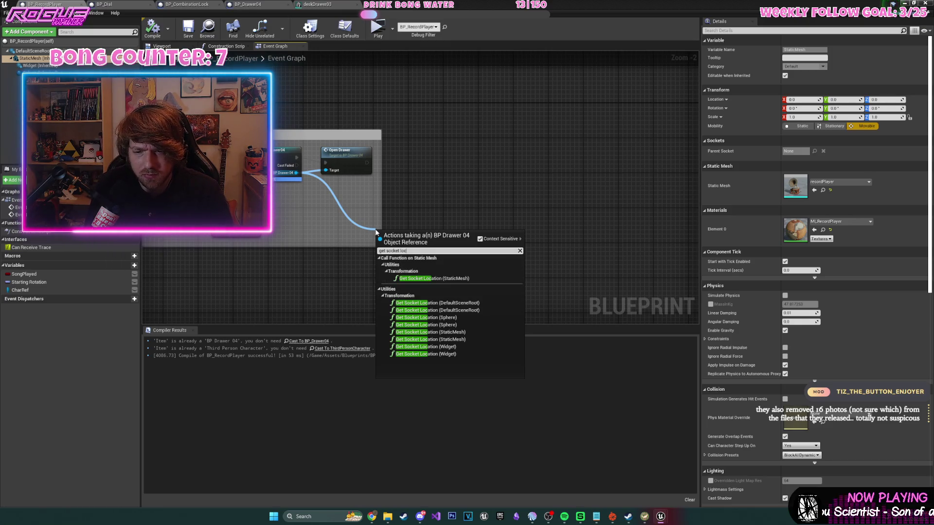
{"action": "key", "text": "Up"}
{"action": "key", "text": "Up"}
{"action": "key", "text": "Up"}
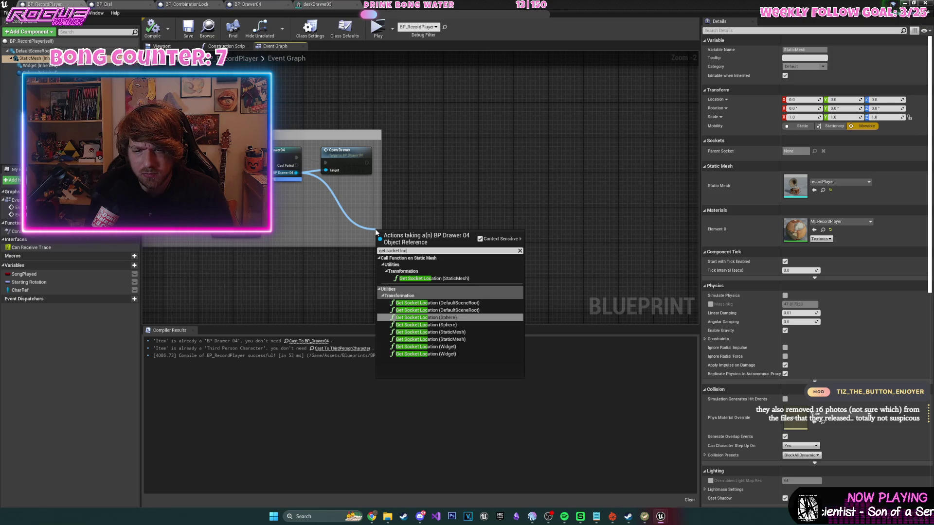
{"action": "key", "text": "Return"}
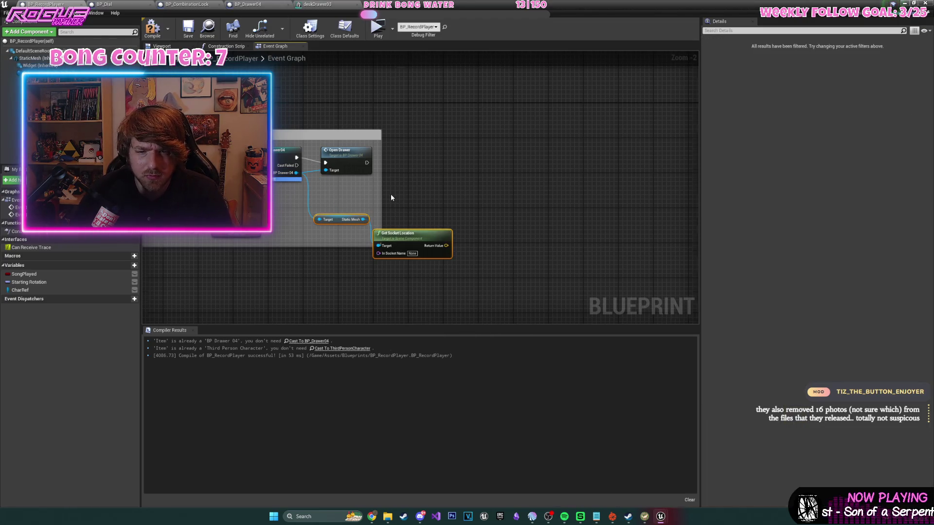
{"action": "scroll", "coordinate": [391, 197], "scroll_direction": "up", "scroll_amount": 1}
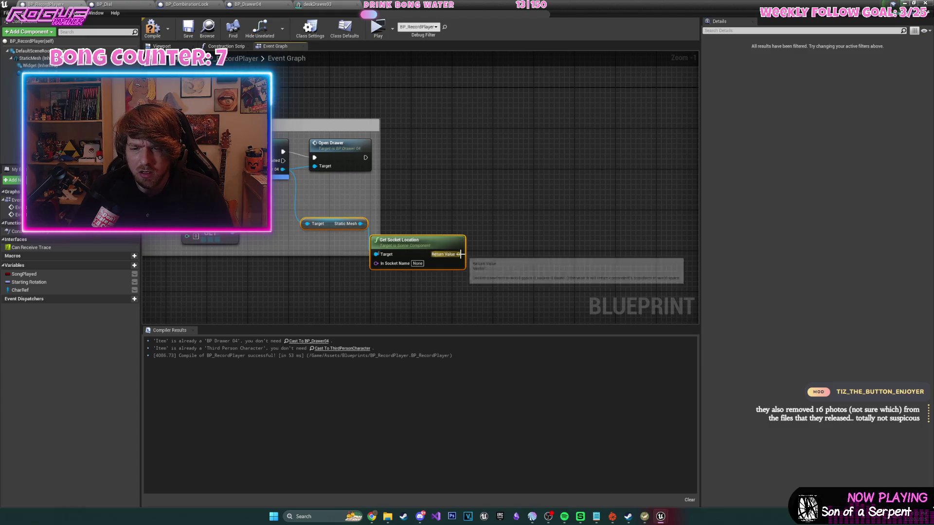
{"action": "left_click_drag", "start_coordinate": [365, 158], "coordinate": [440, 156]}
- Add a SpawnActor from Class node after Open Drawer, split Spawn Transform, and wire the socket location into Location
{"action": "type", "text": "spaw"}
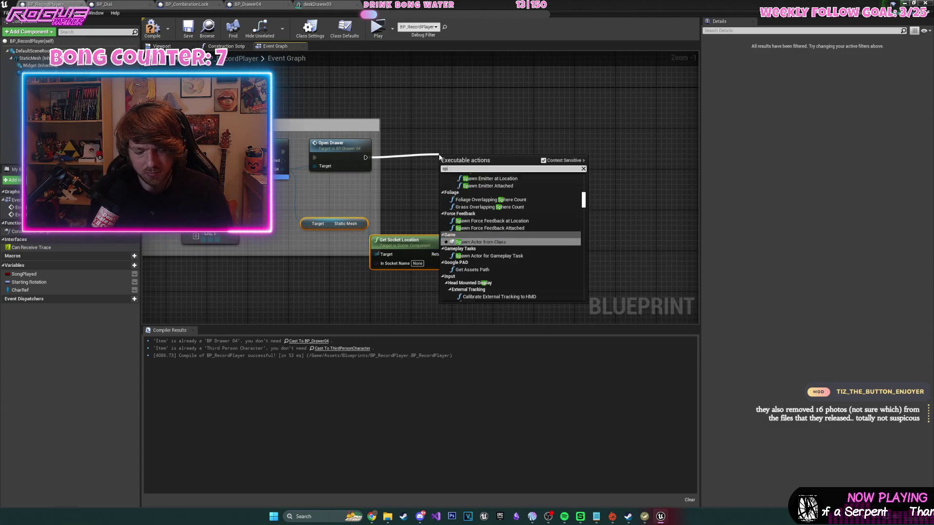
{"action": "key", "text": "Return"}
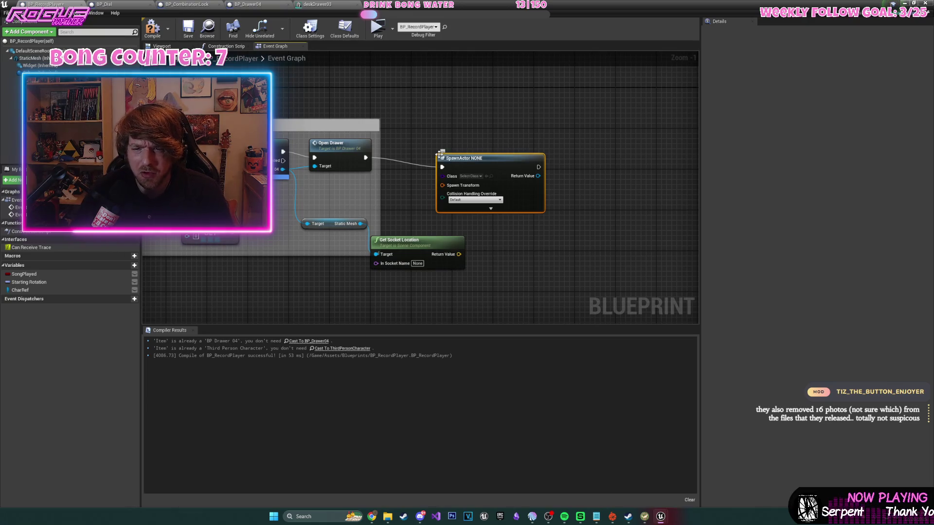
{"action": "left_click_drag", "start_coordinate": [439, 155], "coordinate": [485, 144]}
{"action": "right_click", "coordinate": [489, 175]}
{"action": "left_click", "coordinate": [497, 249]}
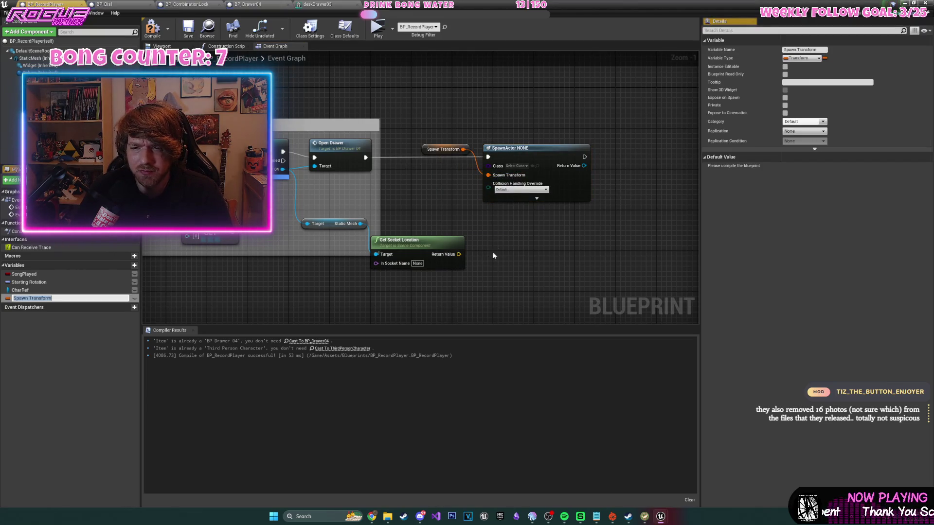
{"action": "left_click", "coordinate": [443, 149]}
{"action": "key", "text": "Delete"}
{"action": "right_click", "coordinate": [506, 176]}
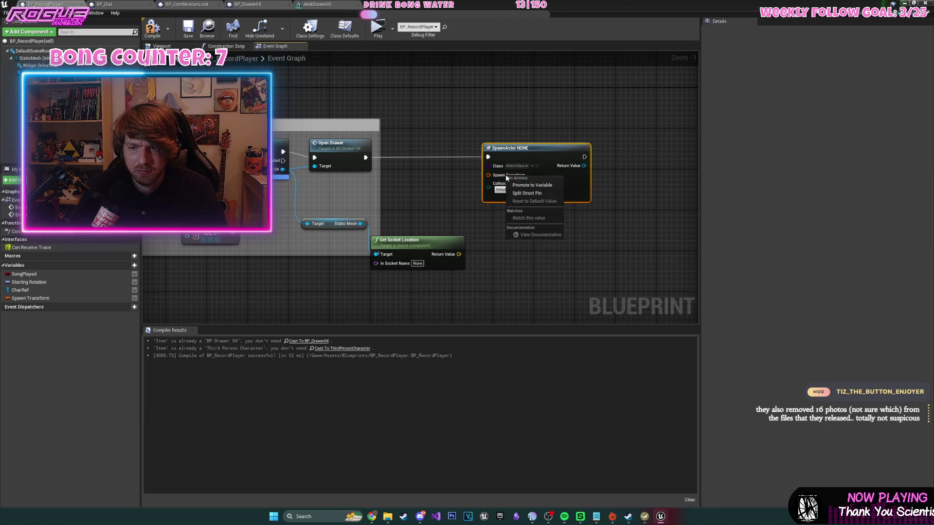
{"action": "left_click", "coordinate": [522, 194]}
{"action": "left_click_drag", "start_coordinate": [459, 254], "coordinate": [489, 175]}
- Set the spawned class to Red Gold Pickup and compile the record player blueprint
{"action": "left_click", "coordinate": [516, 165]}
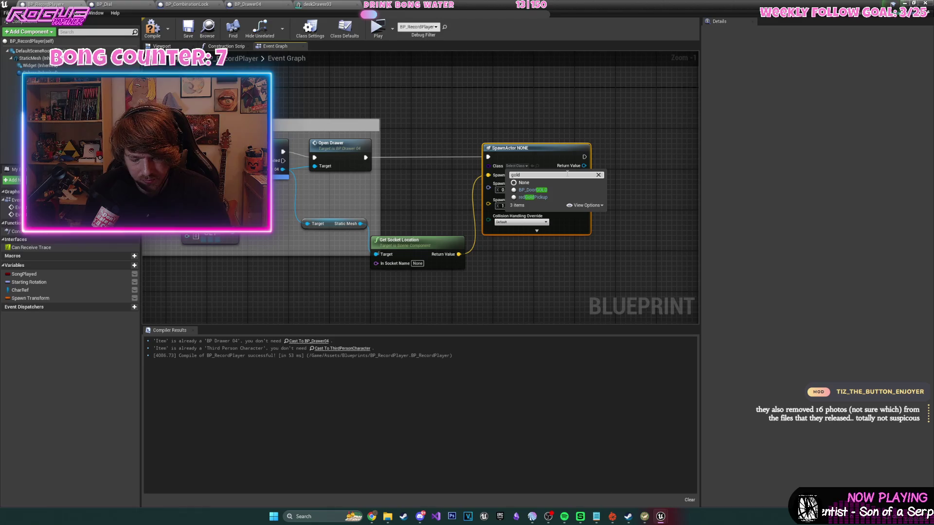
{"action": "key", "text": "BackSpace"}
{"action": "type", "text": "key"}
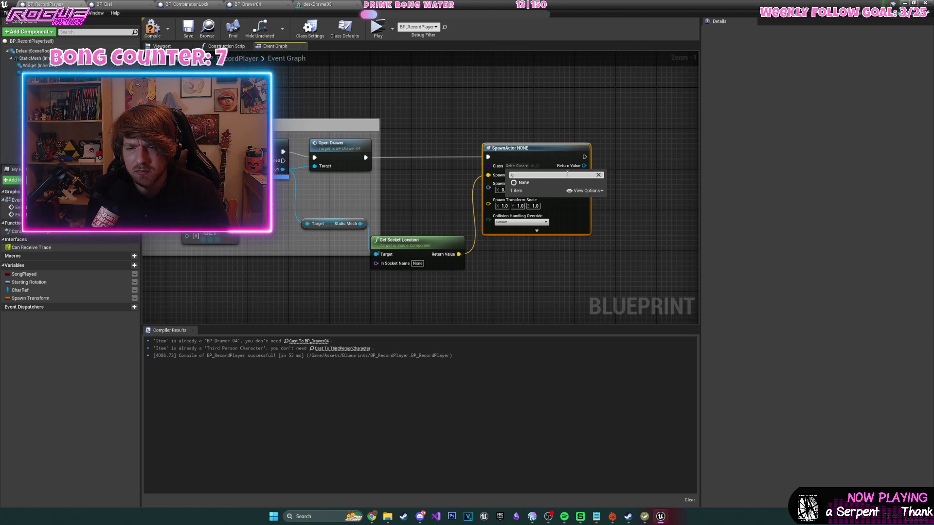
{"action": "key", "text": "BackSpace"}
{"action": "key", "text": "BackSpace"}
{"action": "key", "text": "BackSpace"}
{"action": "type", "text": "gold"}
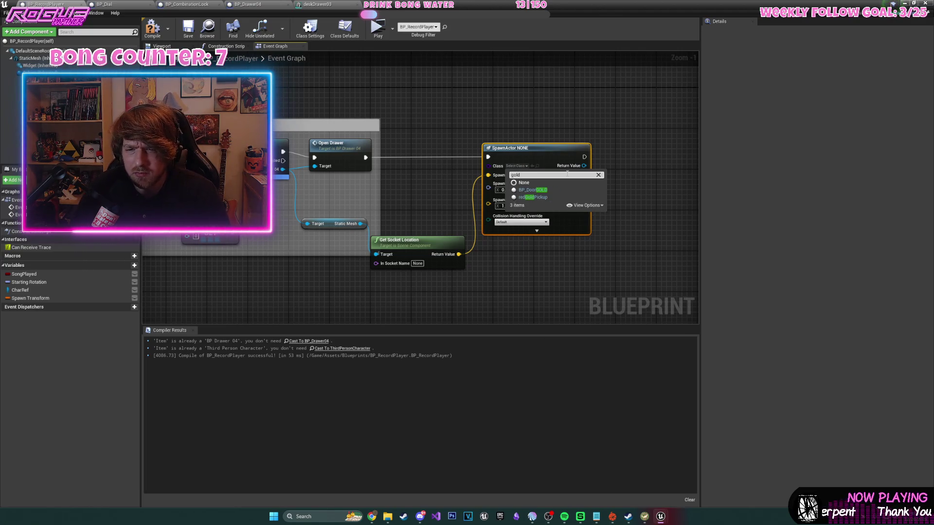
{"action": "left_click", "coordinate": [548, 199]}
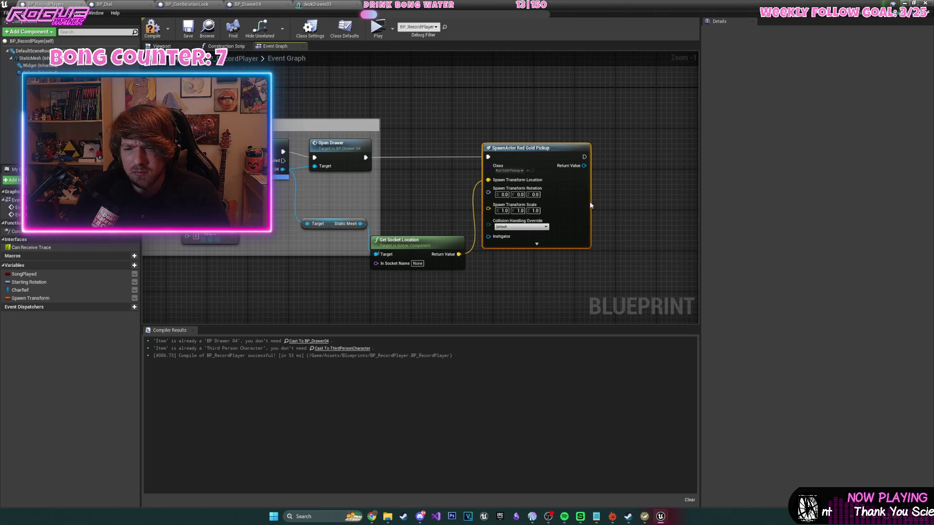
{"action": "left_click", "coordinate": [151, 31]}
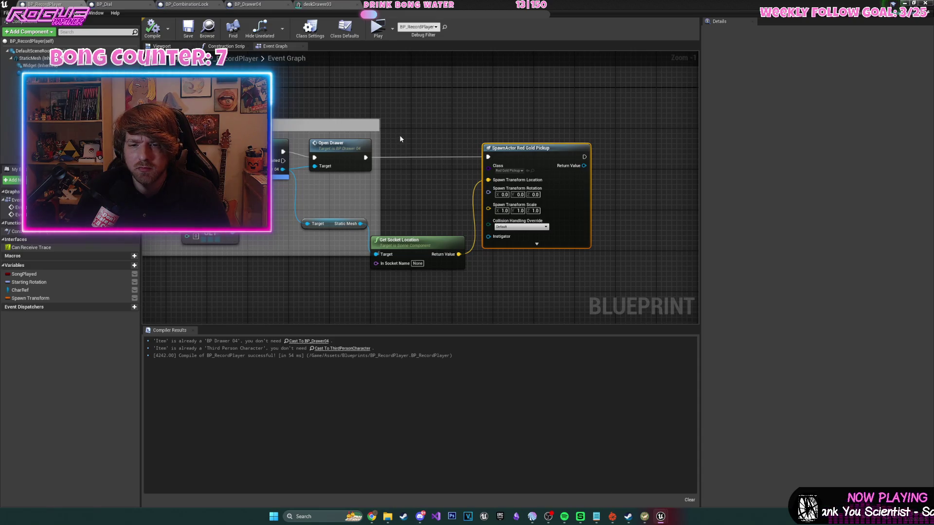
{"action": "scroll", "coordinate": [408, 139], "scroll_direction": "down", "scroll_amount": 3}
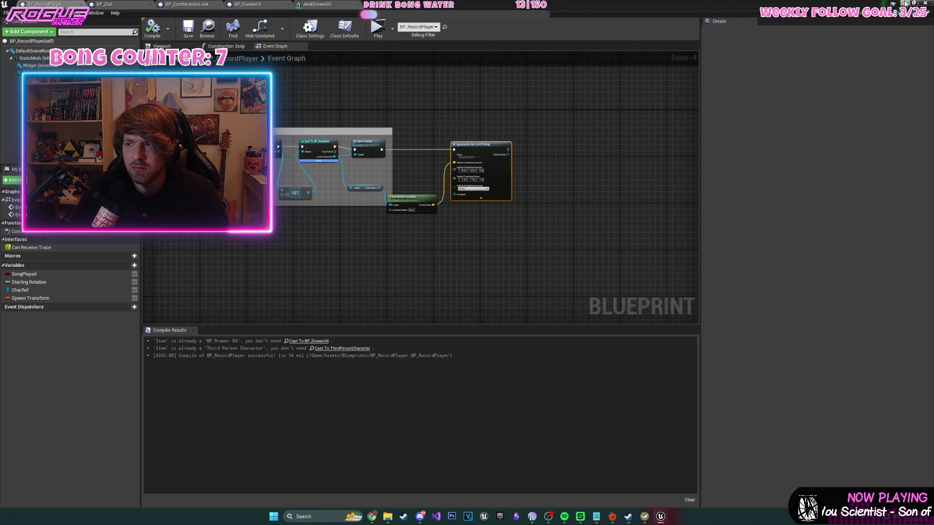
{"action": "left_click", "coordinate": [904, 4]}
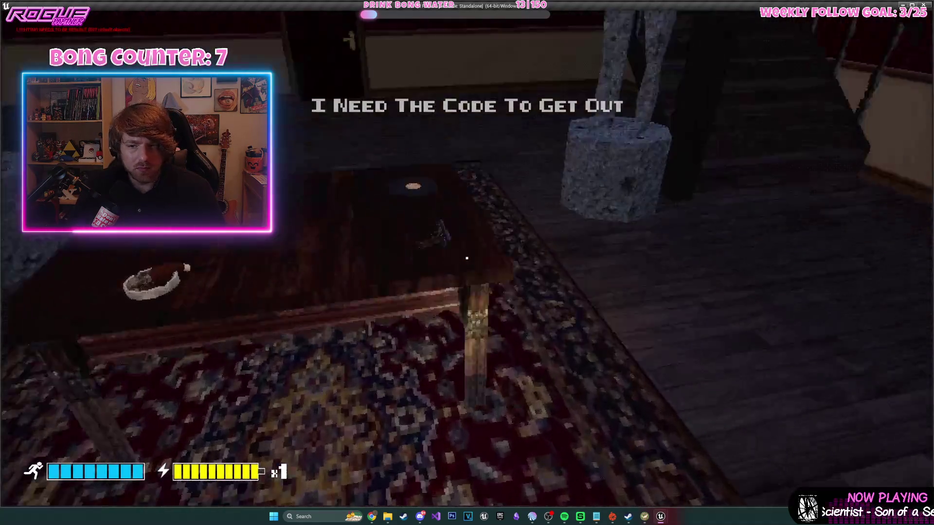
- Take the vinyl record, walk to the bedroom desk, and see the key land on the floor beneath the drawer
{"action": "key", "text": "e"}
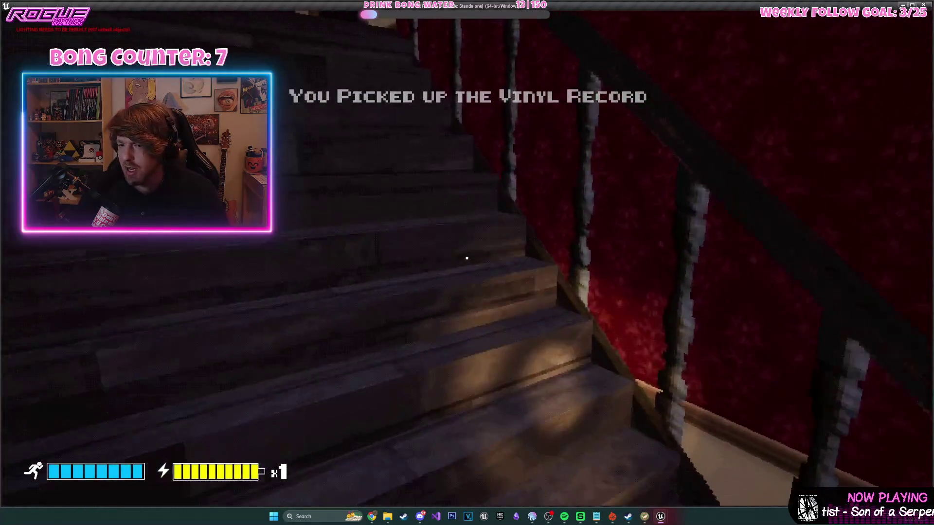
{"action": "key", "text": "w"}
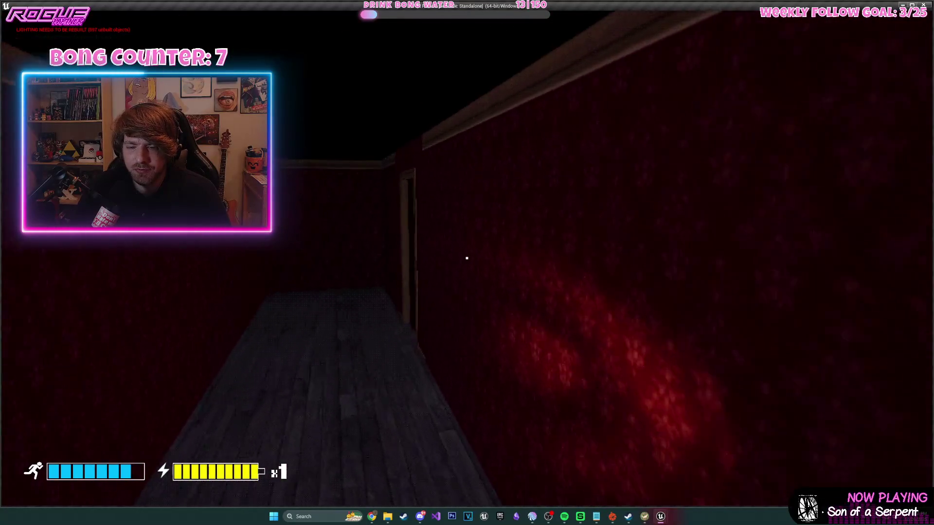
{"action": "key", "text": "e"}
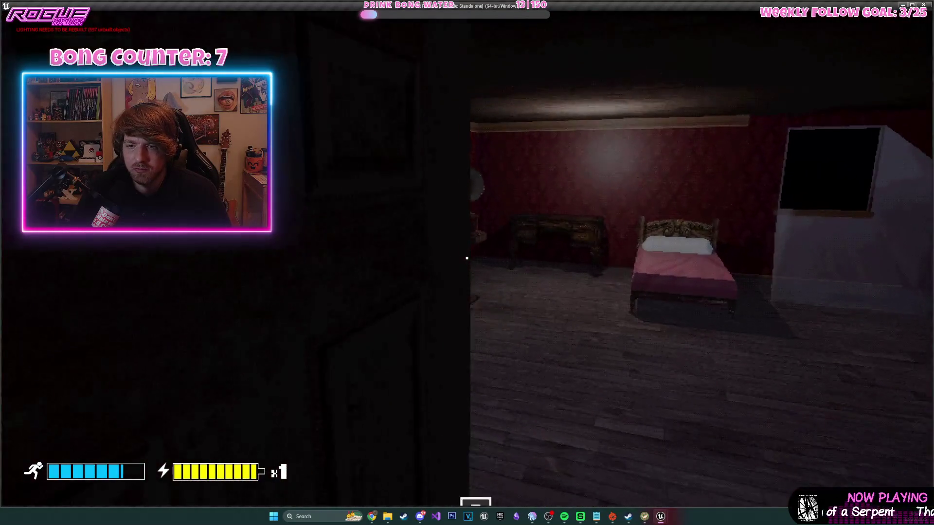
{"action": "key", "text": "w"}
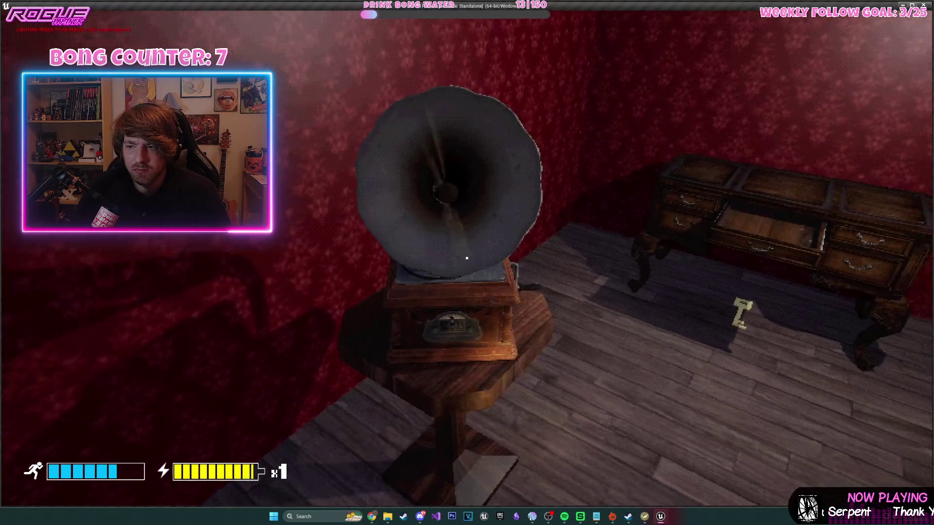
{"action": "key", "text": "w"}
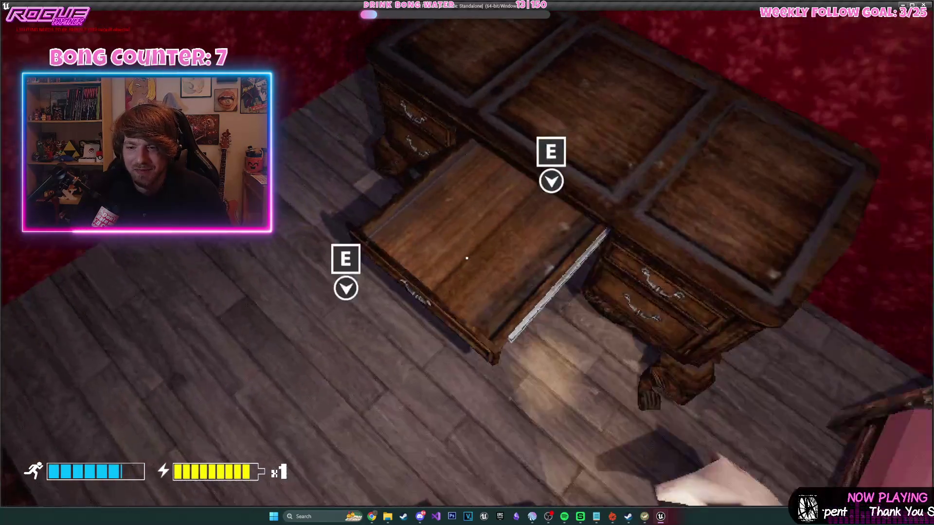
{"action": "key", "text": "s"}
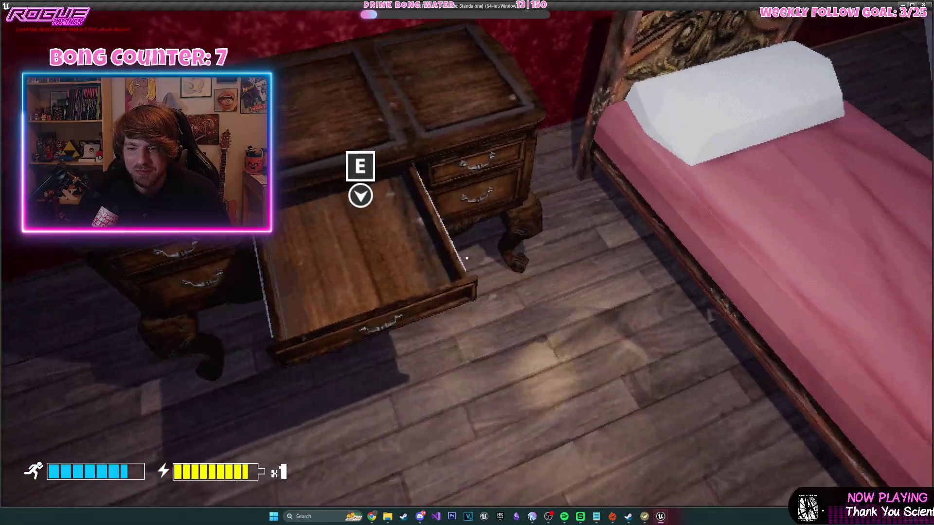
{"action": "key", "text": "s"}
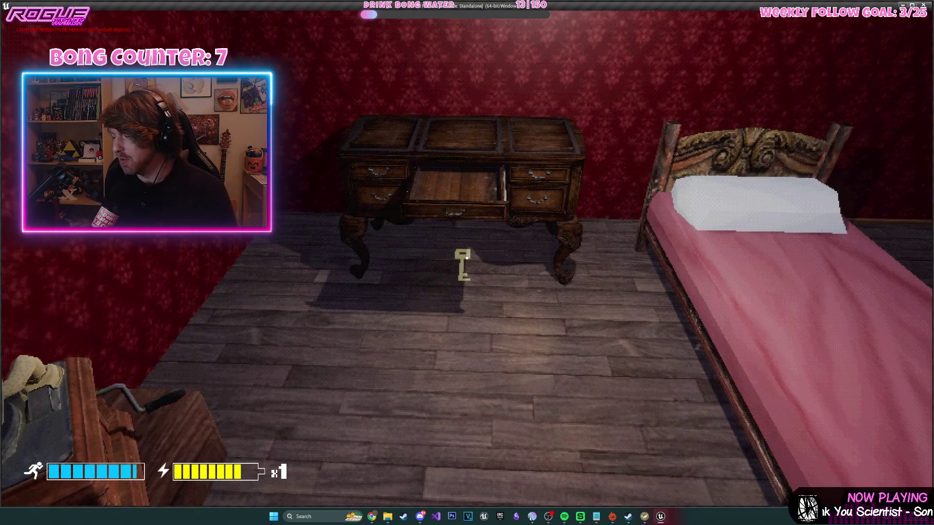
{"action": "key", "text": "w"}
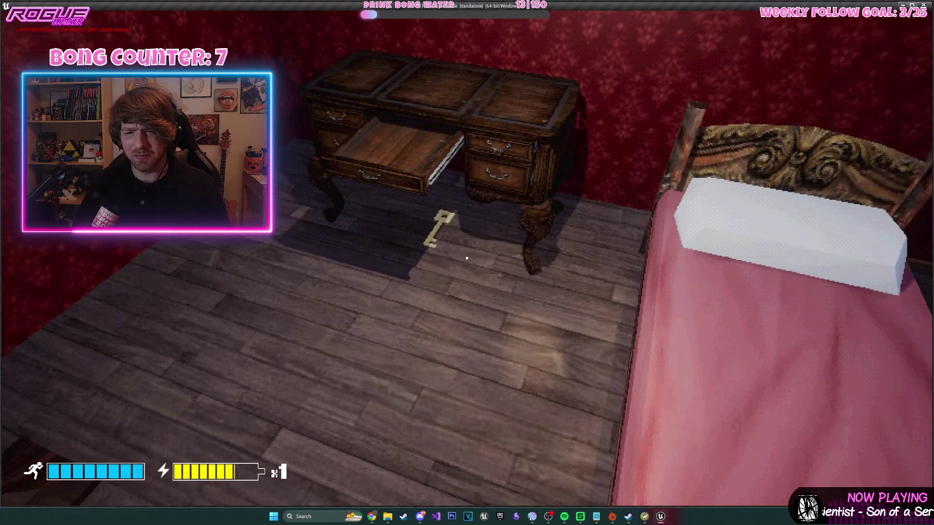
{"action": "key", "text": "w"}
{"action": "key", "text": "w"}
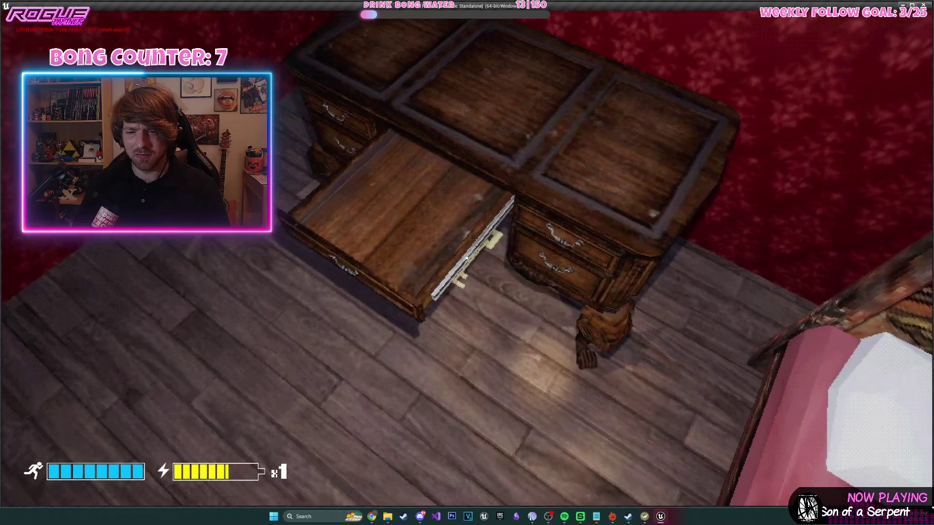
{"action": "key", "text": "Escape"}
{"action": "key", "text": "f"}
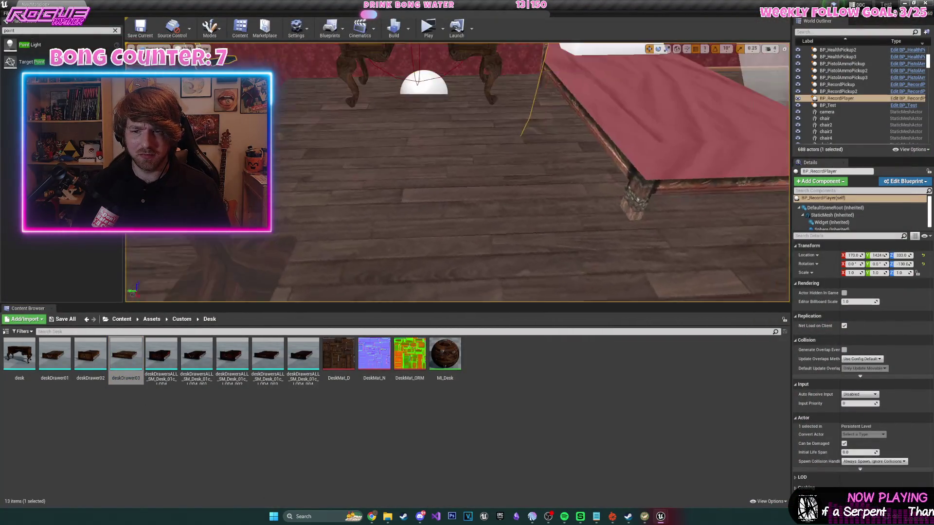
- Check deskDrawer03's ItemLocation socket, set Get Socket Location's socket name to itemLocation, and compile
{"action": "double_click", "coordinate": [135, 364]}
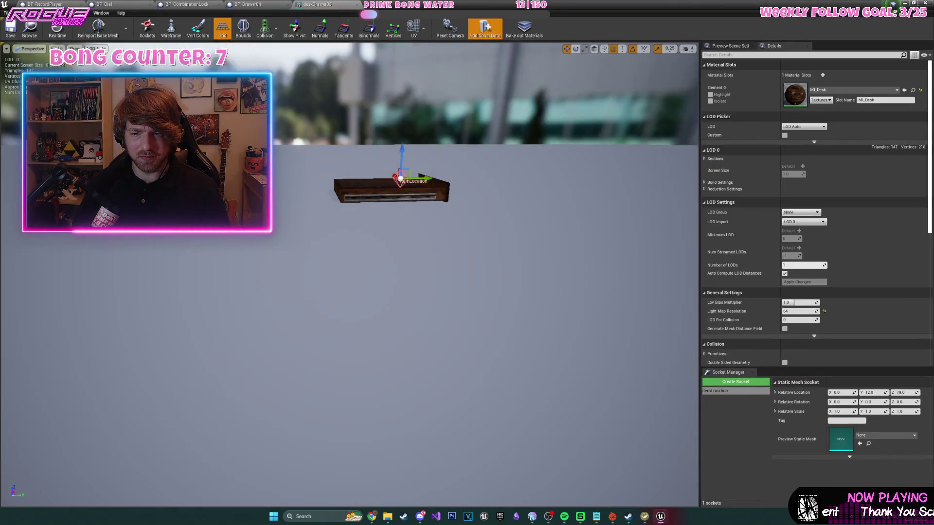
{"action": "scroll", "coordinate": [349, 275], "scroll_direction": "up", "scroll_amount": 5}
{"action": "scroll", "coordinate": [475, 270], "scroll_direction": "up", "scroll_amount": 1}
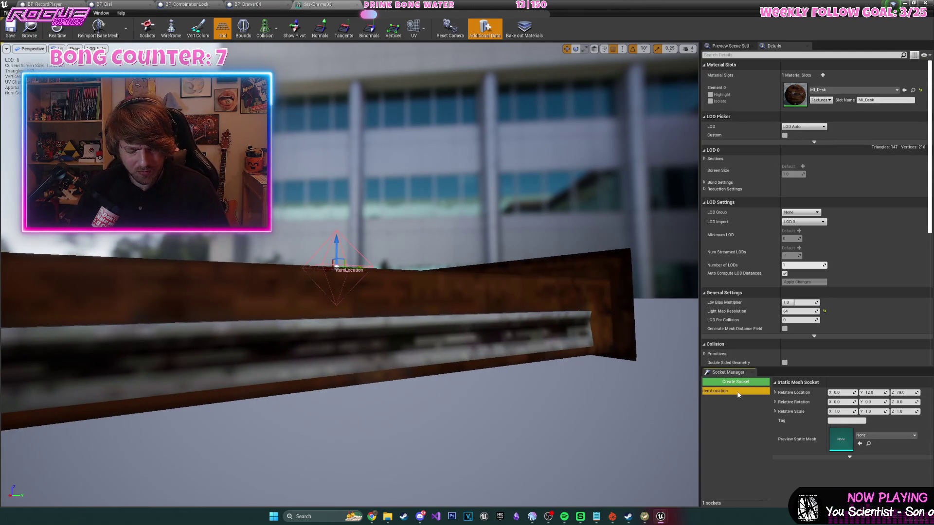
{"action": "left_click", "coordinate": [248, 5]}
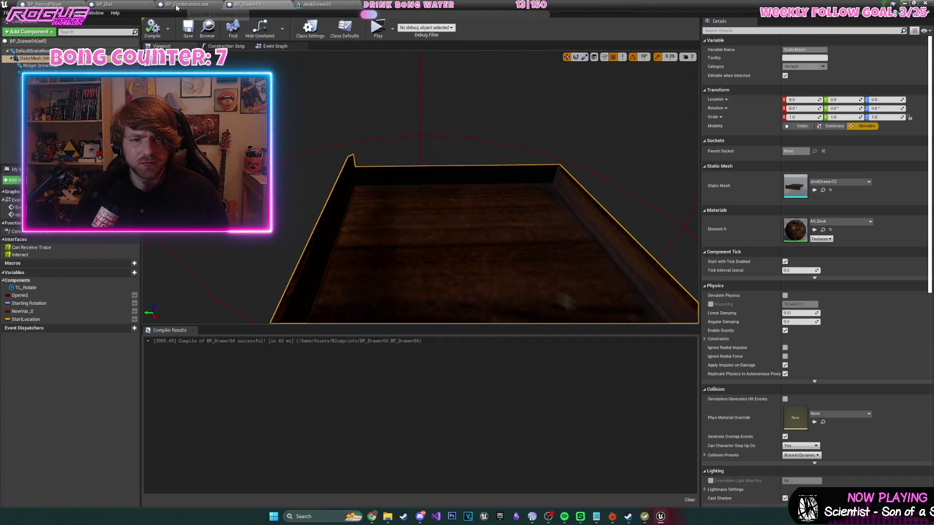
{"action": "left_click", "coordinate": [44, 4]}
{"action": "scroll", "coordinate": [486, 200], "scroll_direction": "up", "scroll_amount": 3}
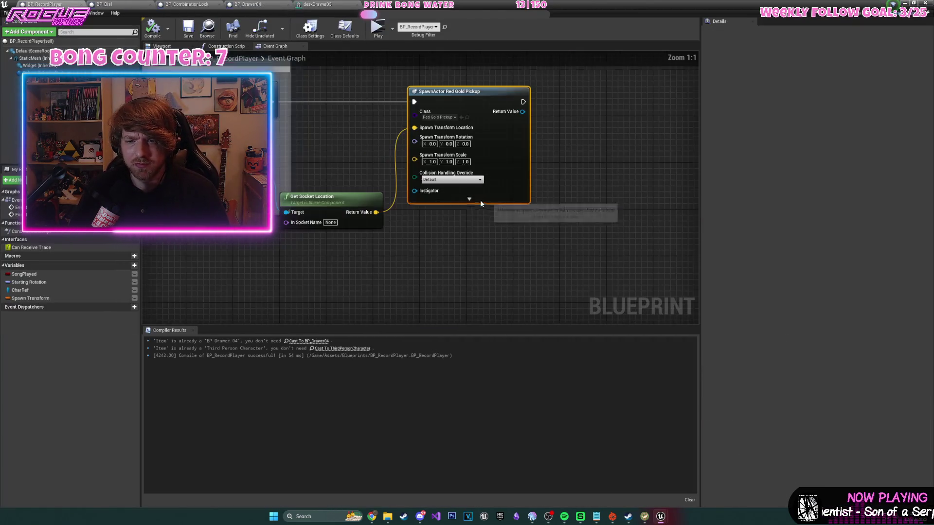
{"action": "left_click", "coordinate": [331, 222]}
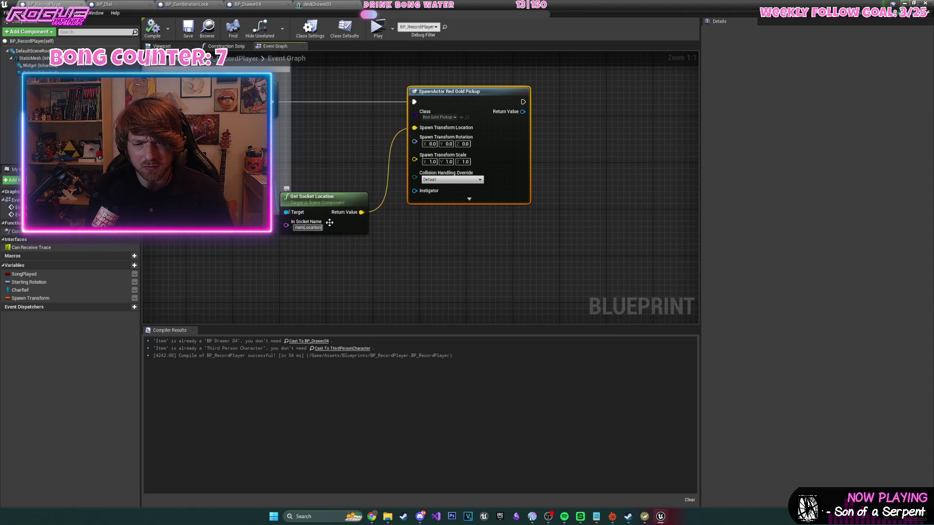
{"action": "left_click", "coordinate": [162, 33]}
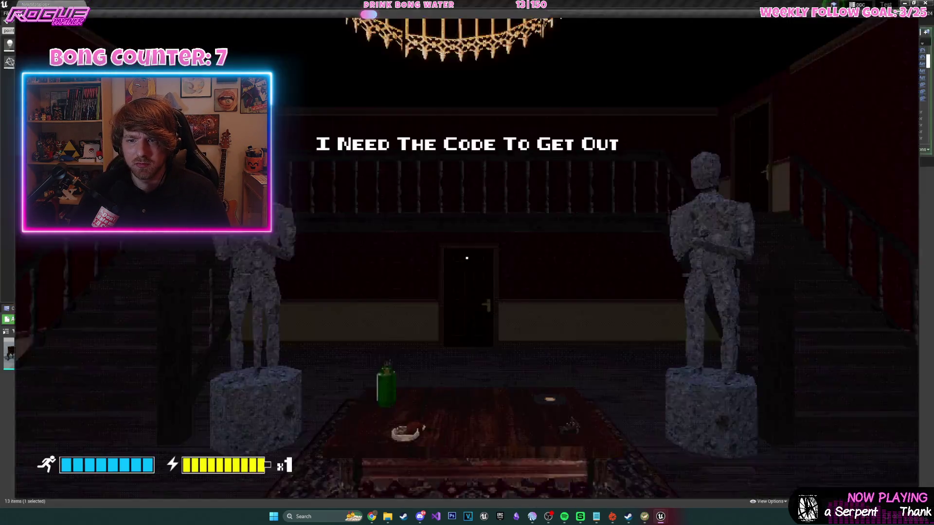
- Take the vinyl record, walk into the bedroom, and pick up the gold key from the open drawer
{"action": "key", "text": "e"}
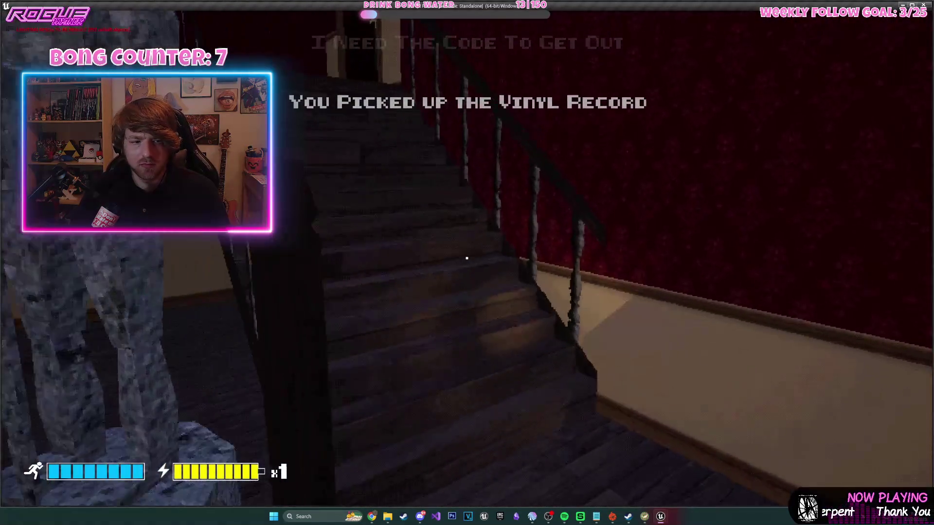
{"action": "key", "text": "w"}
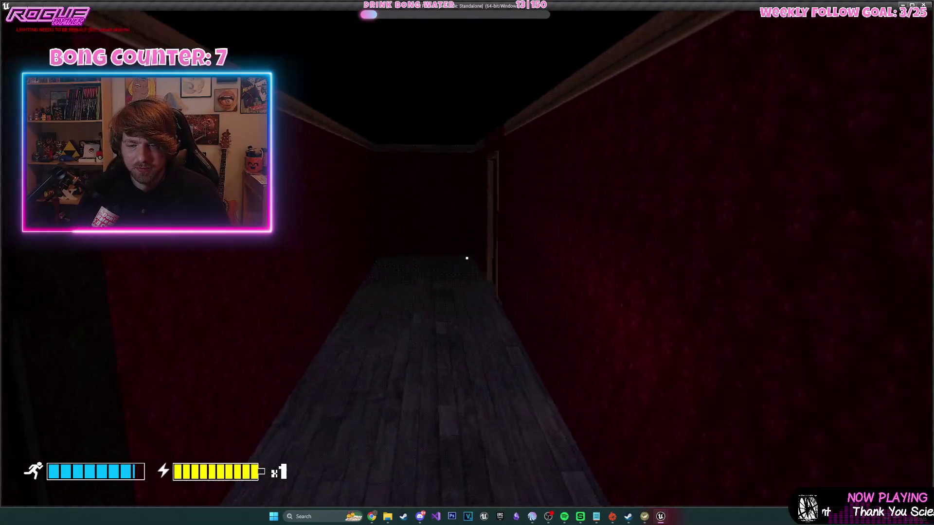
{"action": "key", "text": "w"}
{"action": "key", "text": "e"}
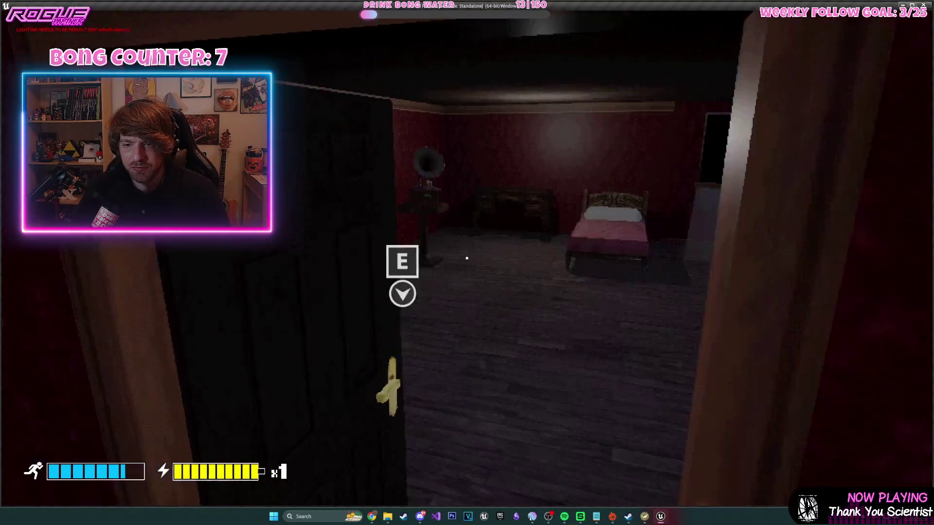
{"action": "key", "text": "w"}
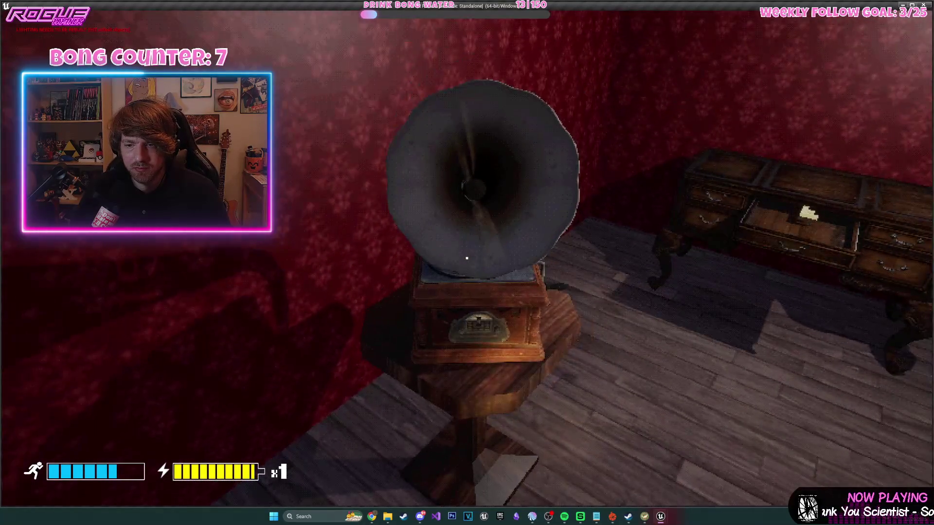
{"action": "key", "text": "w"}
{"action": "key", "text": "e"}
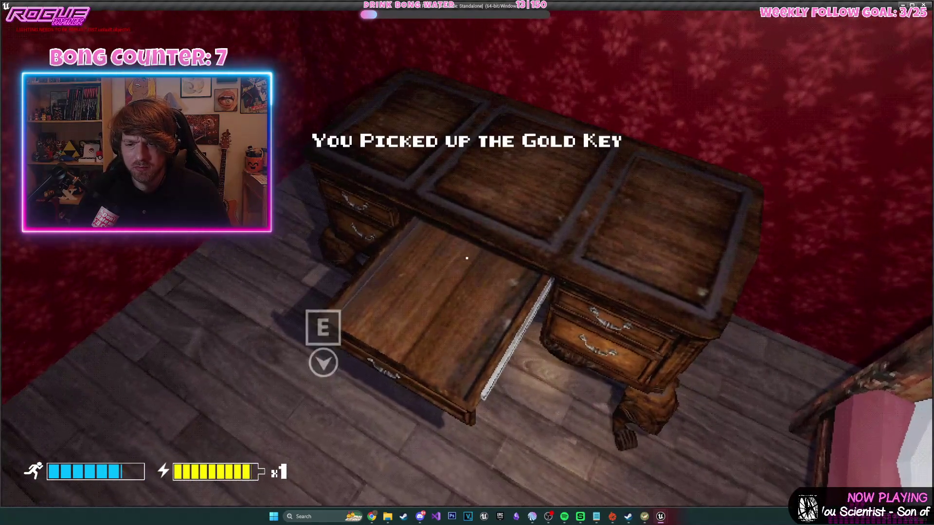
{"action": "key", "text": "Escape"}
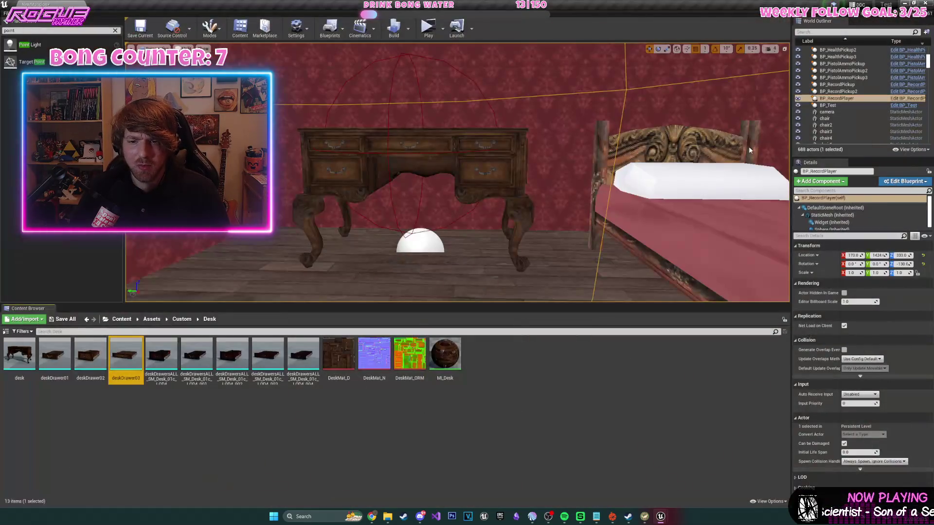
- Move deskDrawer03's itemLocation socket from Y 12.0 to Y 24.0, then start Play from the level
{"action": "double_click", "coordinate": [125, 355]}
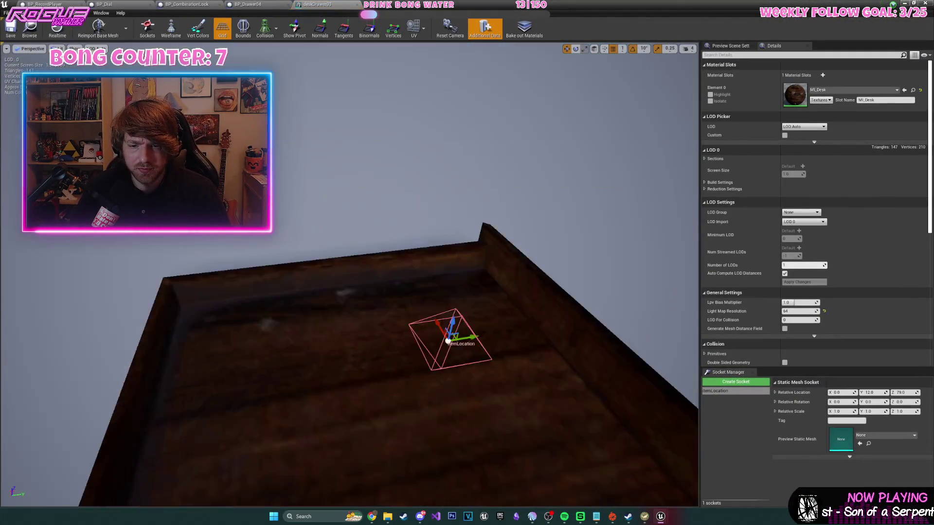
{"action": "mouse_move", "coordinate": [350, 272]}
{"action": "left_mouse_down"}
{"action": "mouse_move", "coordinate": [389, 253]}
{"action": "mouse_move", "coordinate": [379, 272]}
{"action": "mouse_move", "coordinate": [375, 244]}
{"action": "mouse_move", "coordinate": [375, 301]}
{"action": "mouse_move", "coordinate": [394, 292]}
{"action": "left_mouse_up"}
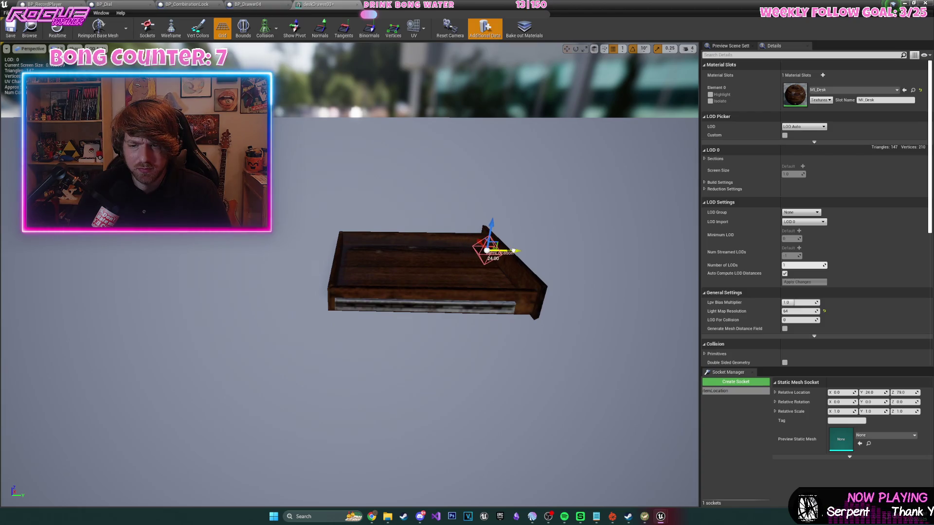
{"action": "left_click", "coordinate": [24, 30]}
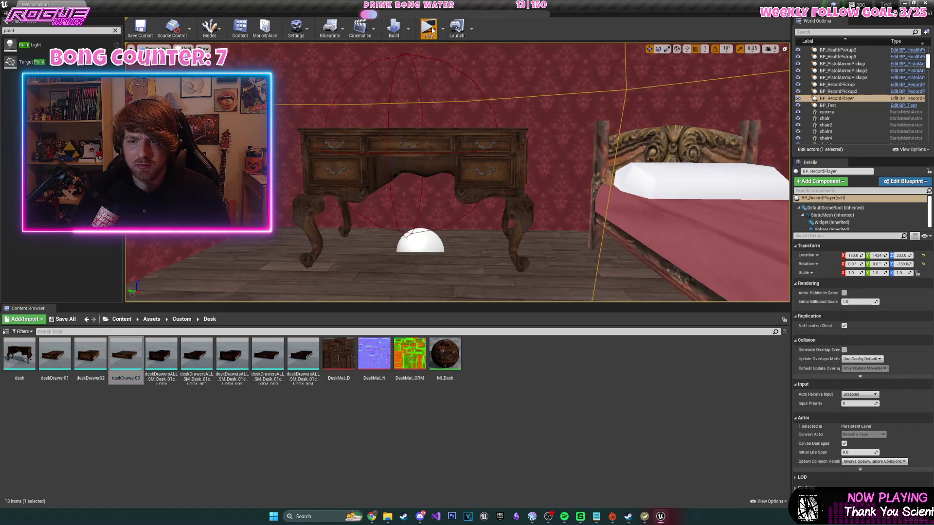
{"action": "left_click", "coordinate": [429, 28]}
- Grab the vinyl record, head to the bedroom, and take the gold key from inside the drawer
{"action": "key", "text": "e"}
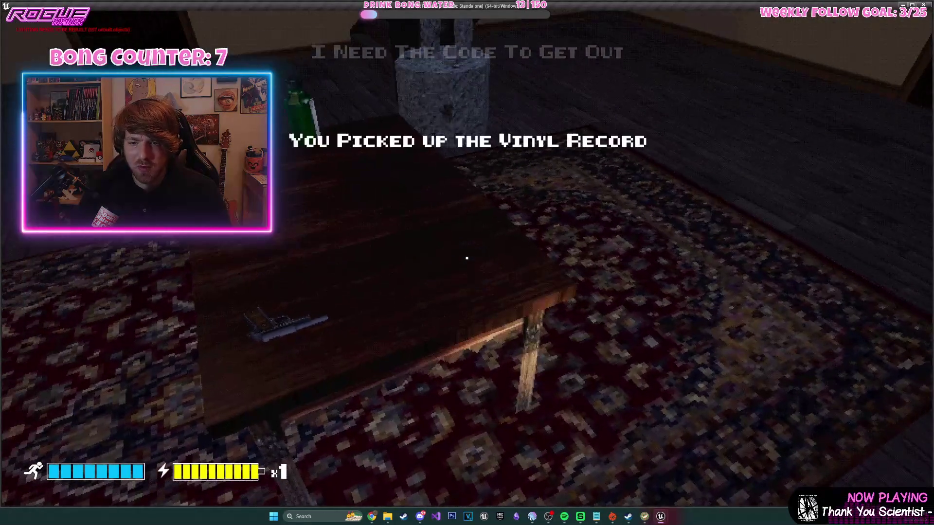
{"action": "key", "text": "w"}
{"action": "key", "text": "e"}
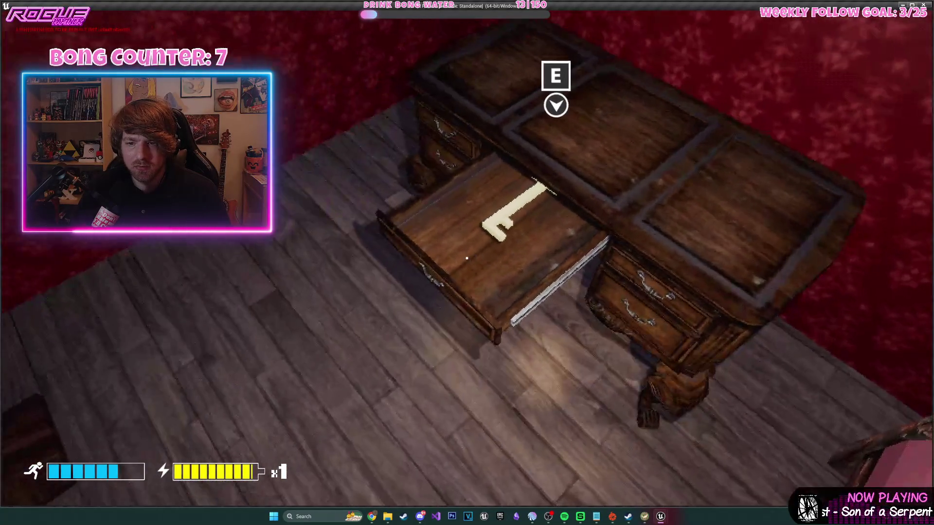
{"action": "key", "text": "s"}
{"action": "key", "text": "e"}
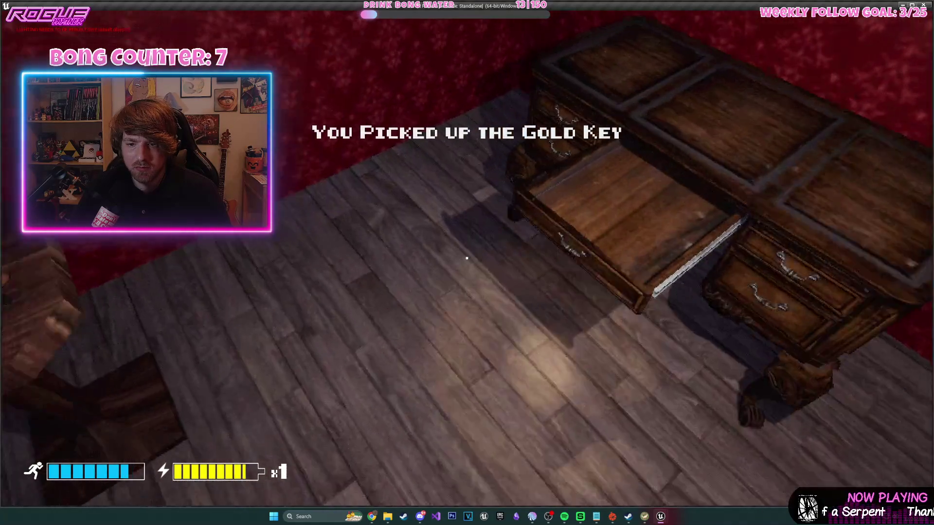
- Move around in front of the desk to inspect the open drawer, then stop the play-test
{"action": "key", "text": "s"}
{"action": "key", "text": "w"}
{"action": "key", "text": "s"}
{"action": "key", "text": "s"}
{"action": "key", "text": "w"}
{"action": "key", "text": "s"}
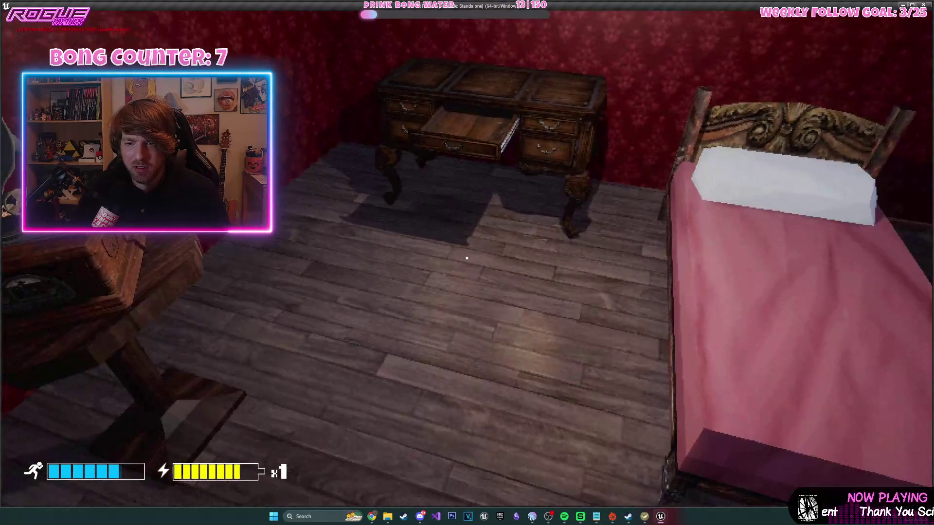
{"action": "key", "text": "w"}
{"action": "key", "text": "s"}
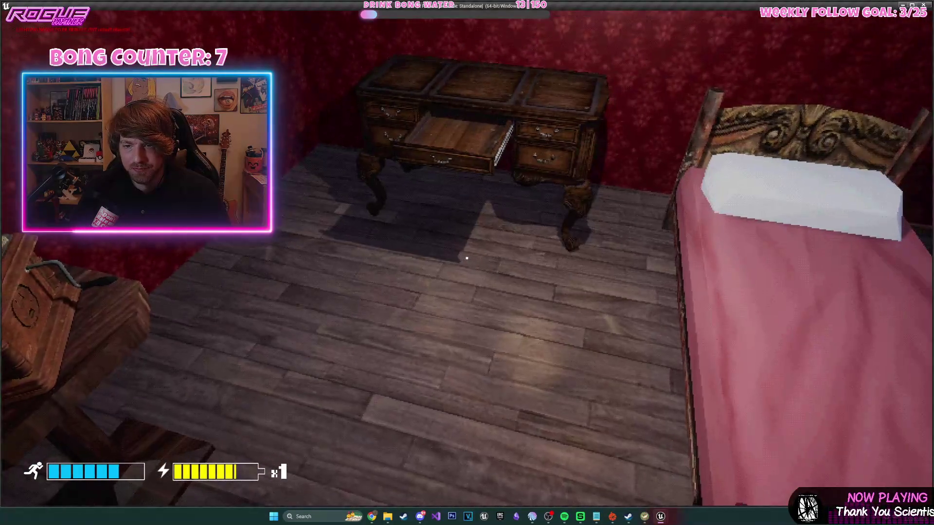
{"action": "key", "text": "w"}
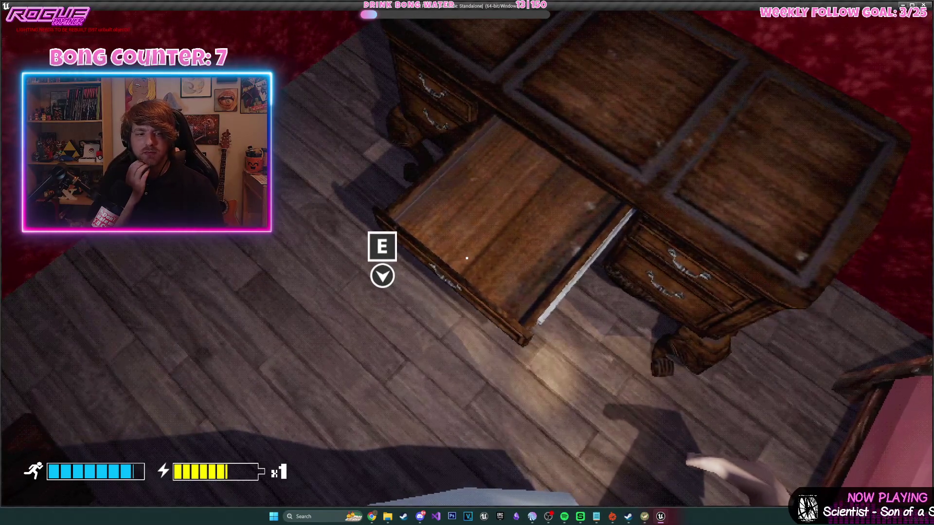
{"action": "key", "text": "Escape"}
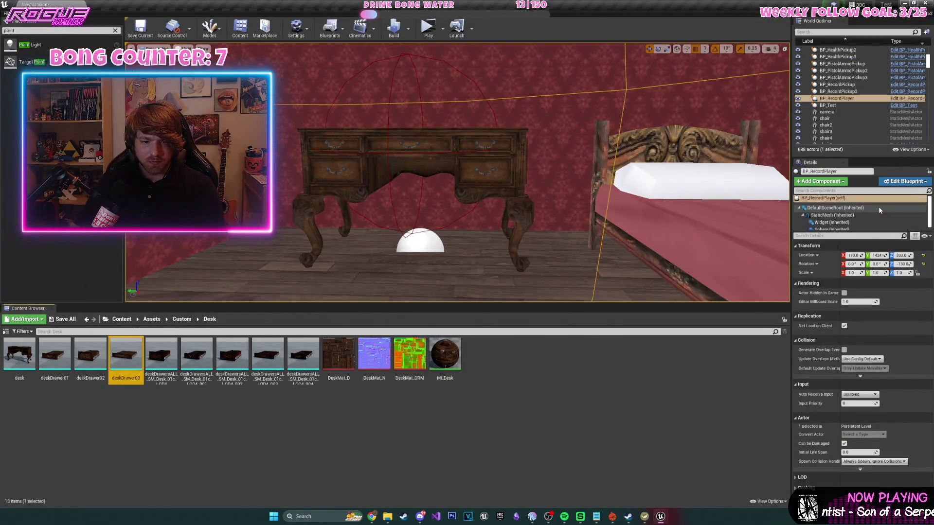
- Open the middle drawer's BP_Drawer04 blueprint, select its Widget component, and go to its event graph
{"action": "left_click", "coordinate": [426, 147]}
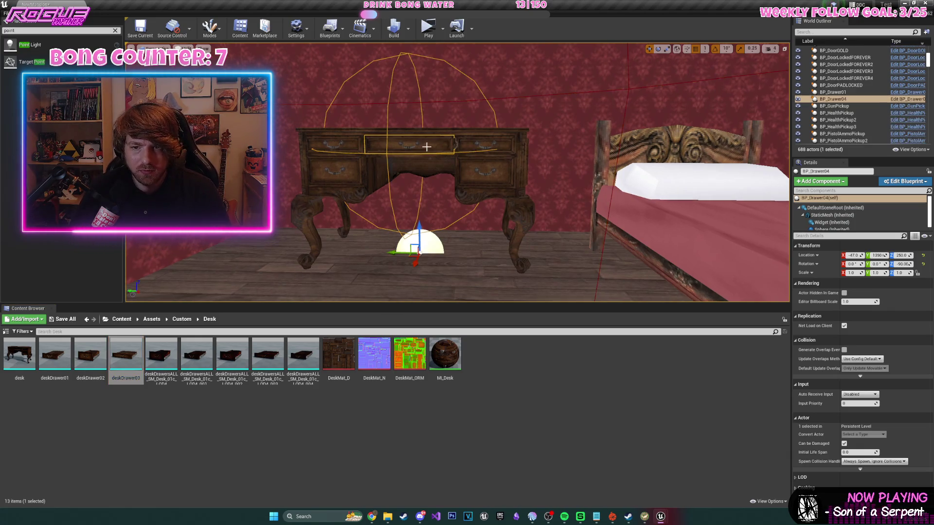
{"action": "left_click", "coordinate": [908, 99]}
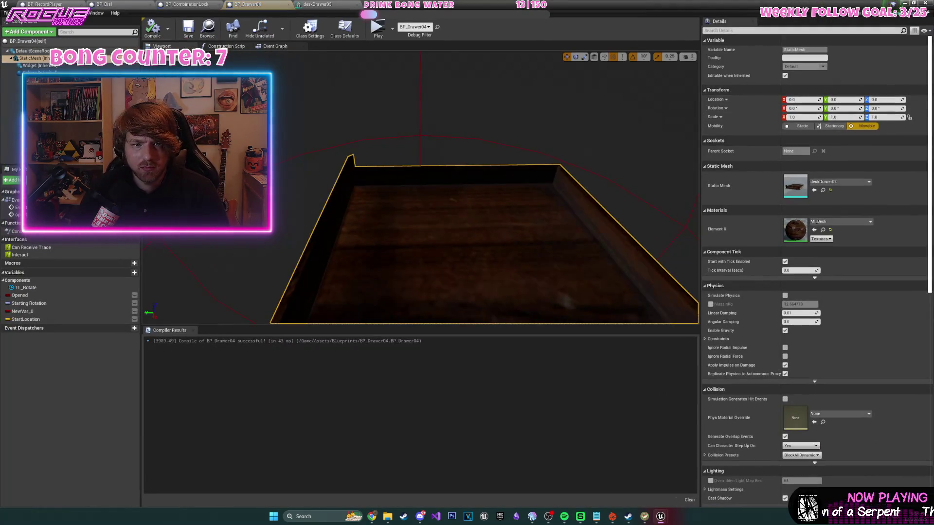
{"action": "left_click", "coordinate": [60, 66]}
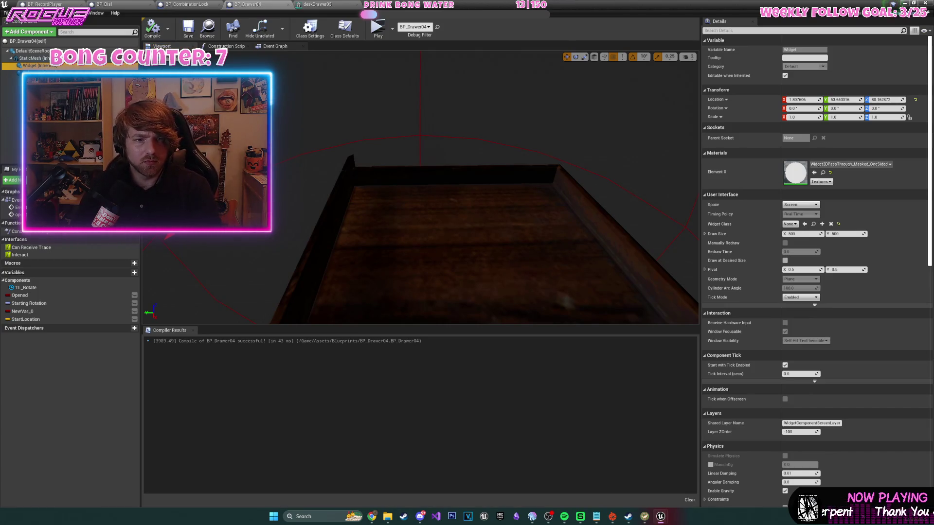
{"action": "left_click", "coordinate": [261, 47]}
{"action": "scroll", "coordinate": [622, 146], "scroll_direction": "down", "scroll_amount": 4}
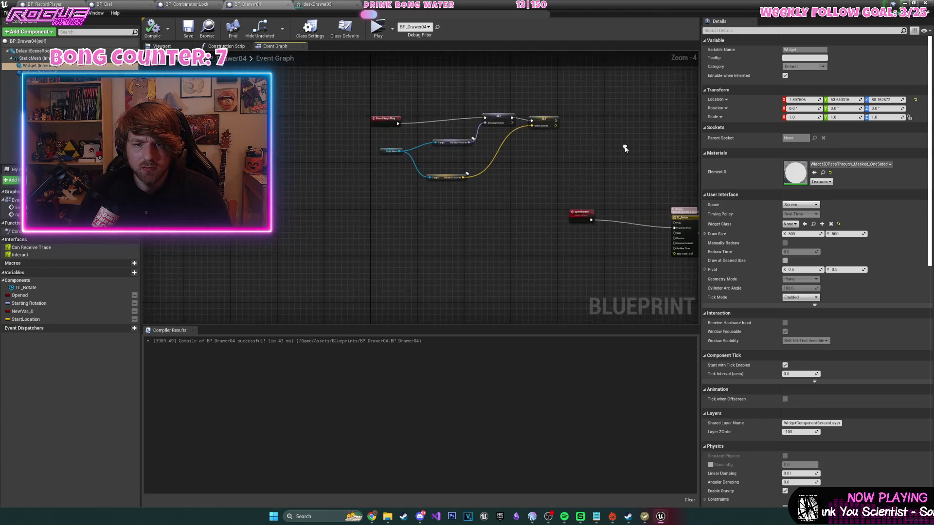
{"action": "scroll", "coordinate": [552, 176], "scroll_direction": "up", "scroll_amount": 2}
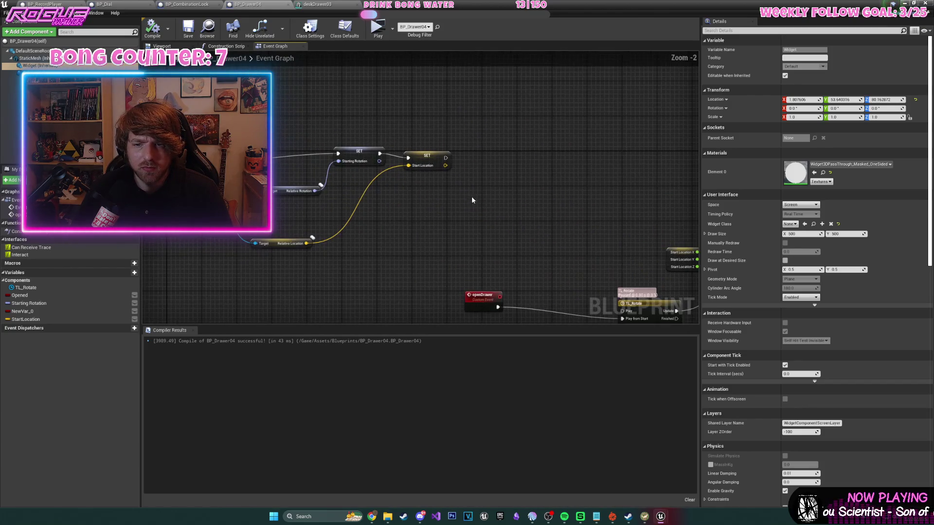
- Place a Widget component reference in the drawer's event graph
{"action": "mouse_move", "coordinate": [36, 66]}
{"action": "left_mouse_down"}
{"action": "mouse_move", "coordinate": [453, 124]}
{"action": "mouse_move", "coordinate": [550, 159]}
{"action": "left_mouse_up"}
{"action": "type", "text": "set wid"}
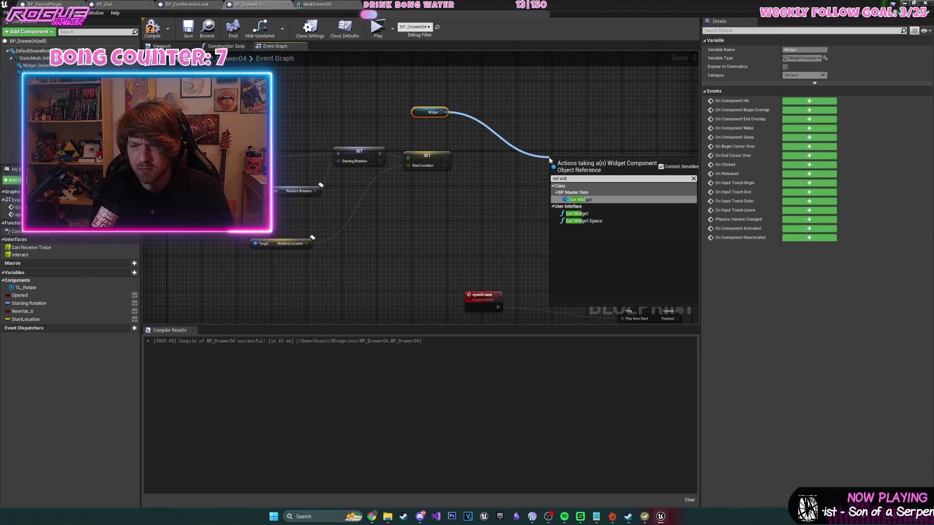
{"action": "key", "text": "Return"}
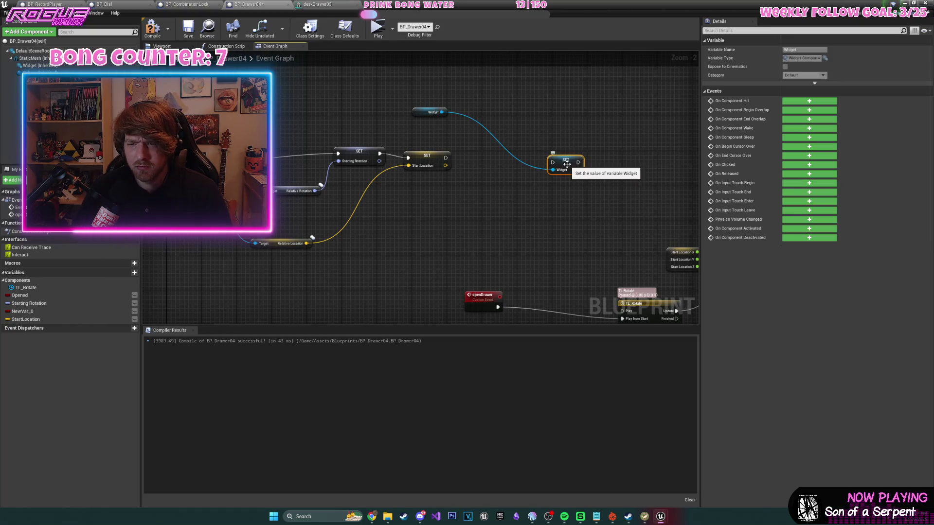
{"action": "key", "text": "Delete"}
- Add DestroyComponent for the Widget and run it after SET Start Location
{"action": "left_click_drag", "start_coordinate": [441, 112], "coordinate": [481, 154]}
{"action": "type", "text": "set"}
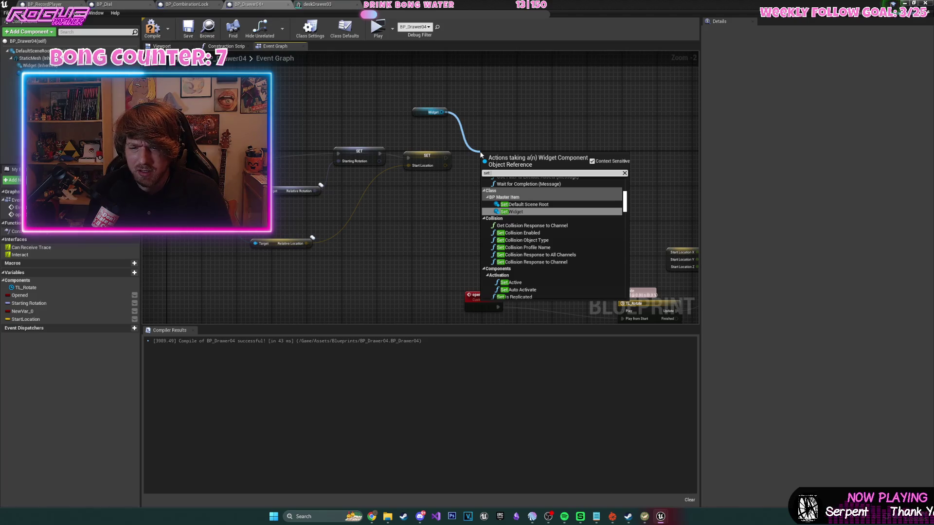
{"action": "scroll", "coordinate": [535, 196], "scroll_direction": "down", "scroll_amount": 5}
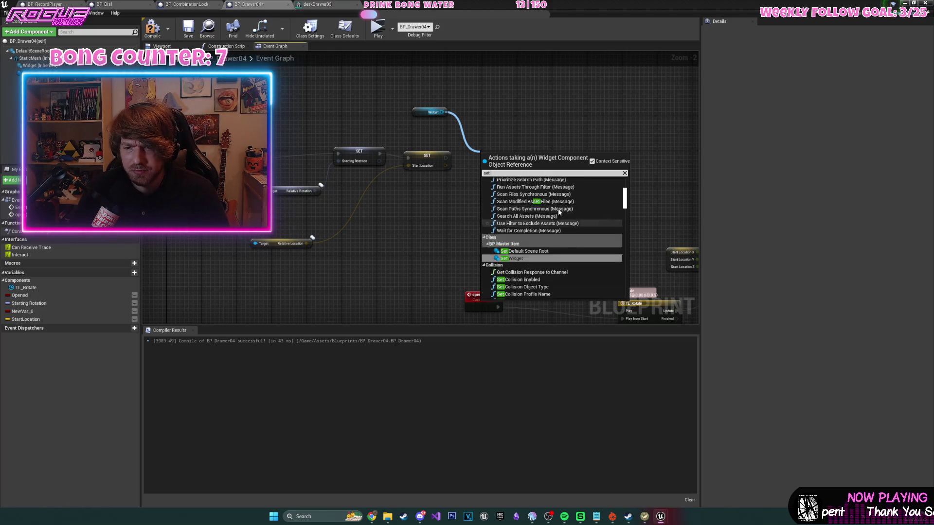
{"action": "left_click", "coordinate": [500, 105]}
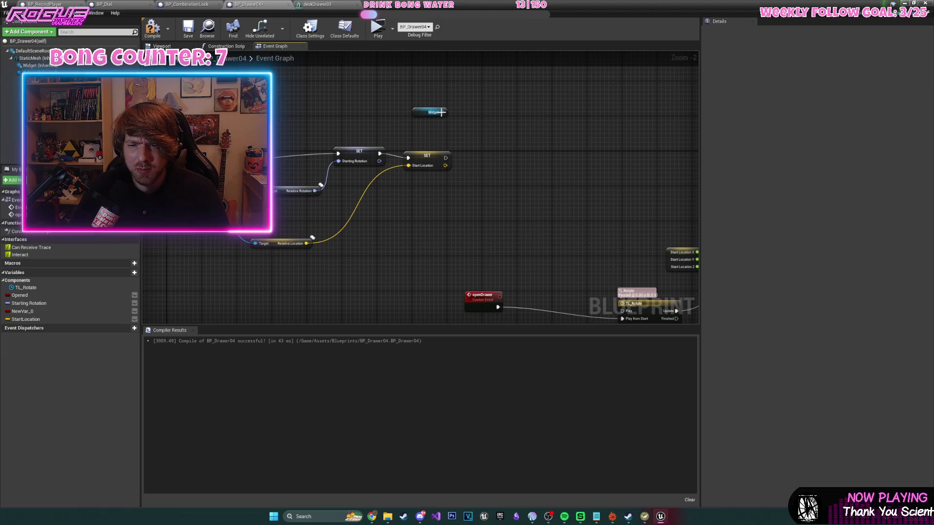
{"action": "left_click_drag", "start_coordinate": [442, 112], "coordinate": [506, 147]}
{"action": "type", "text": "destro"}
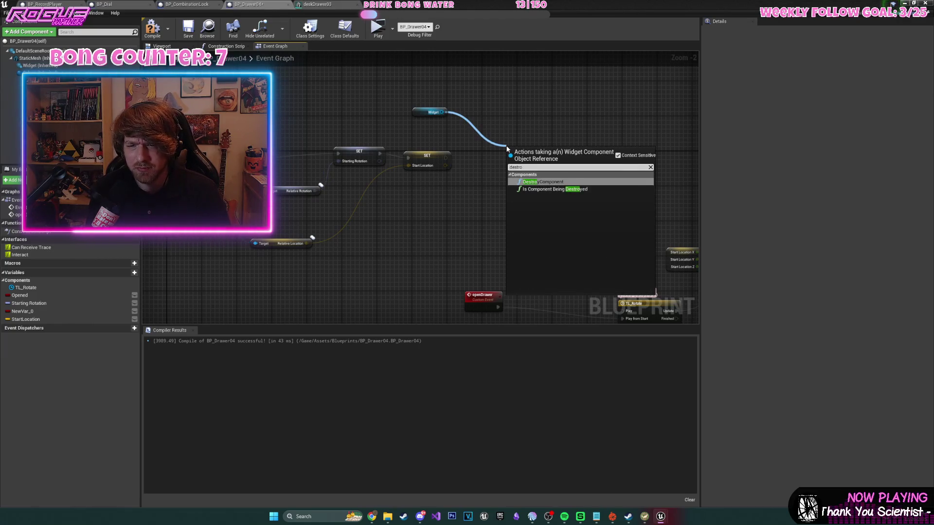
{"action": "key", "text": "Return"}
{"action": "scroll", "coordinate": [506, 146], "scroll_direction": "up", "scroll_amount": 2}
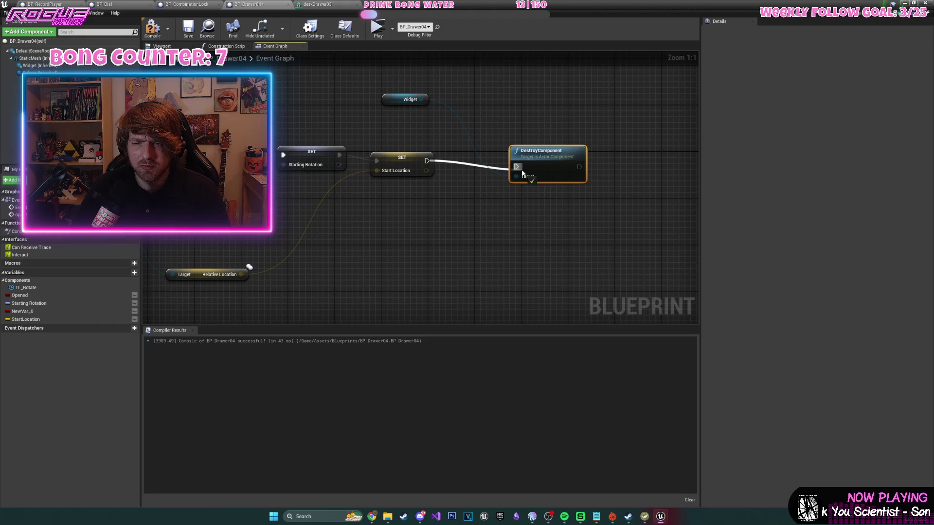
{"action": "left_click_drag", "start_coordinate": [523, 173], "coordinate": [517, 168]}
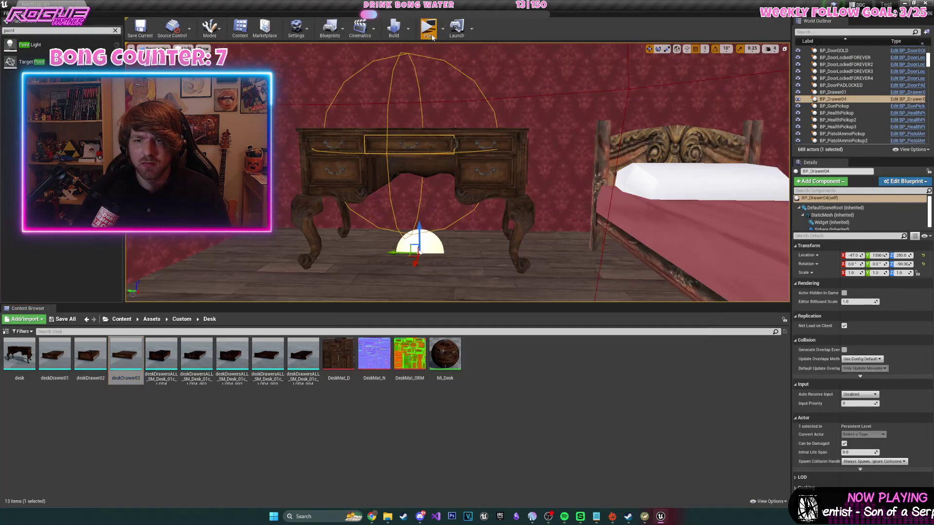
- Take the vinyl record, walk to the bedroom desk, pick up the Gold Key from the drawer, and stop the play-test
{"action": "key", "text": "e"}
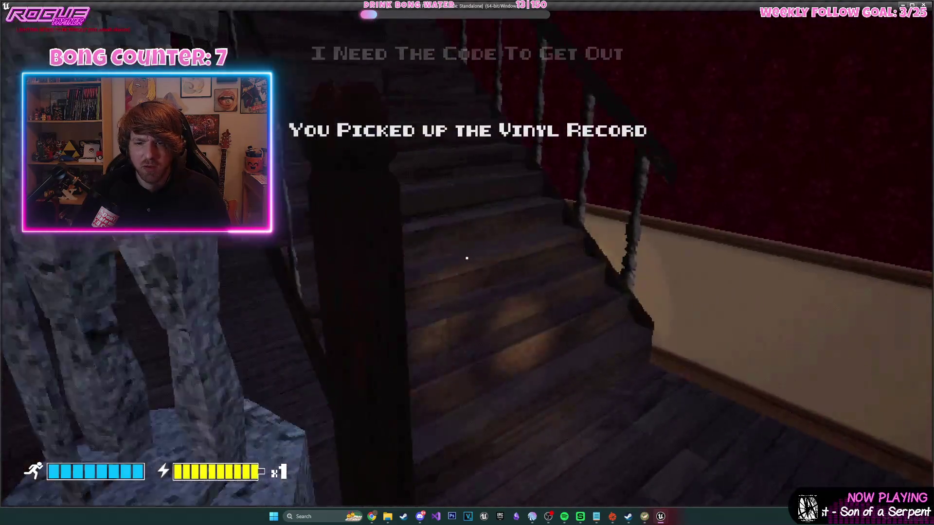
{"action": "key", "text": "shift+w"}
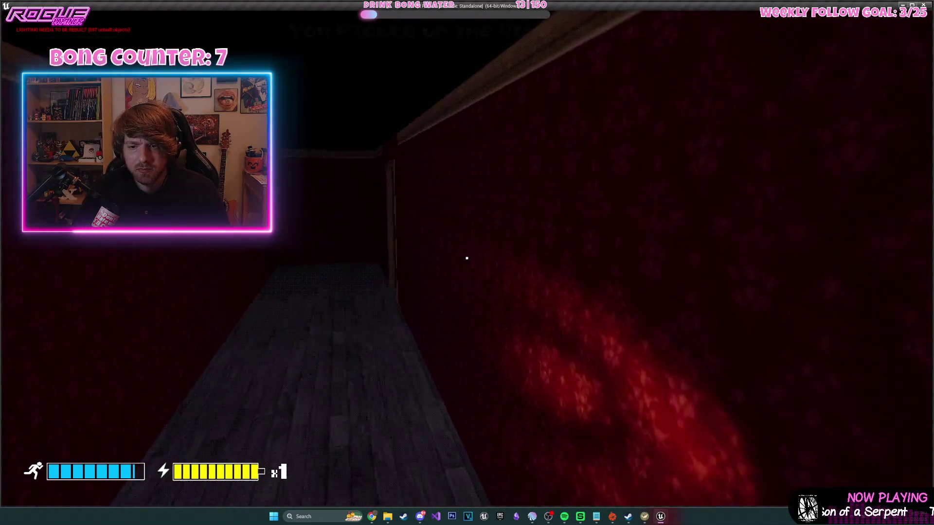
{"action": "key", "text": "shift+w"}
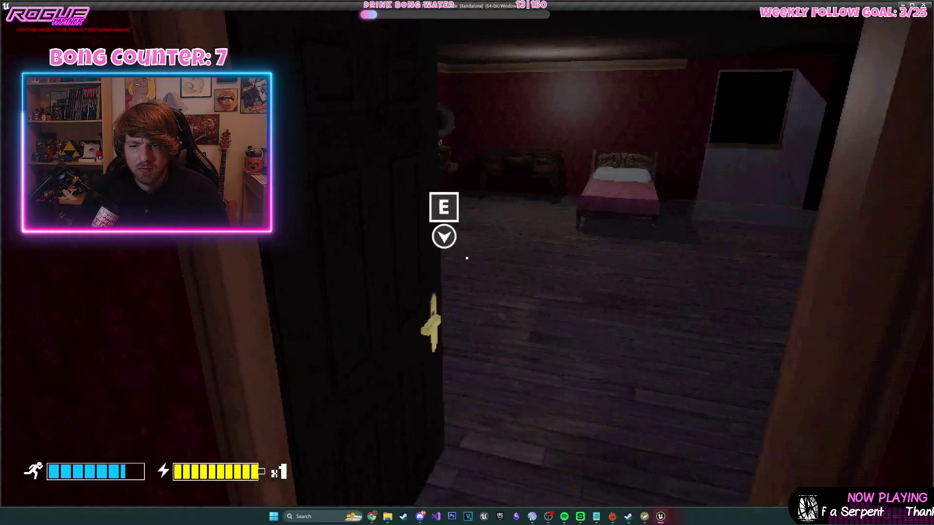
{"action": "key", "text": "w"}
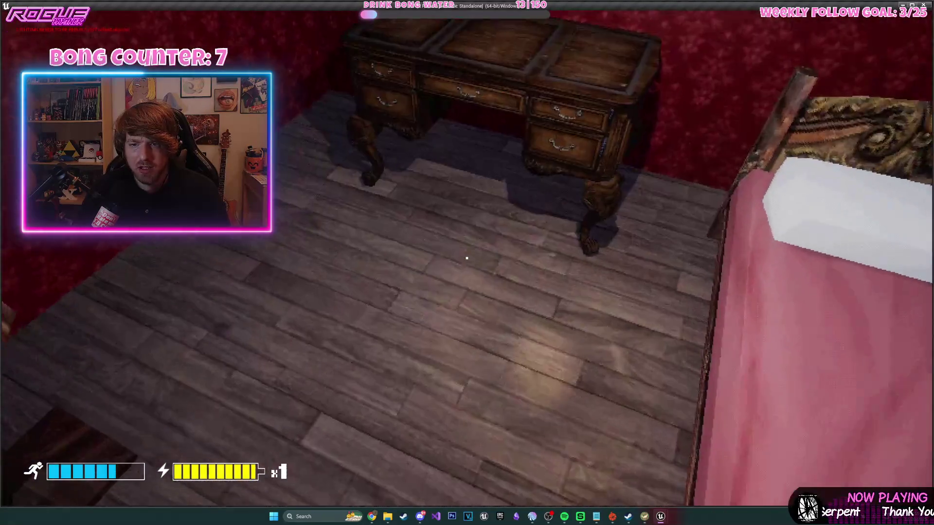
{"action": "key", "text": "s"}
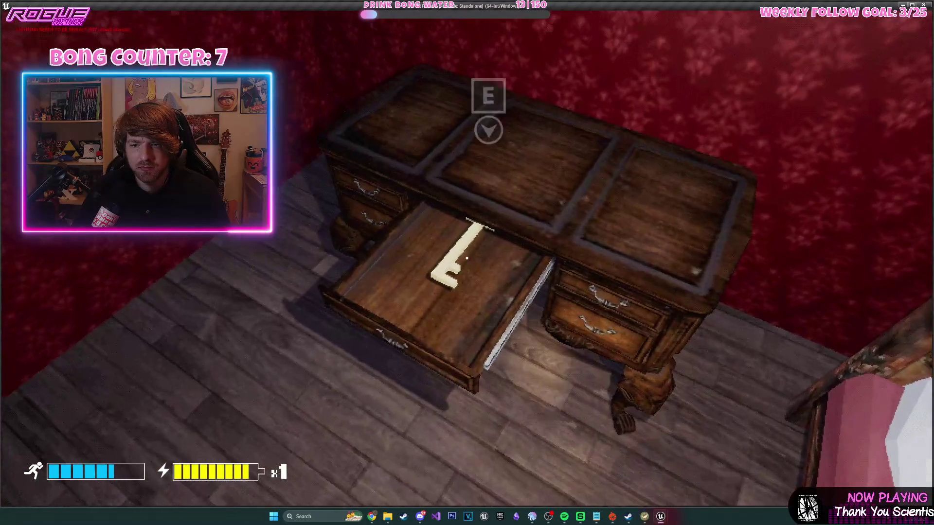
{"action": "key", "text": "e"}
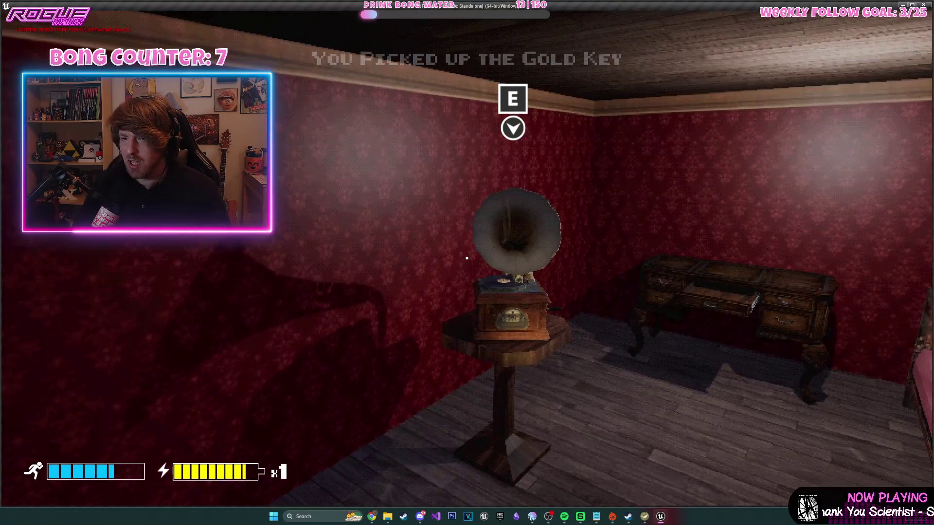
{"action": "key", "text": "w"}
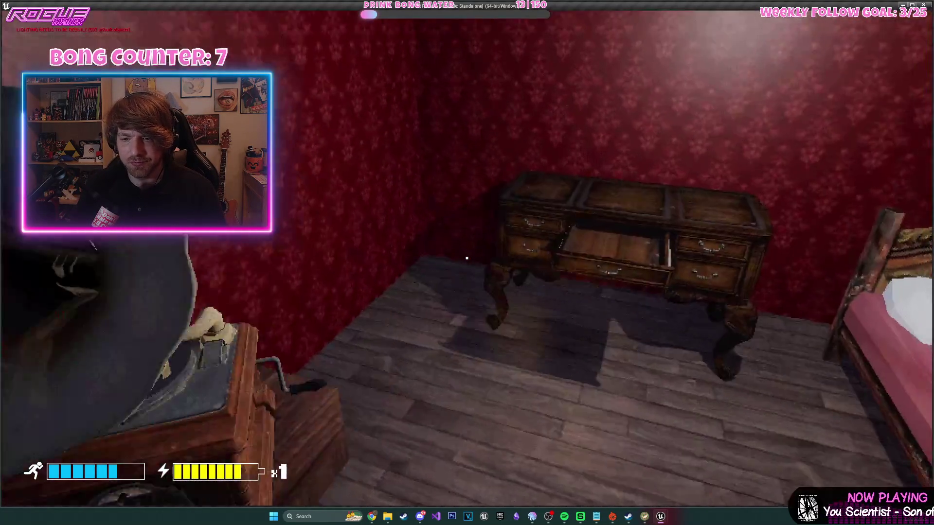
{"action": "key", "text": "s"}
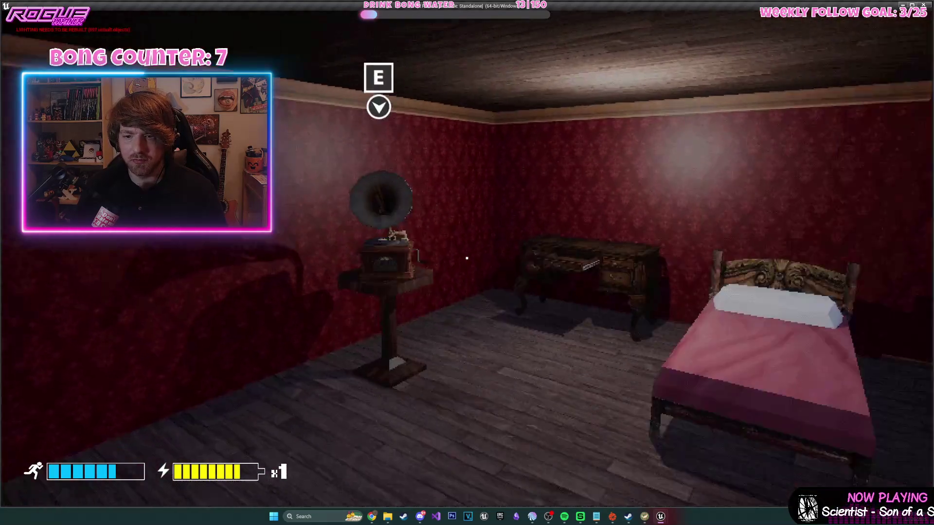
{"action": "key", "text": "Escape"}
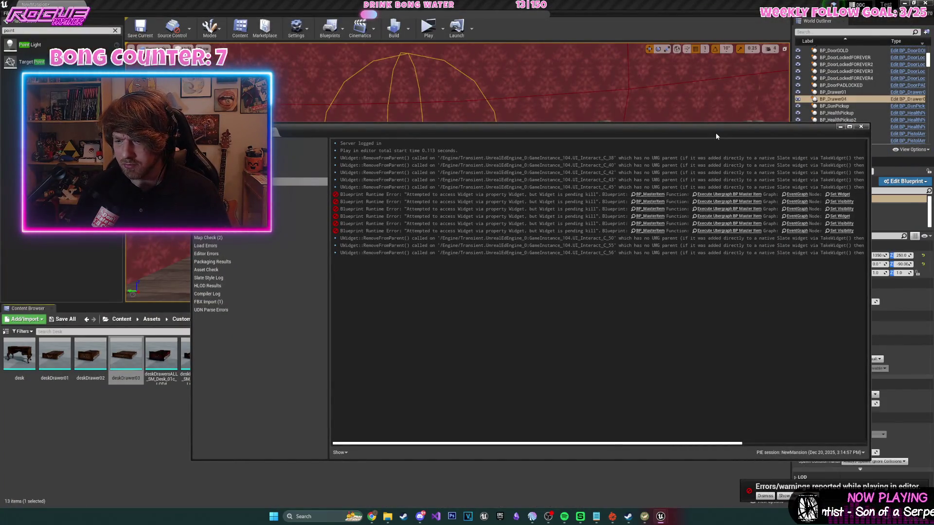
- Select the gramophone in the level and open BP_RecordPlayer at its drawer-opening section
{"action": "left_click", "coordinate": [861, 127]}
{"action": "left_click_drag", "start_coordinate": [482, 207], "coordinate": [409, 174]}
{"action": "left_click", "coordinate": [452, 182]}
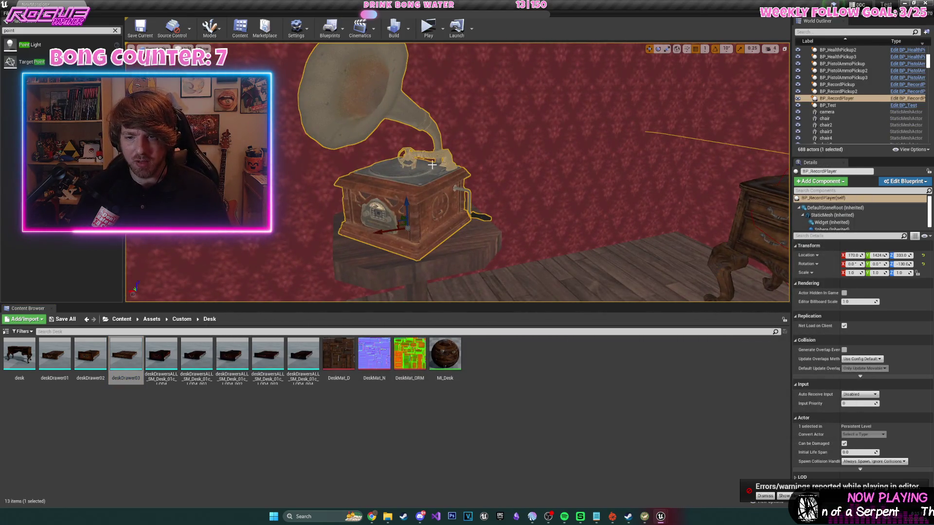
{"action": "left_click", "coordinate": [907, 98]}
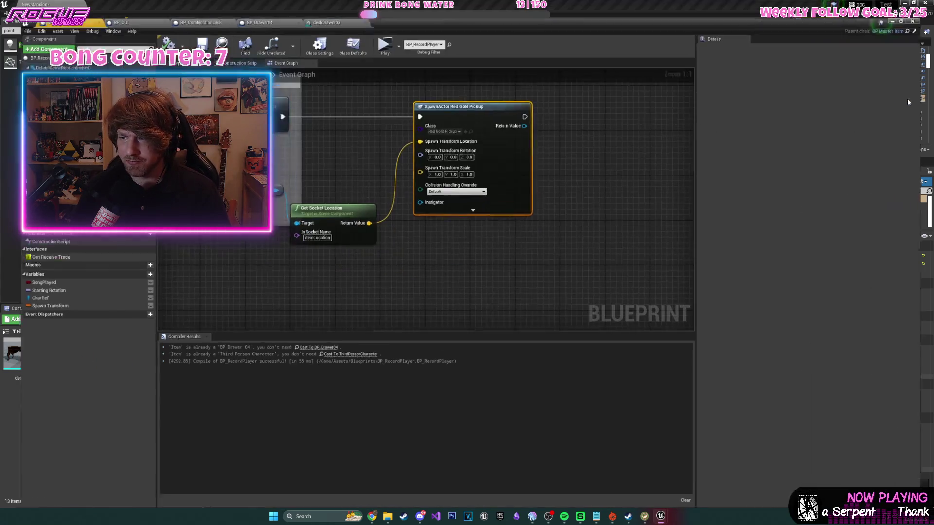
{"action": "scroll", "coordinate": [582, 194], "scroll_direction": "down", "scroll_amount": 4}
{"action": "scroll", "coordinate": [403, 234], "scroll_direction": "up", "scroll_amount": 3}
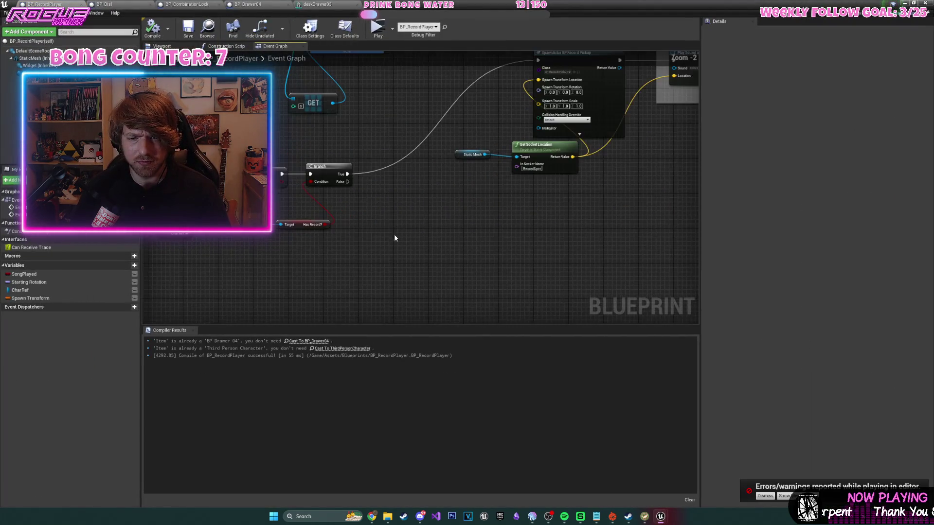
{"action": "left_click_drag", "start_coordinate": [402, 234], "coordinate": [618, 213]}
{"action": "scroll", "coordinate": [426, 197], "scroll_direction": "down", "scroll_amount": 2}
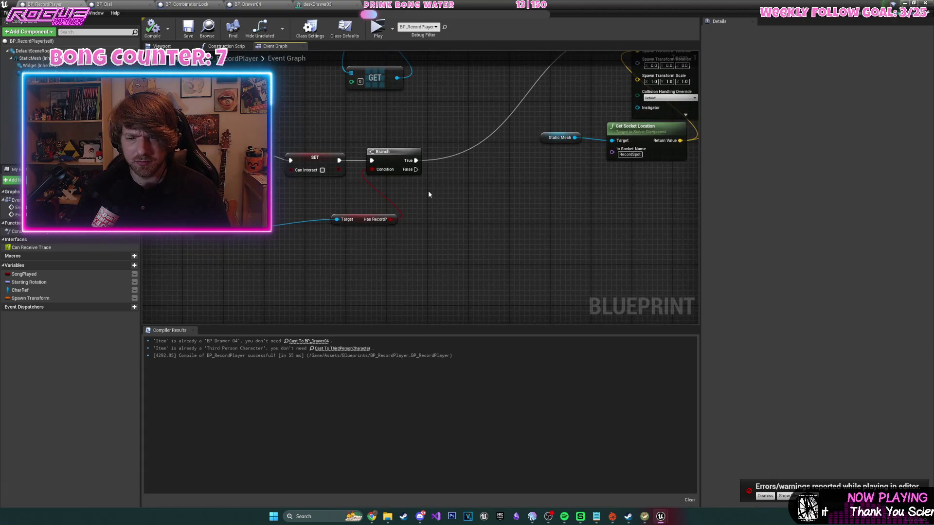
{"action": "mouse_move", "coordinate": [578, 201]}
{"action": "left_mouse_down"}
{"action": "mouse_move", "coordinate": [313, 232]}
{"action": "mouse_move", "coordinate": [532, 260]}
{"action": "mouse_move", "coordinate": [623, 255]}
{"action": "mouse_move", "coordinate": [631, 243]}
{"action": "mouse_move", "coordinate": [586, 300]}
{"action": "mouse_move", "coordinate": [318, 311]}
{"action": "left_mouse_up"}
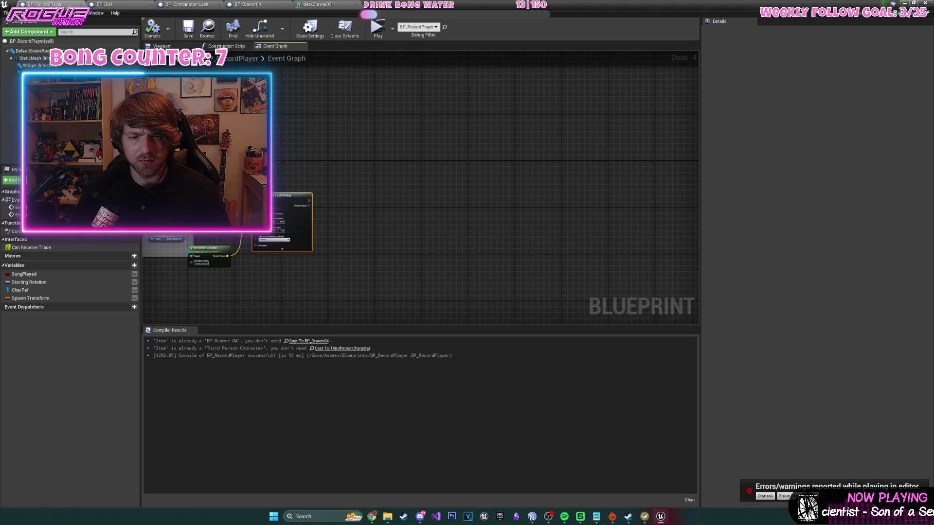
- Add a Sphere reference feeding a DestroyComponent node beside the SpawnActor node
{"action": "left_click_drag", "start_coordinate": [29, 73], "coordinate": [323, 150]}
{"action": "scroll", "coordinate": [370, 198], "scroll_direction": "up", "scroll_amount": 2}
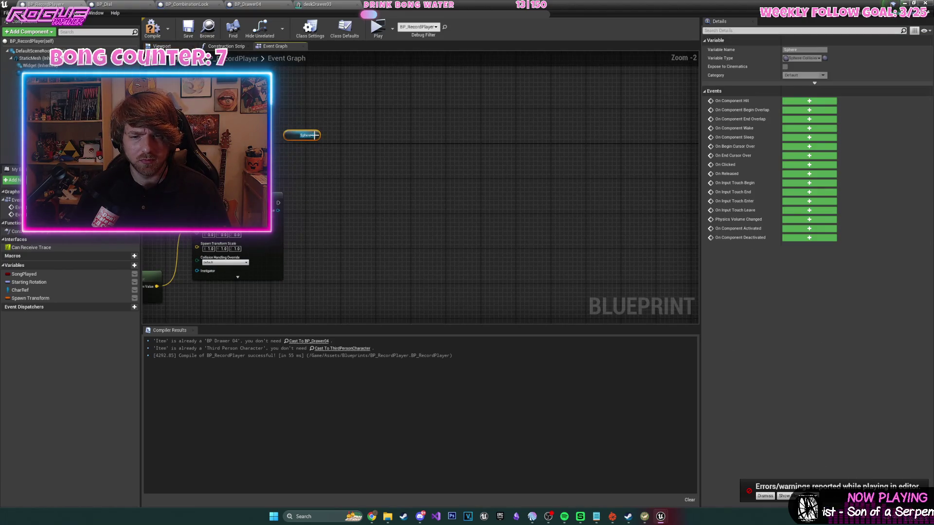
{"action": "left_click_drag", "start_coordinate": [344, 200], "coordinate": [345, 200]}
{"action": "type", "text": "destroy"}
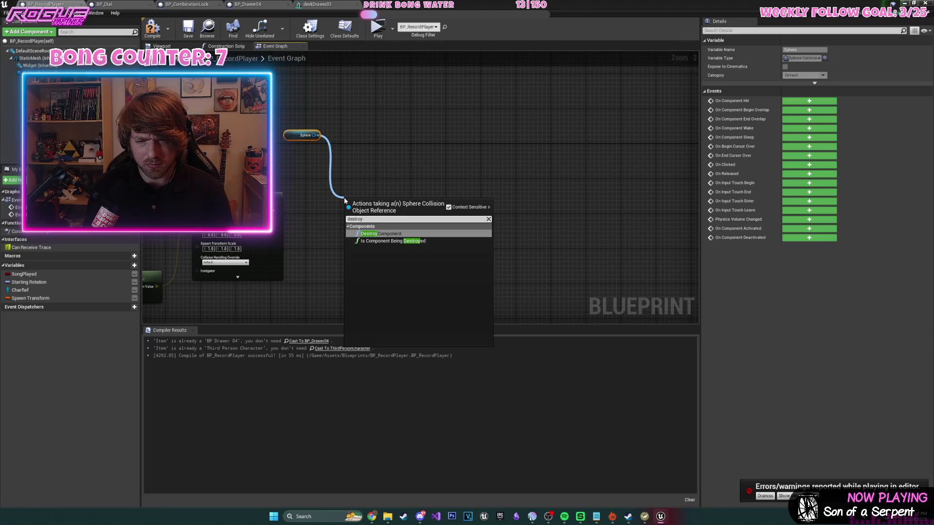
{"action": "key", "text": "Return"}
{"action": "mouse_move", "coordinate": [280, 206]}
{"action": "left_mouse_down"}
{"action": "mouse_move", "coordinate": [309, 209]}
{"action": "mouse_move", "coordinate": [289, 211]}
{"action": "left_mouse_up"}
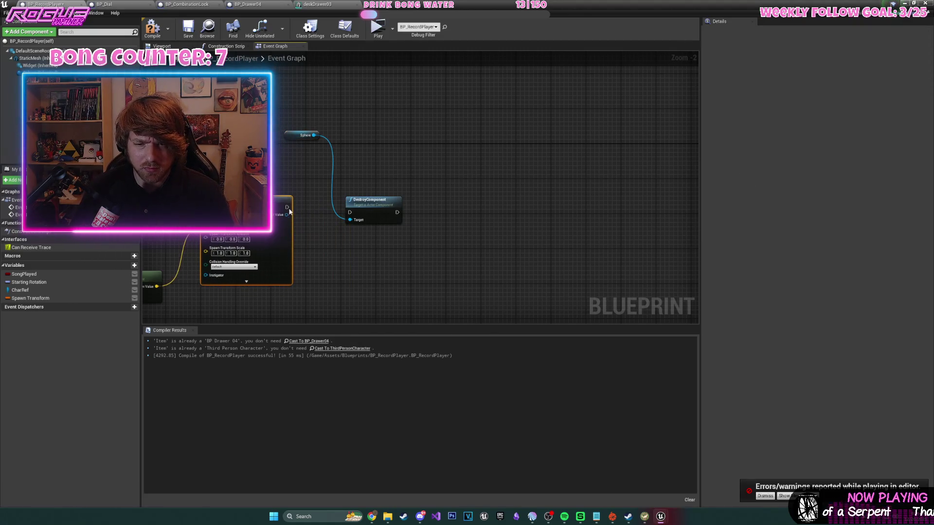
{"action": "left_click_drag", "start_coordinate": [371, 209], "coordinate": [353, 187]}
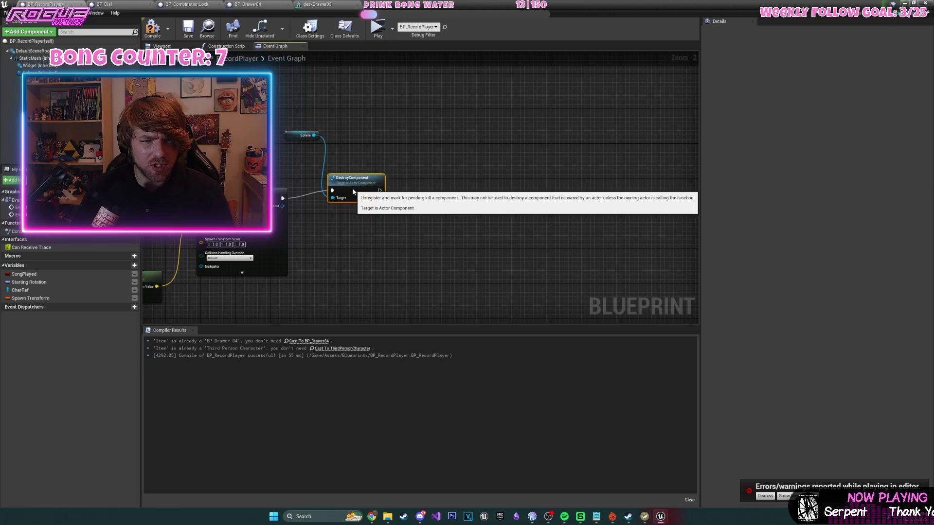
- Destroy the Widget component with a second DestroyComponent chained after the Sphere's
{"action": "mouse_move", "coordinate": [43, 66]}
{"action": "left_mouse_down"}
{"action": "mouse_move", "coordinate": [175, 59]}
{"action": "mouse_move", "coordinate": [391, 145]}
{"action": "left_mouse_up"}
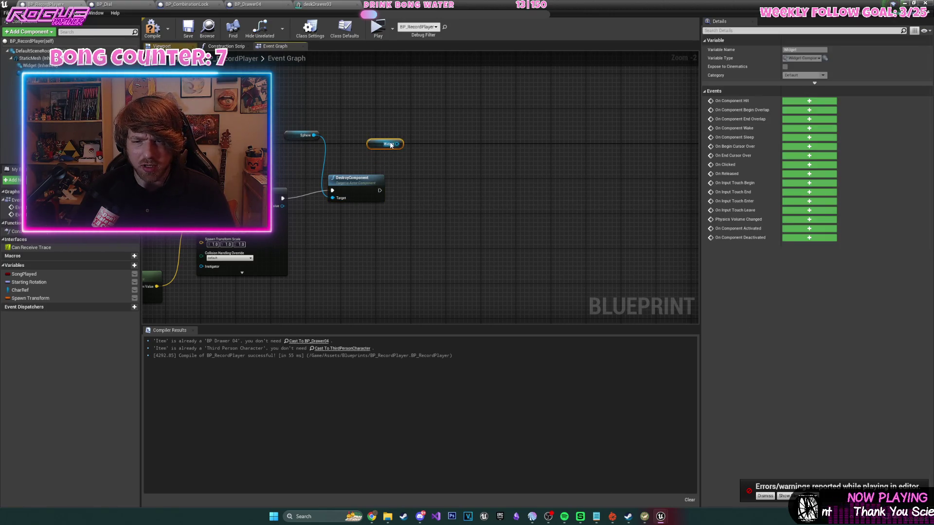
{"action": "left_click", "coordinate": [356, 190]}
{"action": "key", "text": "ctrl+c"}
{"action": "key", "text": "ctrl+v"}
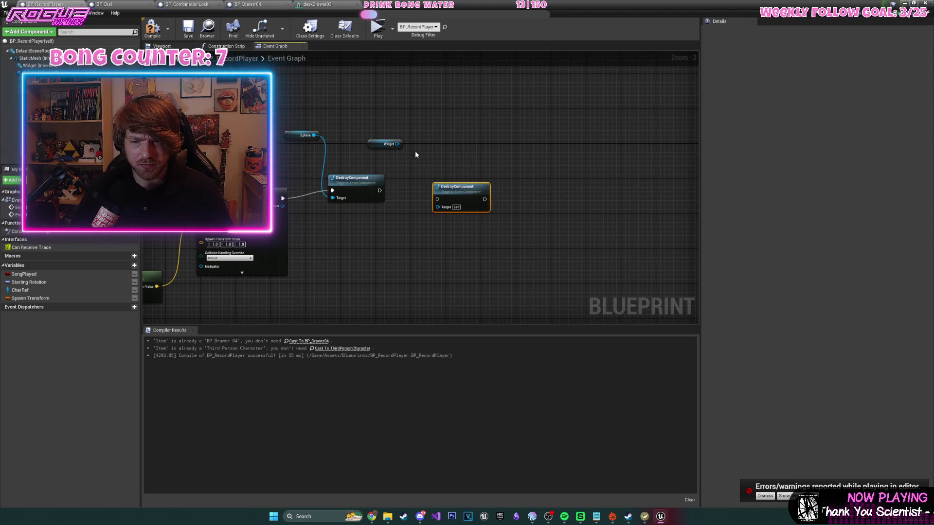
{"action": "left_click_drag", "start_coordinate": [397, 143], "coordinate": [405, 158]}
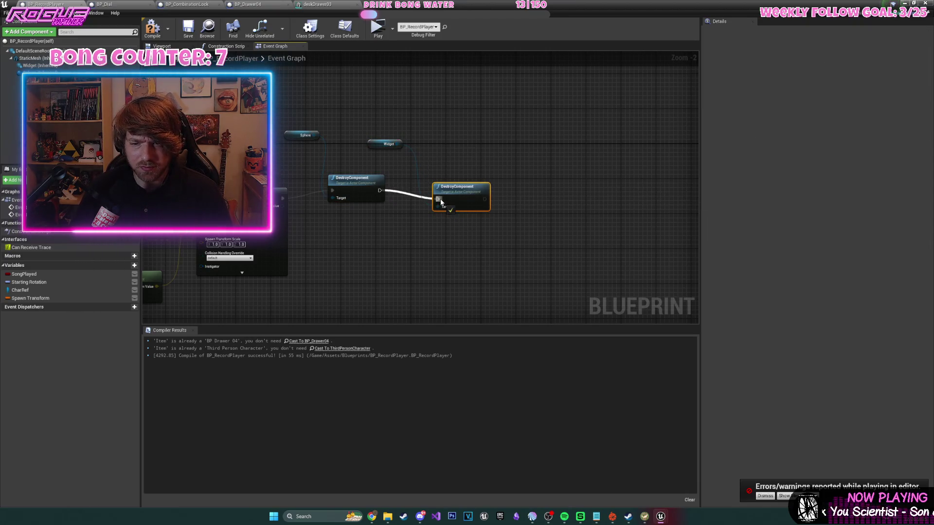
{"action": "left_click_drag", "start_coordinate": [440, 202], "coordinate": [441, 202]}
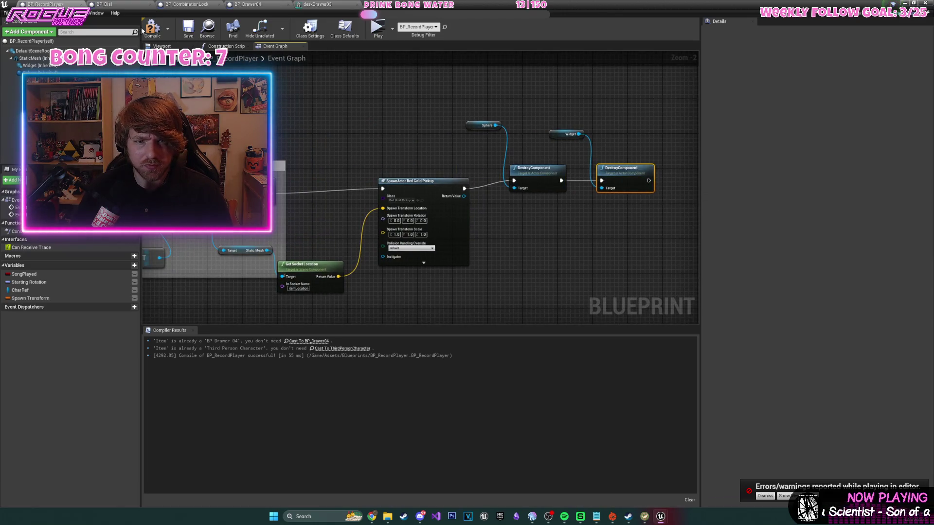
{"action": "scroll", "coordinate": [590, 145], "scroll_direction": "down", "scroll_amount": 3}
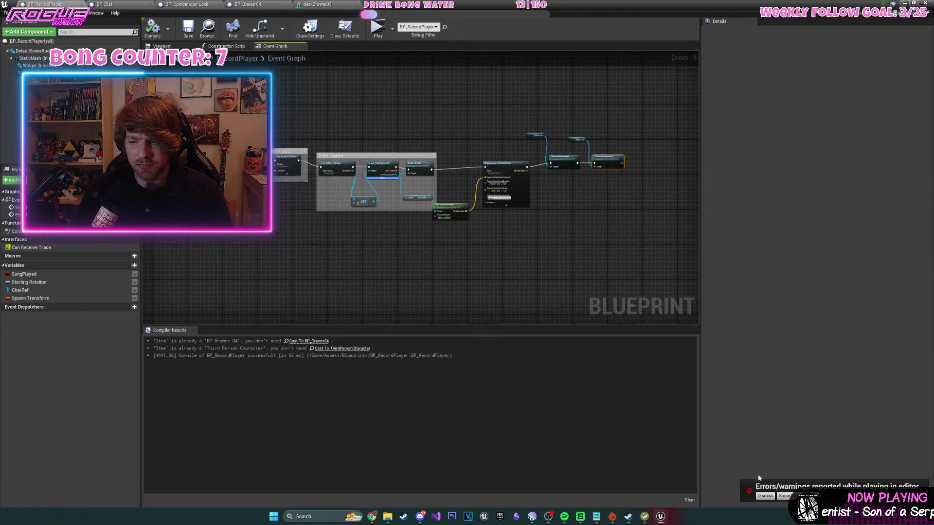
{"action": "key", "text": "alt+Tab"}
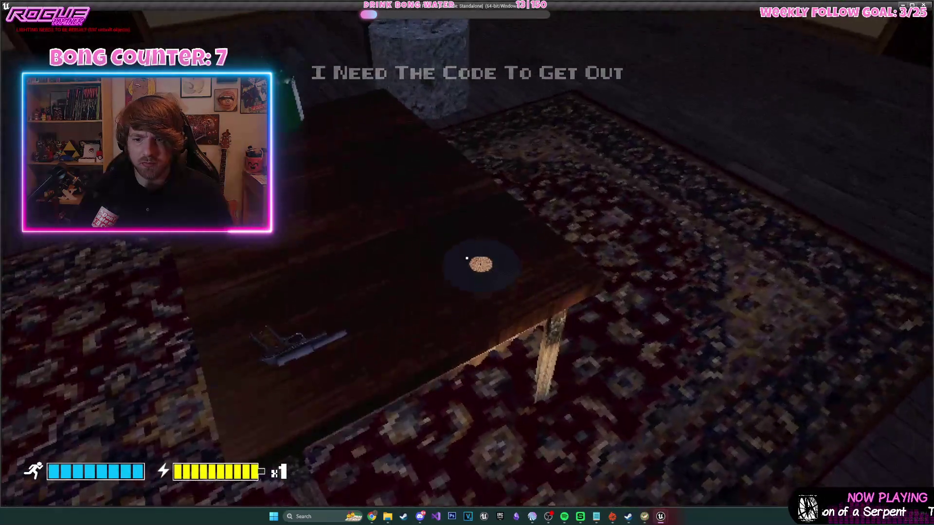
- Playtest: take the vinyl record, enter the bedroom and pick up the gold key from the drawer
{"action": "key", "text": "e"}
{"action": "key", "text": "w"}
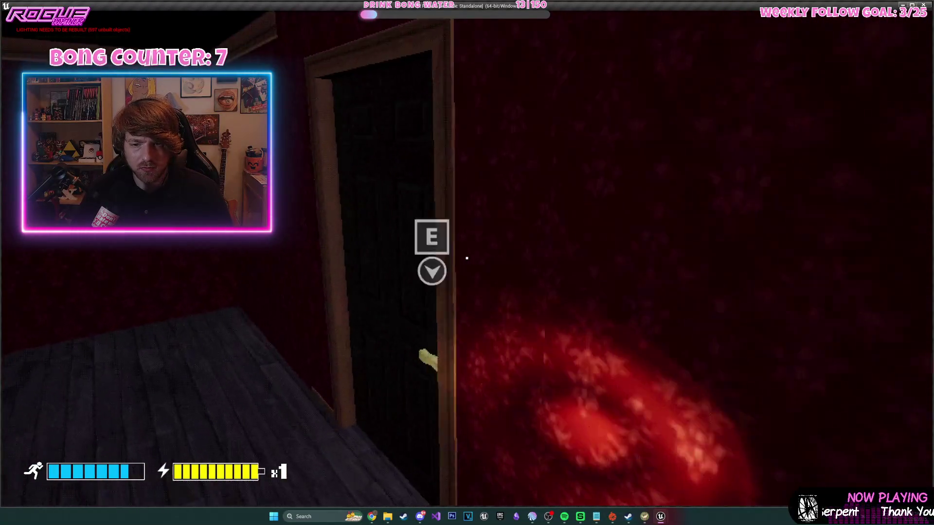
{"action": "key", "text": "e"}
{"action": "key", "text": "w"}
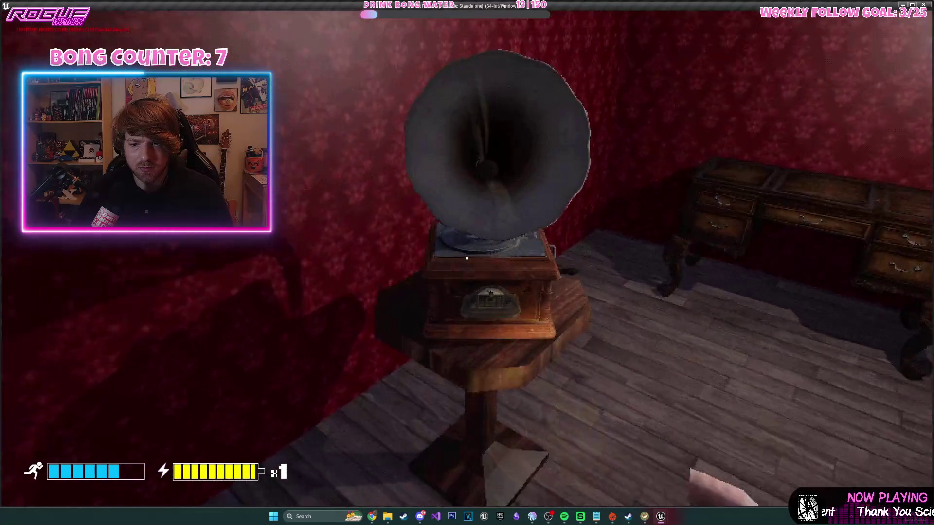
{"action": "key", "text": "w"}
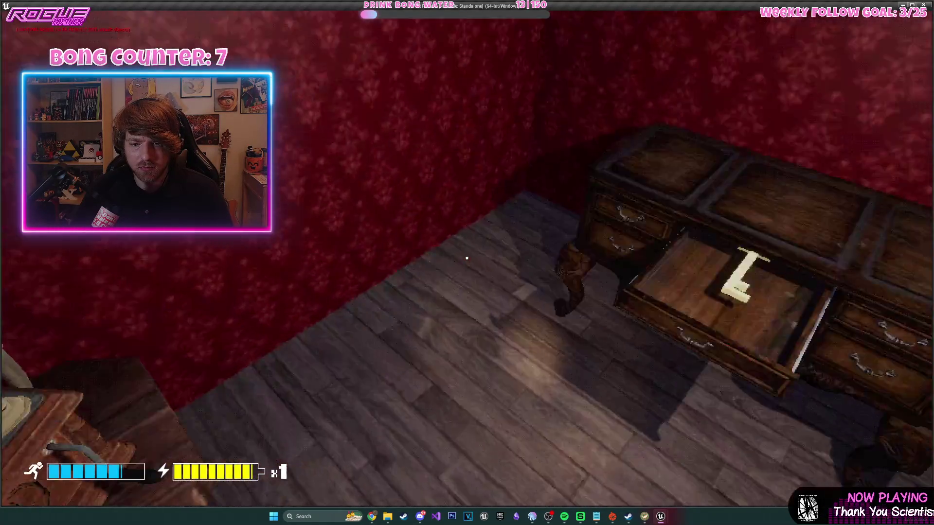
{"action": "key", "text": "e"}
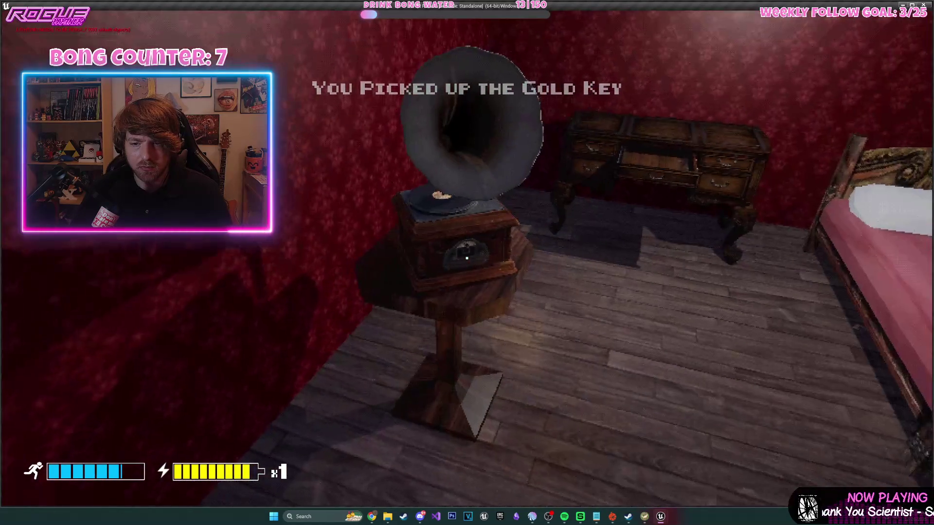
{"action": "key", "text": "w"}
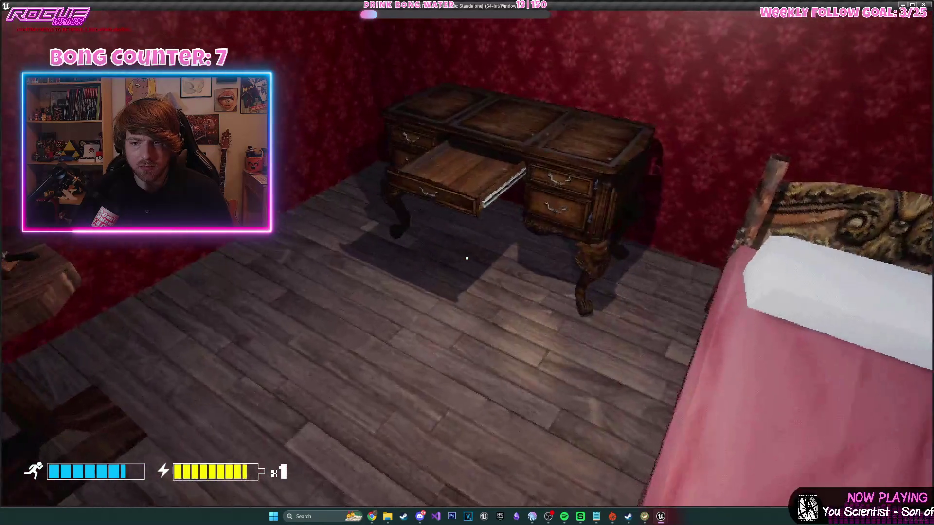
{"action": "key", "text": "w"}
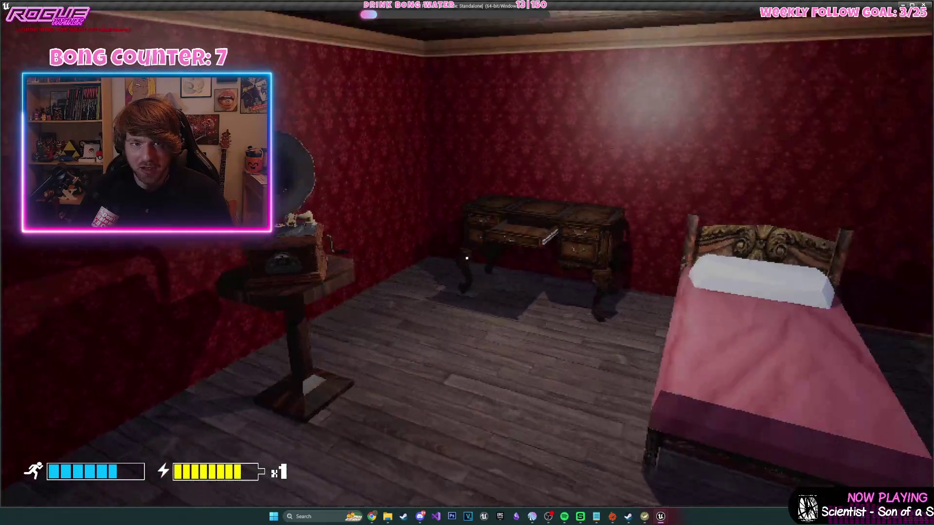
{"action": "key", "text": "Escape"}
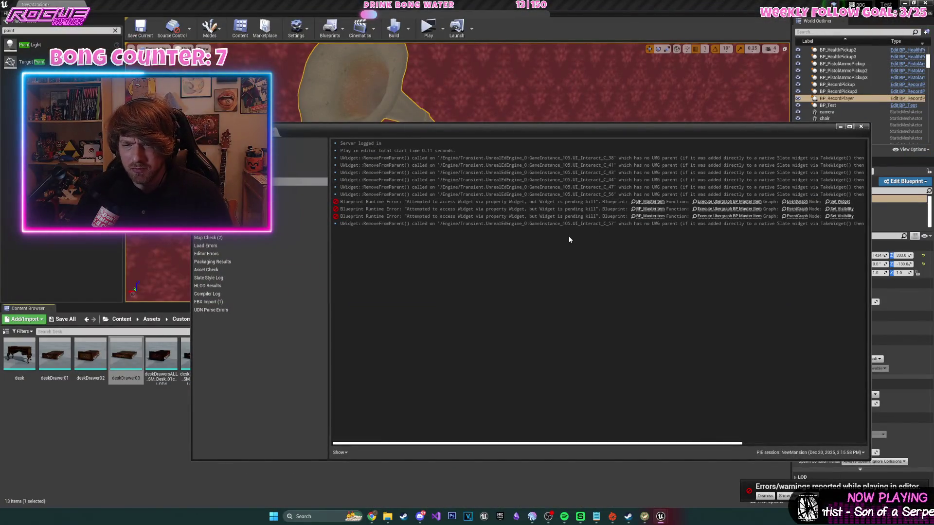
- Close the output log and replay, grabbing the vinyl record and the gold key from the desk drawer
{"action": "left_click", "coordinate": [864, 127]}
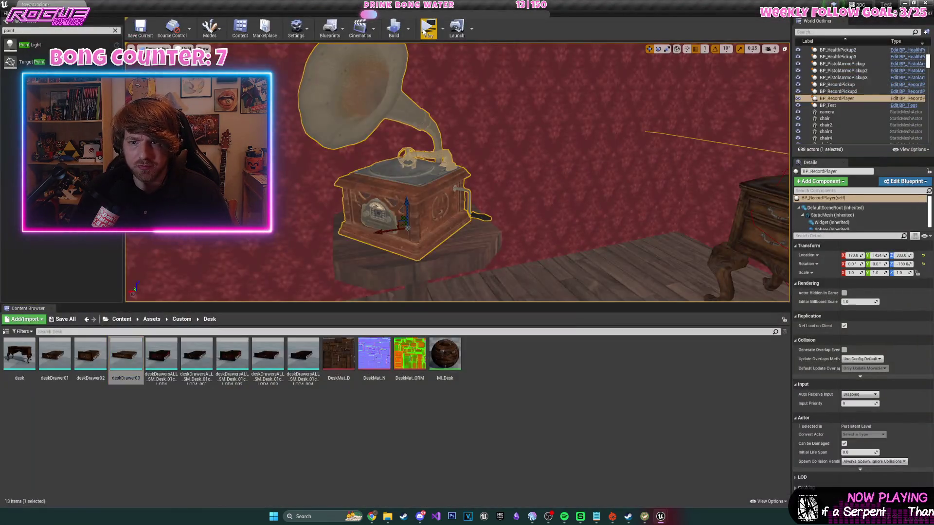
{"action": "left_click", "coordinate": [424, 30]}
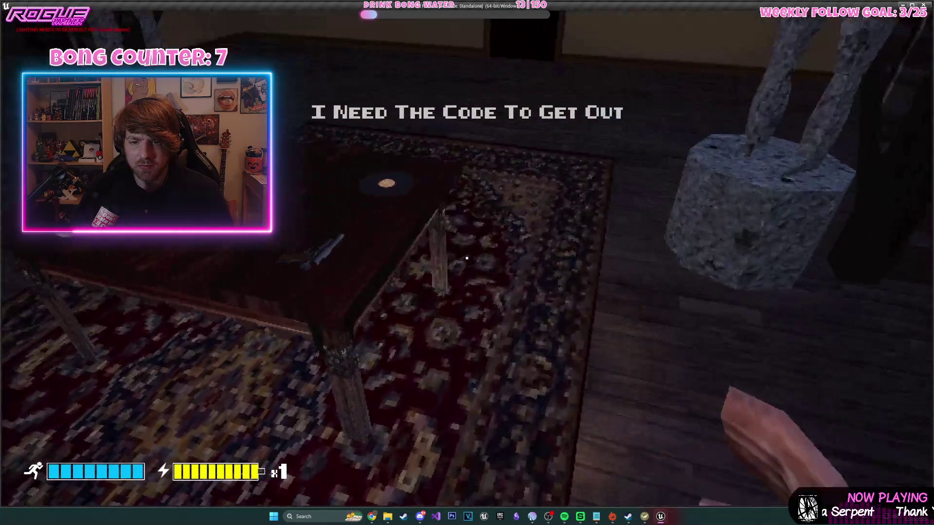
{"action": "key", "text": "e"}
{"action": "key", "text": "w"}
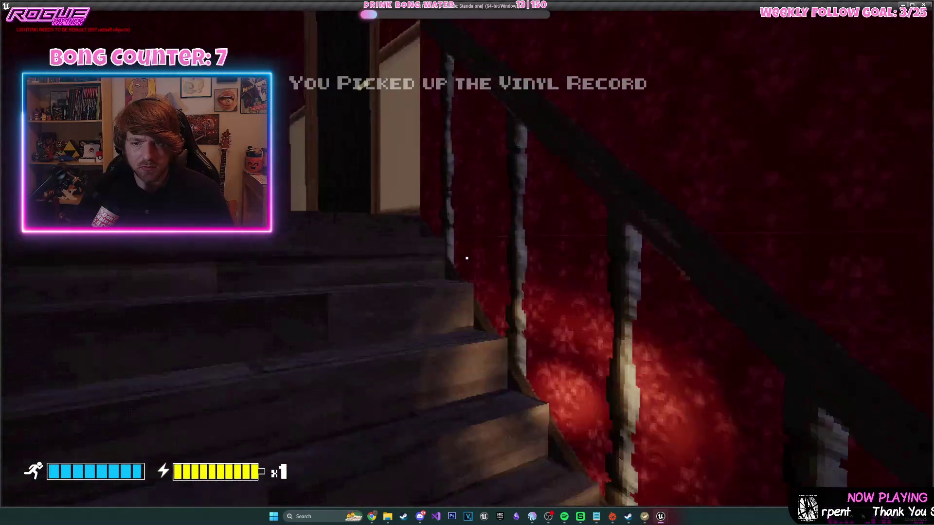
{"action": "key", "text": "w"}
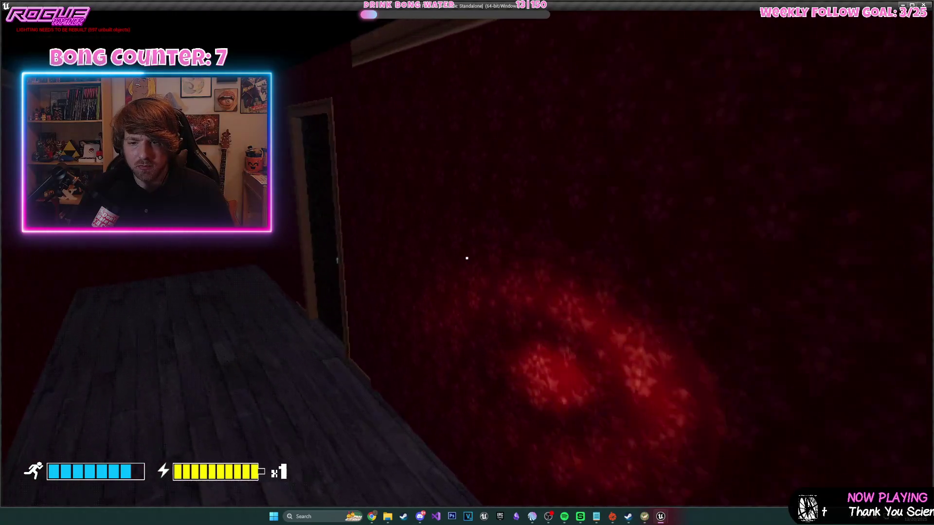
{"action": "key", "text": "e"}
{"action": "key", "text": "w"}
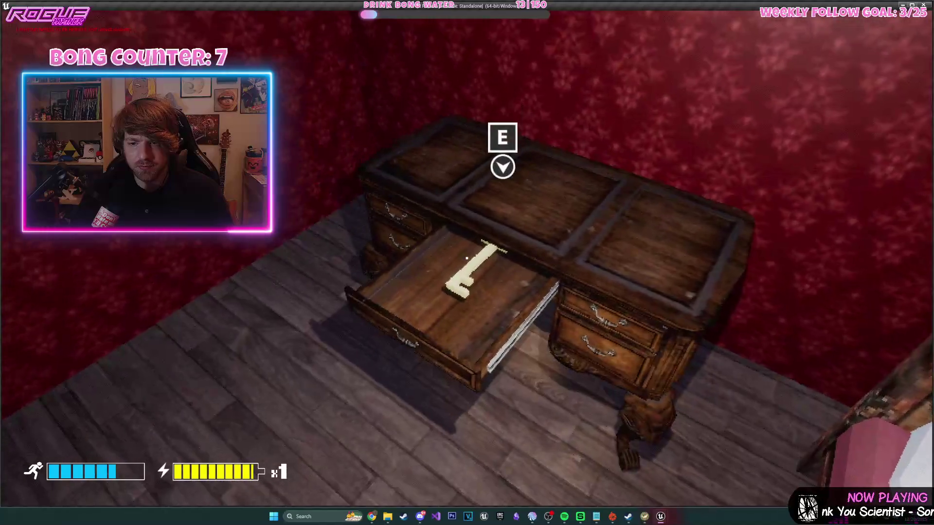
{"action": "key", "text": "e"}
{"action": "key", "text": "Escape"}
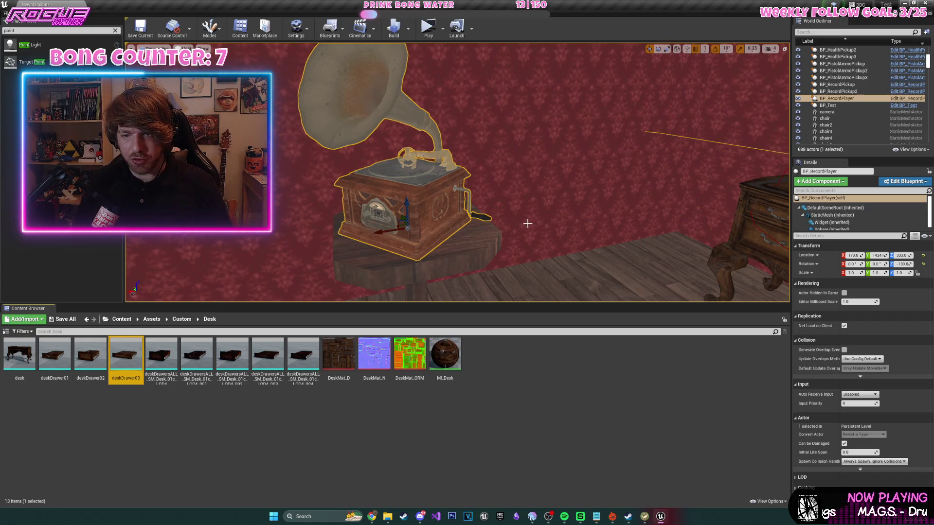
- Delete the pre-placed redGoldPickup, undoing the accidental deletion of the blue key pickup
{"action": "mouse_move", "coordinate": [354, 210]}
{"action": "left_mouse_down"}
{"action": "mouse_move", "coordinate": [462, 192]}
{"action": "mouse_move", "coordinate": [462, 234]}
{"action": "left_mouse_up"}
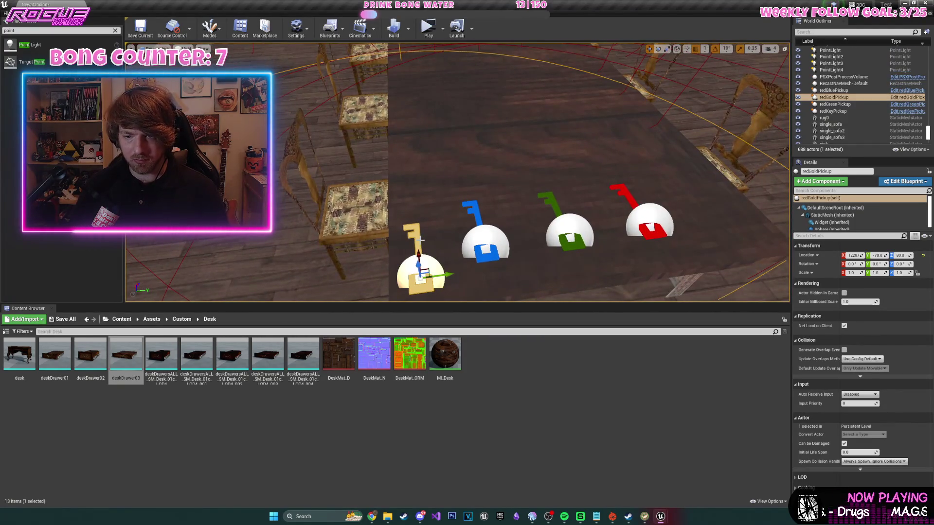
{"action": "key", "text": "Delete"}
{"action": "left_click", "coordinate": [485, 236]}
{"action": "key", "text": "Delete"}
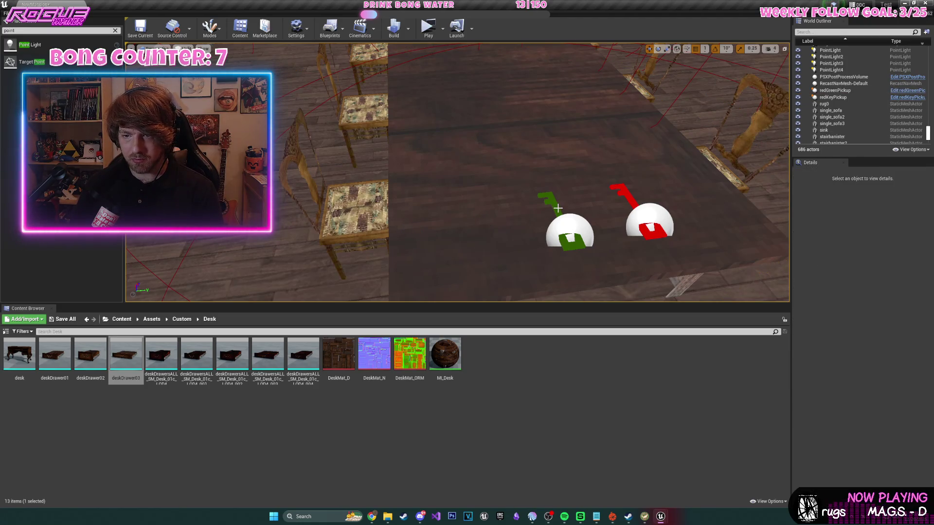
{"action": "key", "text": "ctrl+z"}
{"action": "left_click_drag", "start_coordinate": [544, 220], "coordinate": [479, 185]}
- Move deskDrawer03's itemLocation socket from Y 24.0, Z 79.0 to Y 30.0, Z 77.0
{"action": "double_click", "coordinate": [116, 358]}
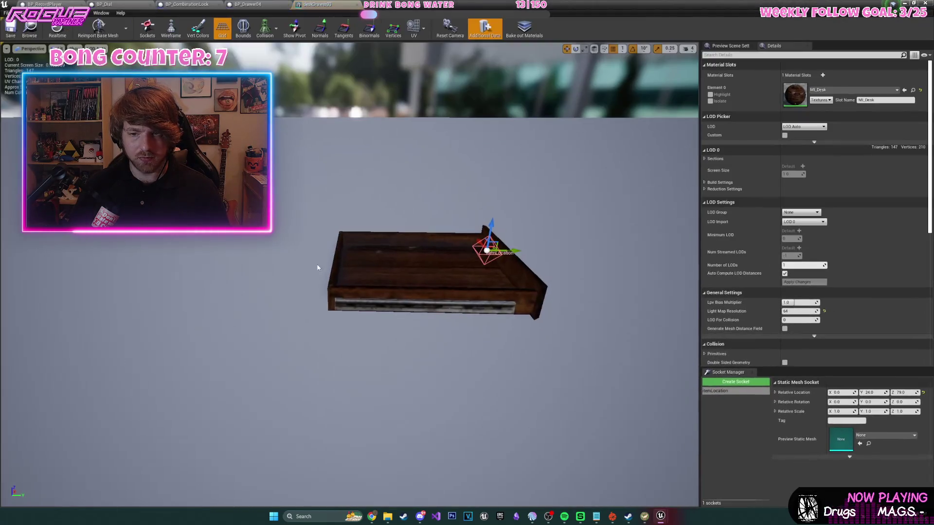
{"action": "left_click_drag", "start_coordinate": [513, 271], "coordinate": [514, 269]}
{"action": "left_click_drag", "start_coordinate": [378, 282], "coordinate": [365, 263]}
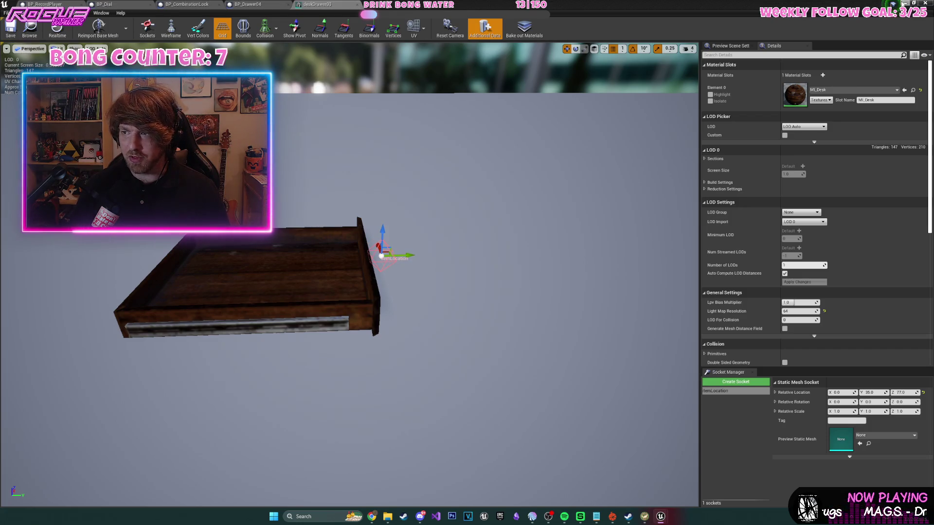
{"action": "left_click", "coordinate": [903, 3]}
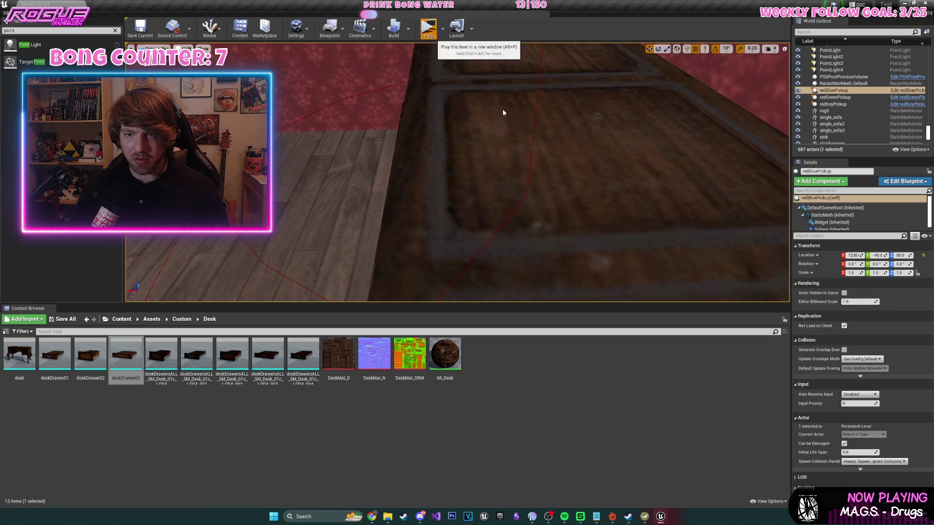
- Play through with the vinyl record to the bedroom desk as its drawer opens with the key
{"action": "key", "text": "e"}
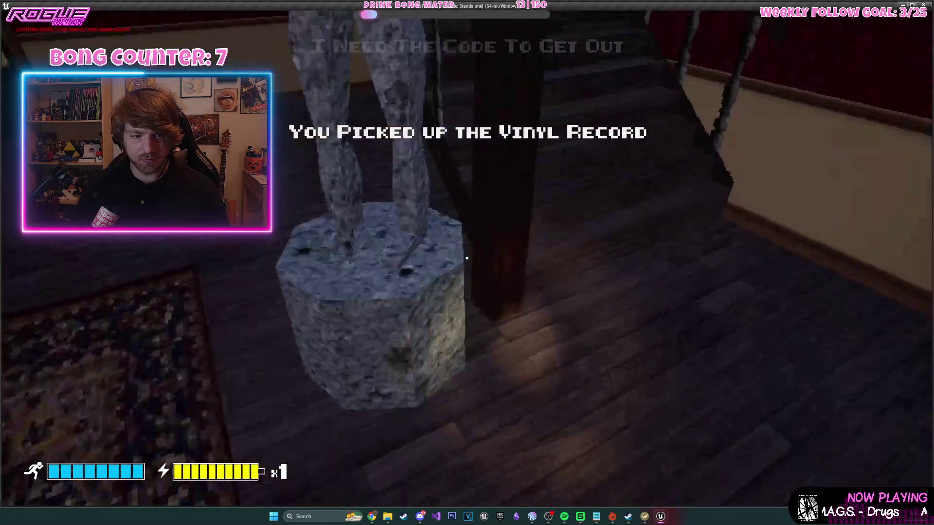
{"action": "key", "text": "w"}
{"action": "key", "text": "w"}
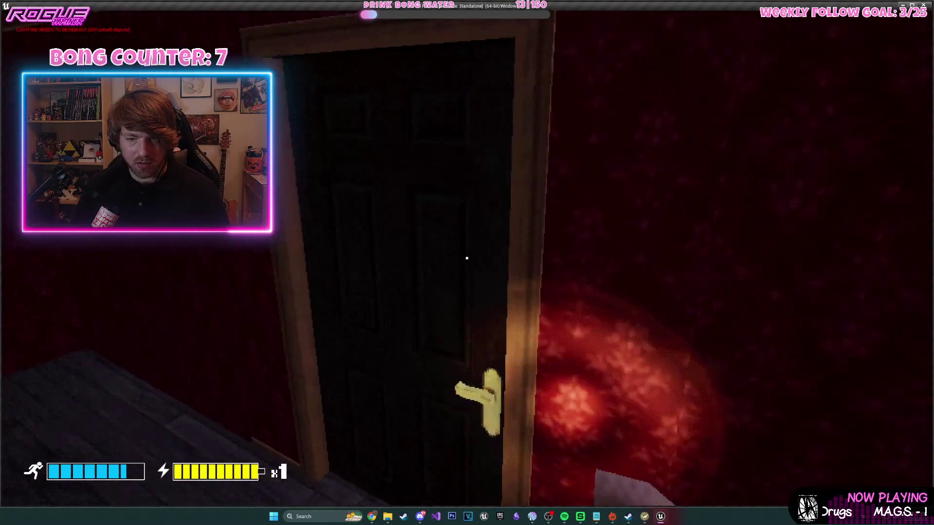
{"action": "key", "text": "e"}
{"action": "key", "text": "w"}
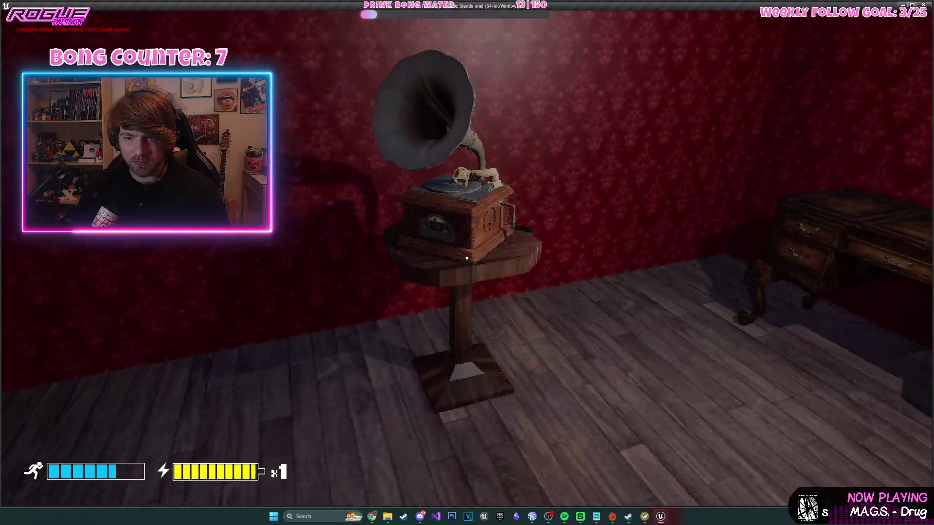
{"action": "key", "text": "w"}
{"action": "key", "text": "e"}
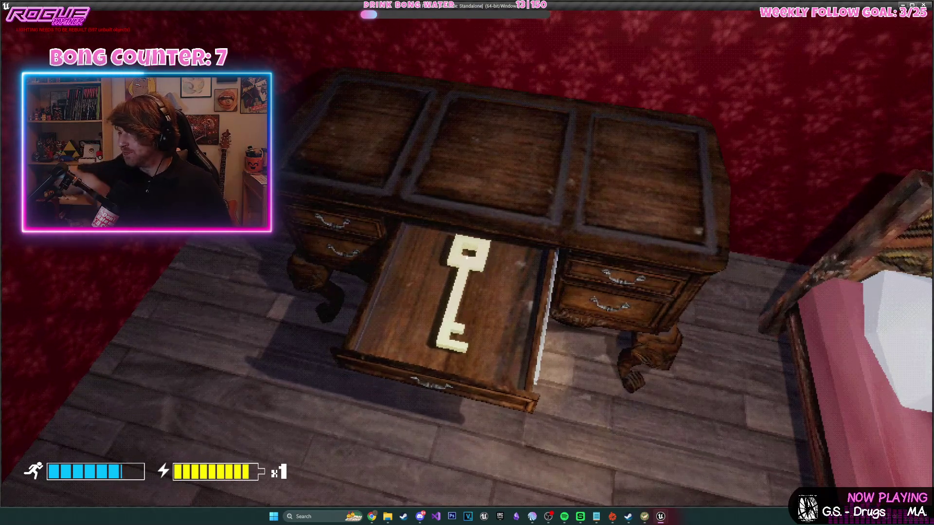
- Inspect the key in the open drawer from several angles, then stop the playtest
{"action": "key", "text": "w"}
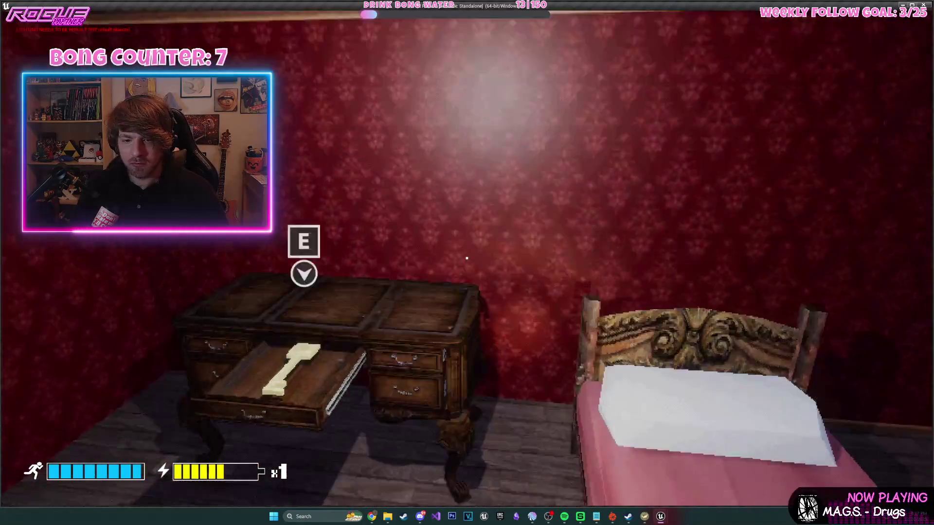
{"action": "key", "text": "s"}
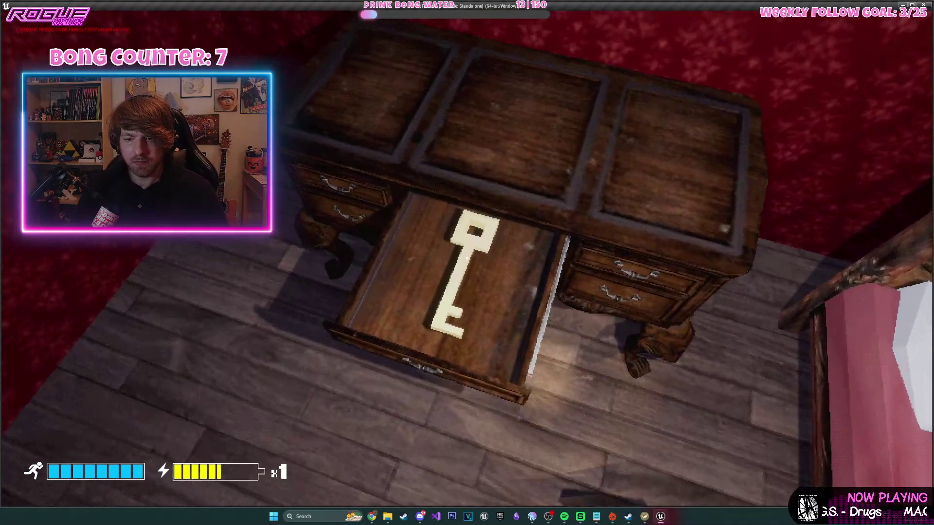
{"action": "key", "text": "s"}
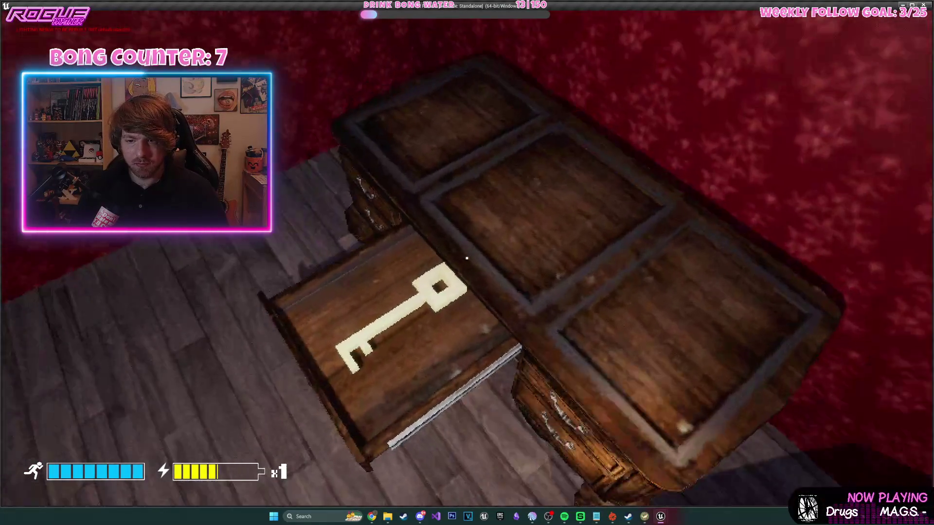
{"action": "key", "text": "w"}
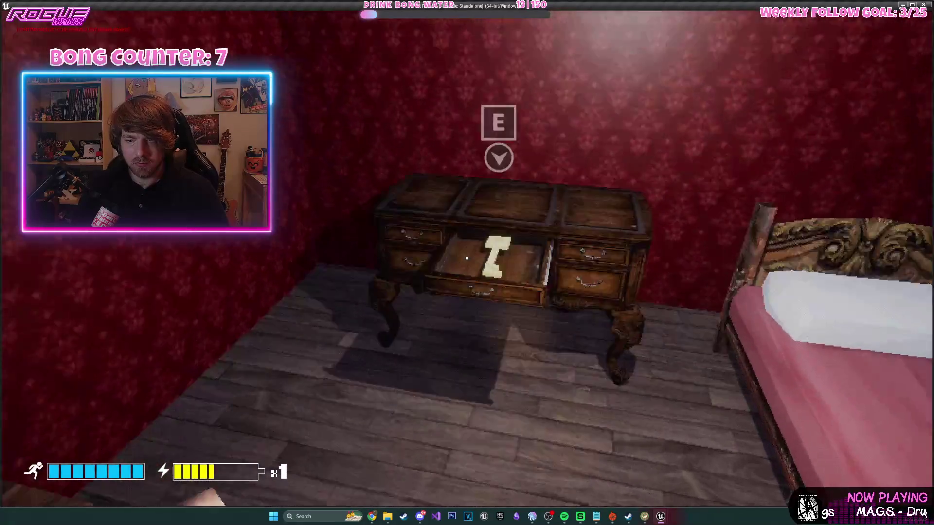
{"action": "key", "text": "s"}
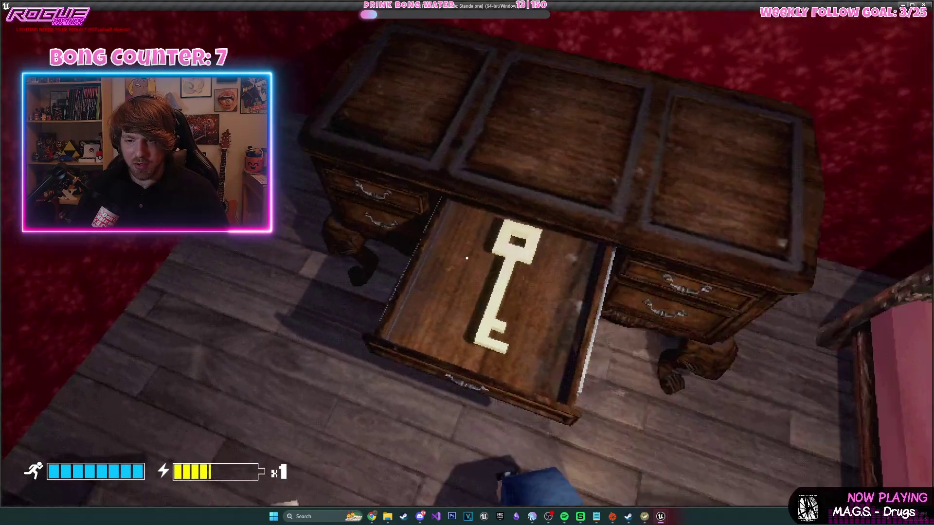
{"action": "key", "text": "w"}
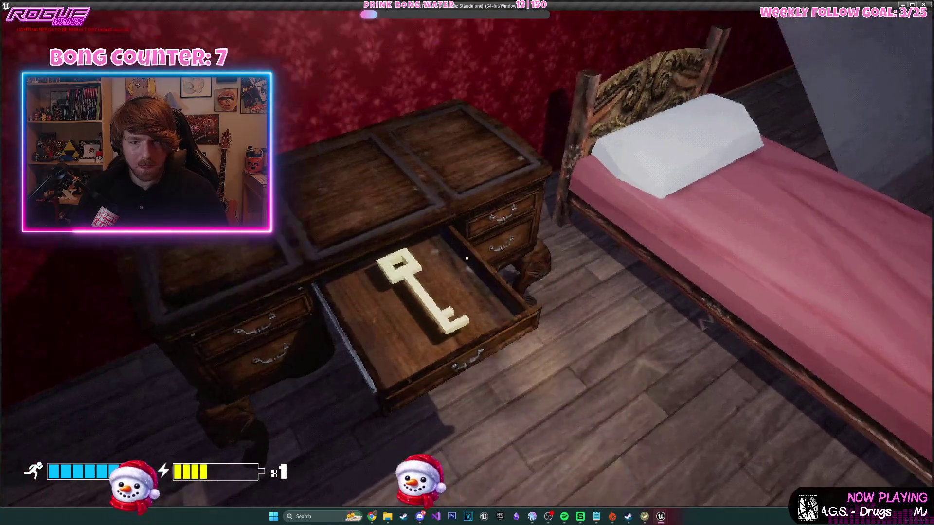
{"action": "key", "text": "s"}
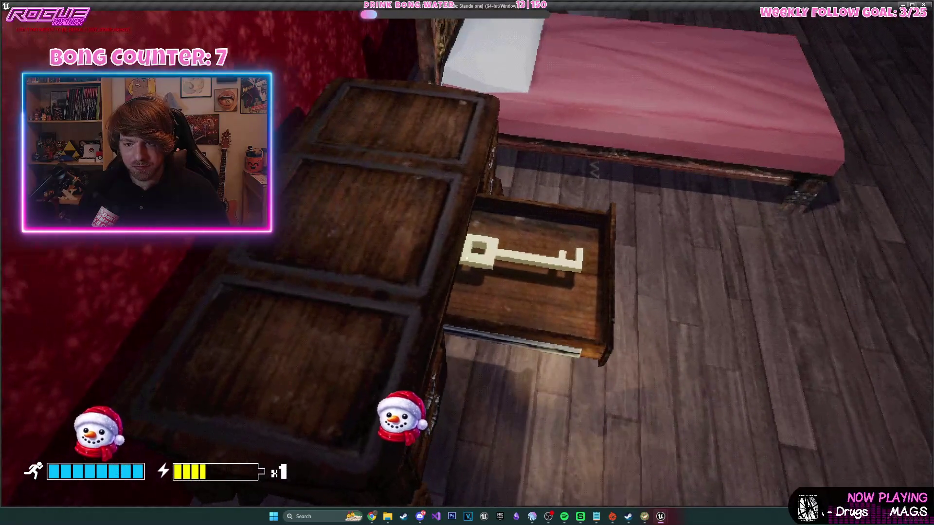
{"action": "key", "text": "s"}
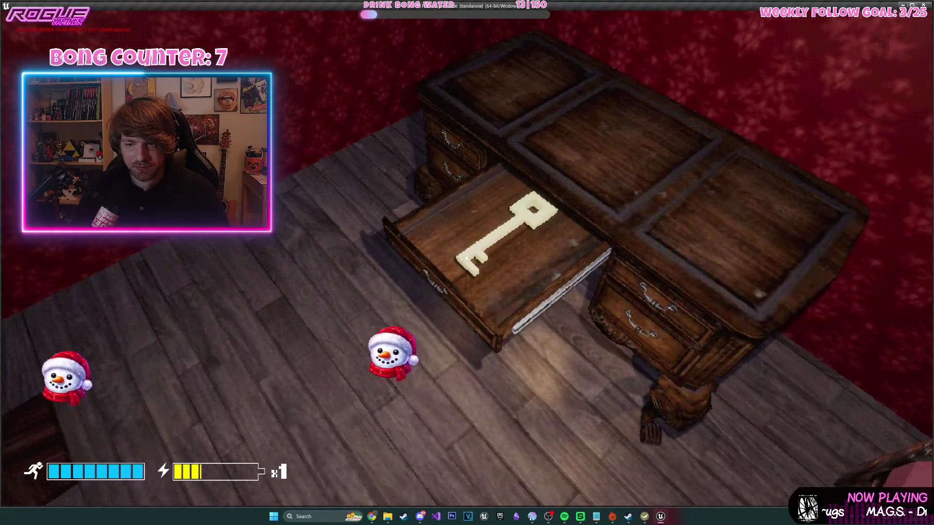
{"action": "key", "text": "w"}
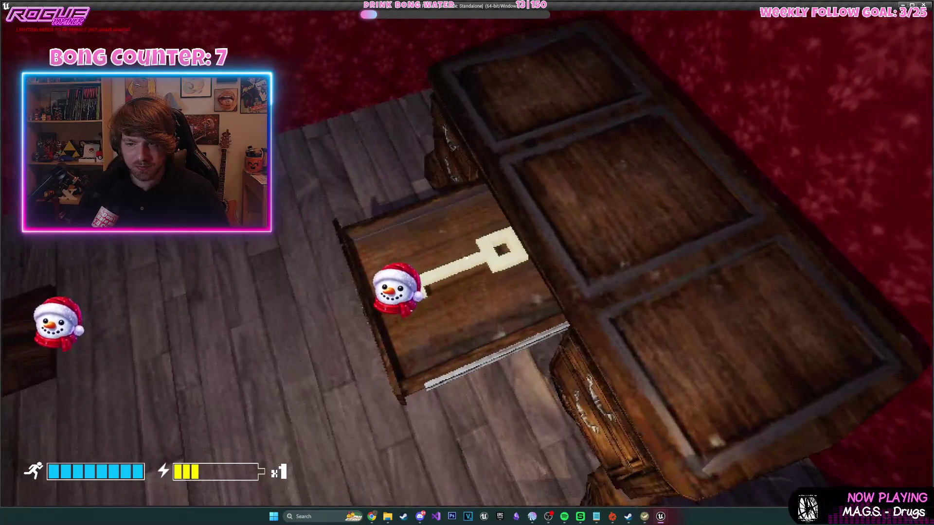
{"action": "key", "text": "Escape"}
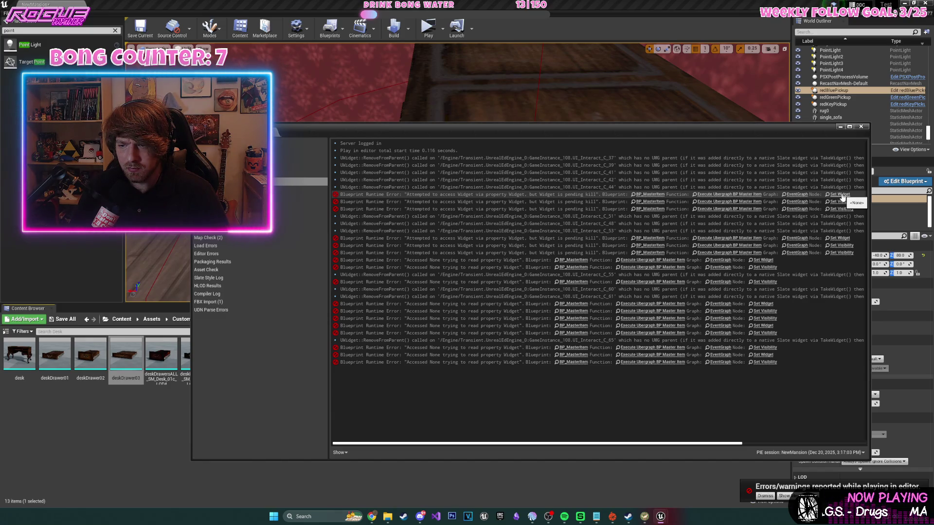
- Close the error log, select BP_RecordPlayer in the level, zoom out, and start another playtest
{"action": "left_click", "coordinate": [860, 126]}
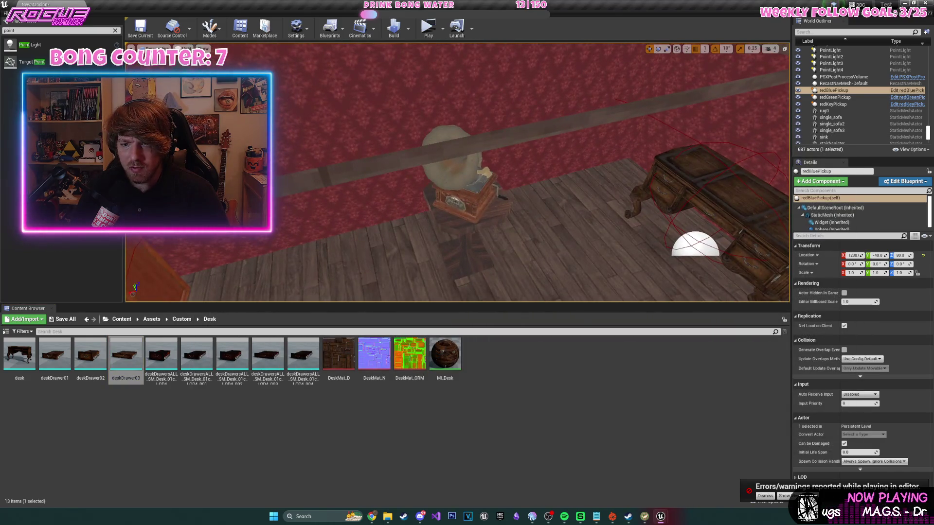
{"action": "left_click", "coordinate": [455, 192]}
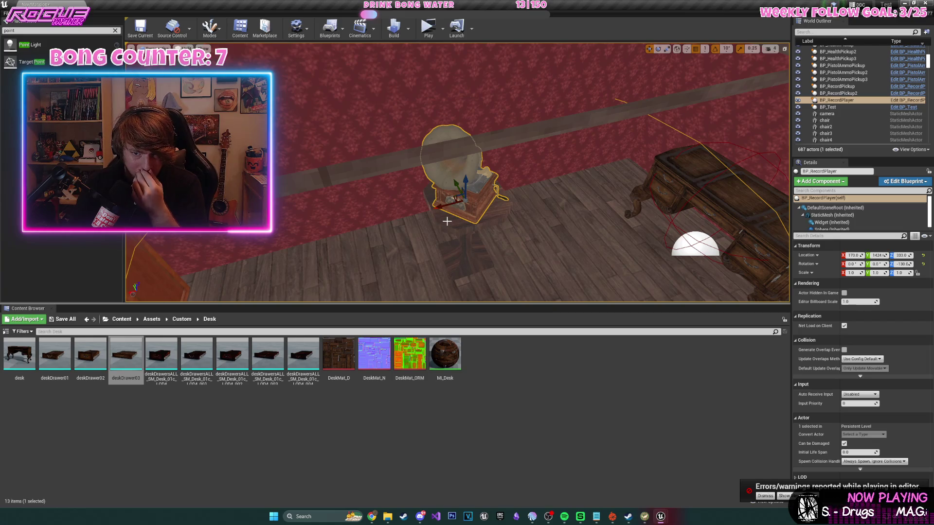
{"action": "scroll", "coordinate": [492, 227], "scroll_direction": "down", "scroll_amount": 5}
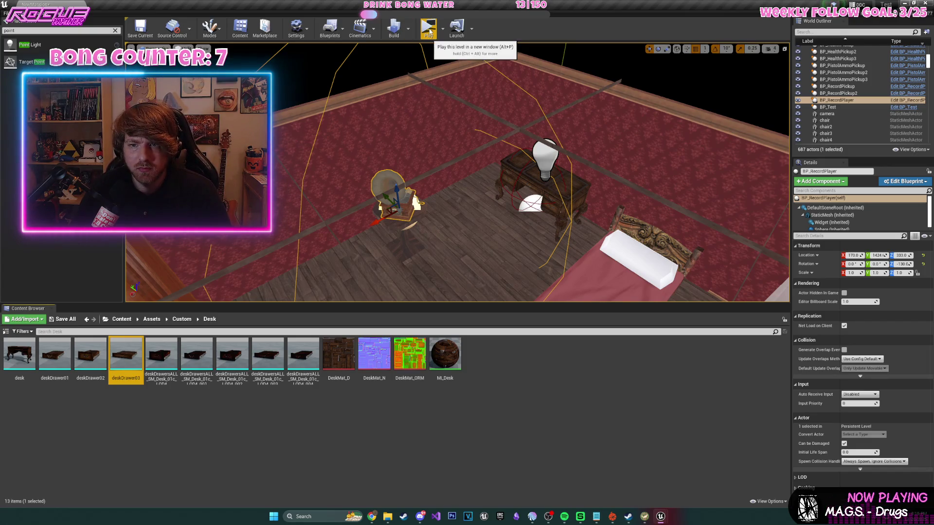
{"action": "left_click", "coordinate": [430, 31]}
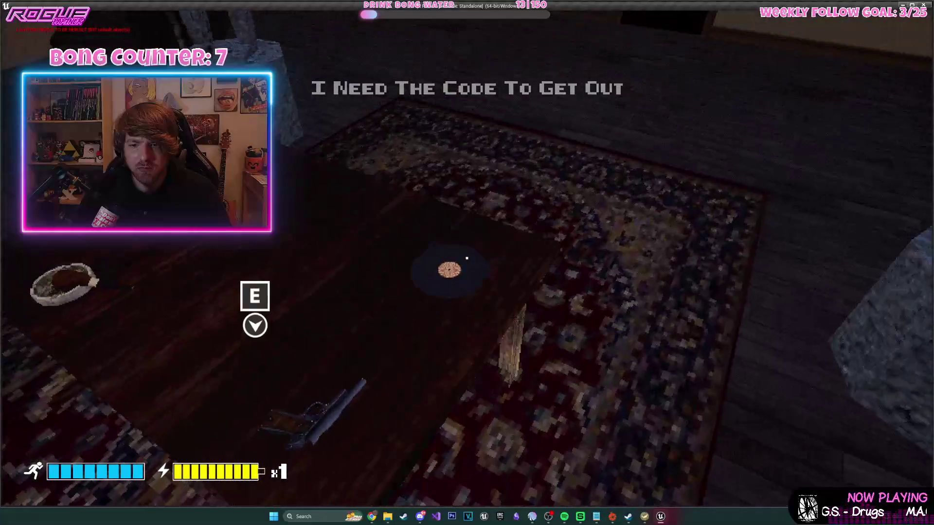
- Playtest: take the vinyl record and walk into the red bedroom to find the key at the desk
{"action": "key", "text": "e"}
{"action": "key", "text": "w"}
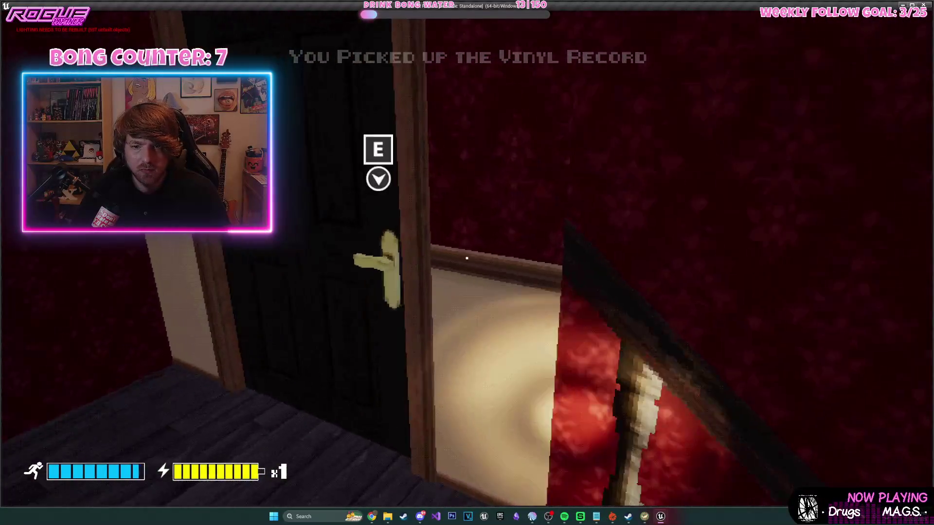
{"action": "key", "text": "w"}
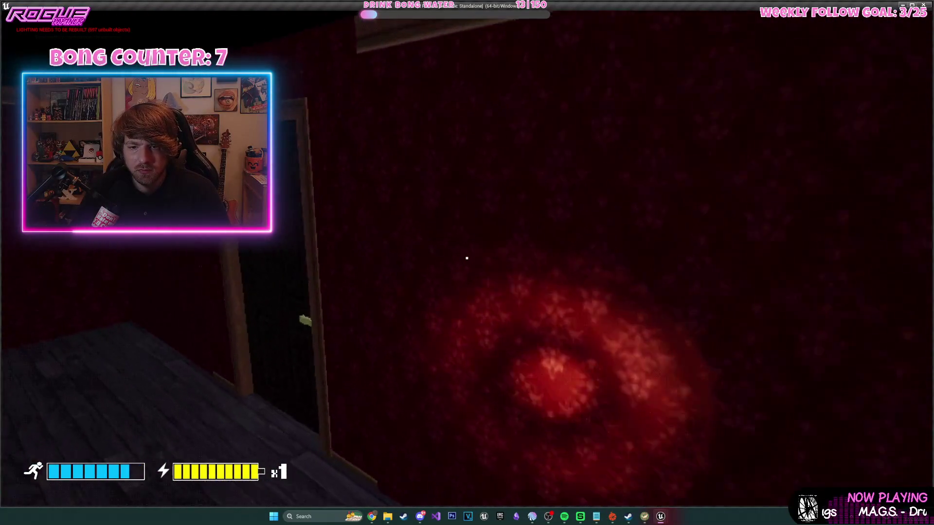
{"action": "key", "text": "w"}
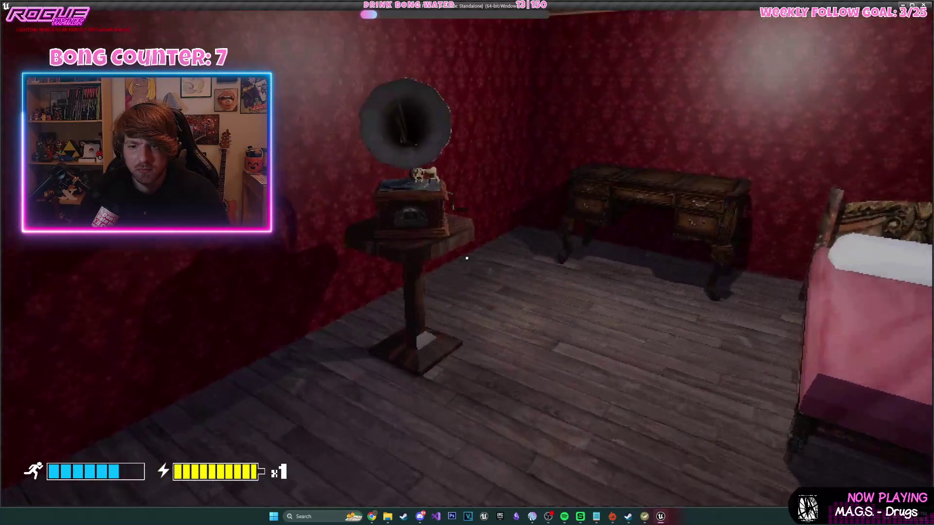
{"action": "key", "text": "e"}
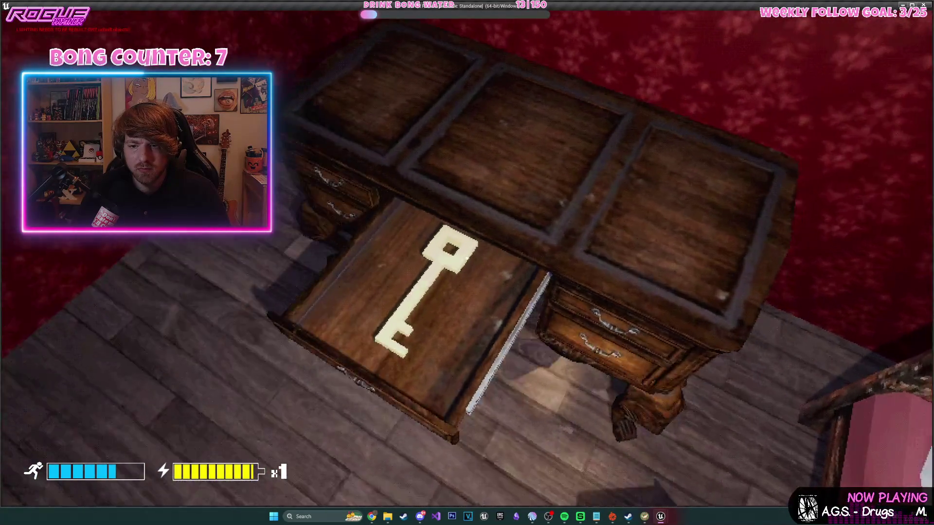
{"action": "key", "text": "Escape"}
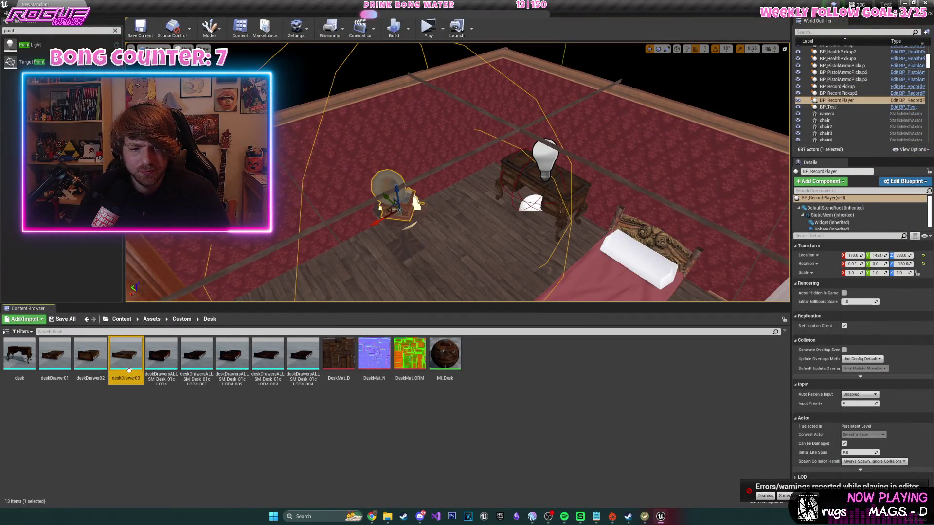
- Delete the Widget reference and both DestroyComponent nodes from BP_RecordPlayer and recompile
{"action": "key", "text": "f"}
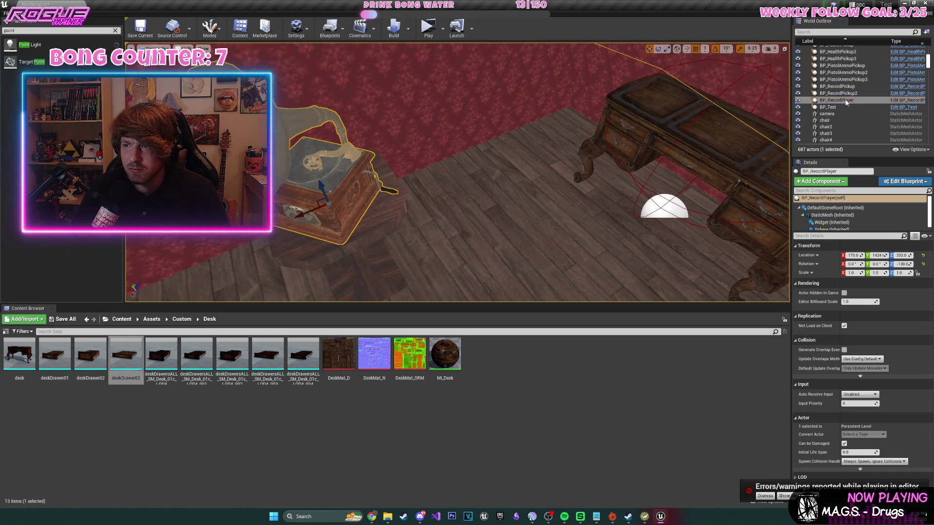
{"action": "left_click", "coordinate": [908, 100]}
{"action": "scroll", "coordinate": [531, 96], "scroll_direction": "up", "scroll_amount": 4}
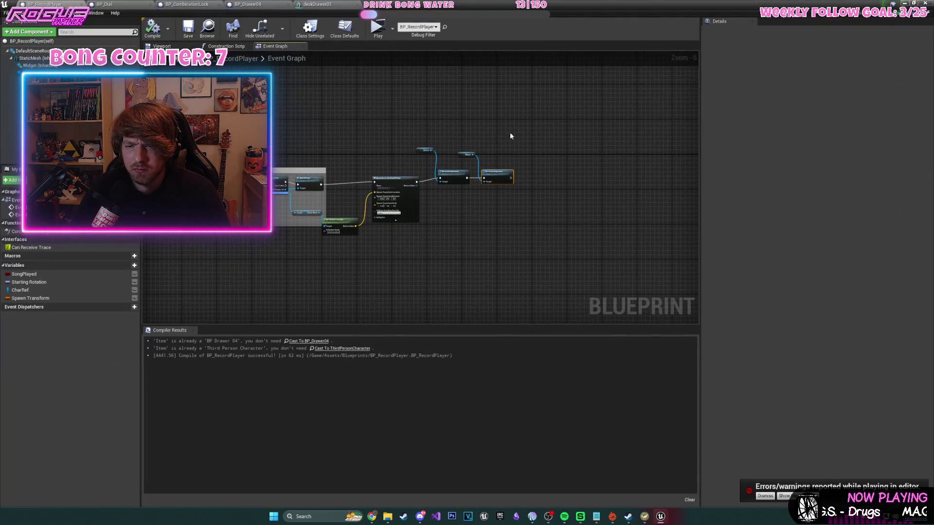
{"action": "left_click_drag", "start_coordinate": [380, 166], "coordinate": [514, 253]}
{"action": "key", "text": "Delete"}
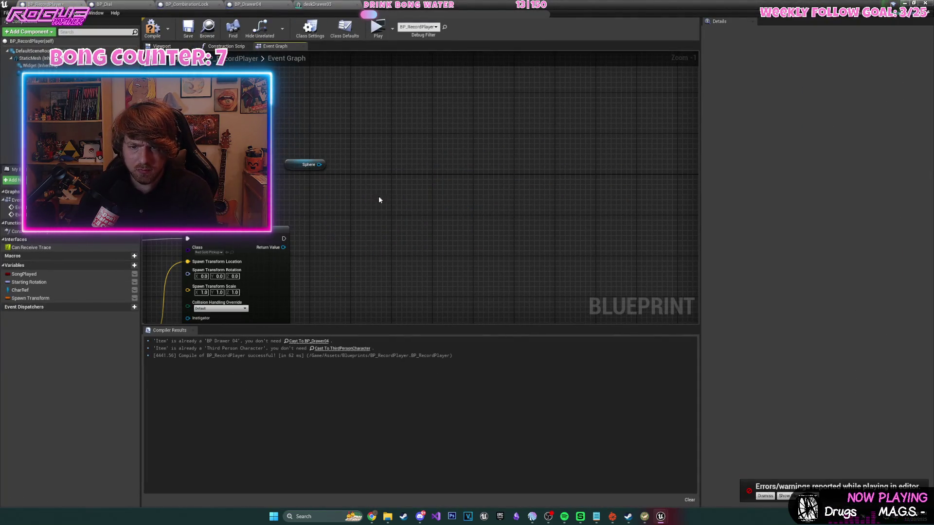
{"action": "key", "text": "F7"}
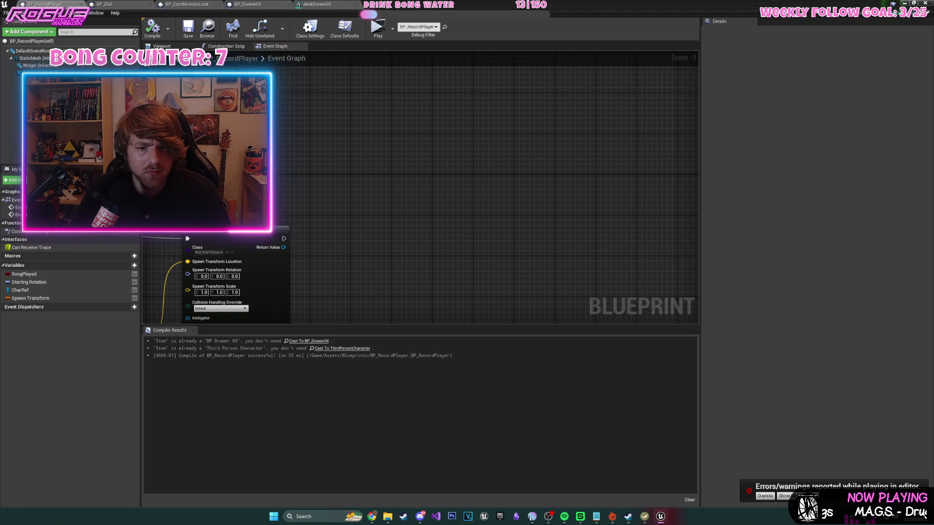
{"action": "scroll", "coordinate": [529, 104], "scroll_direction": "down", "scroll_amount": 3}
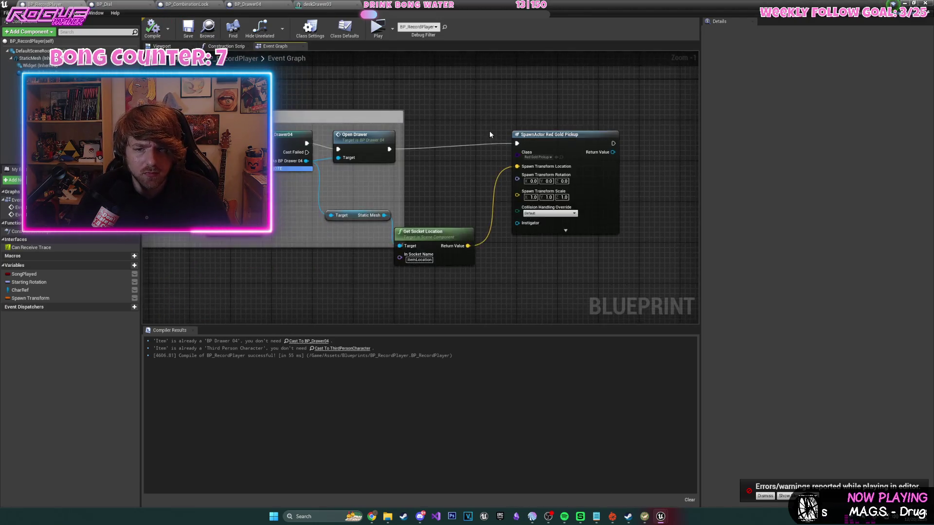
{"action": "left_click", "coordinate": [152, 28]}
{"action": "left_click", "coordinate": [904, 3]}
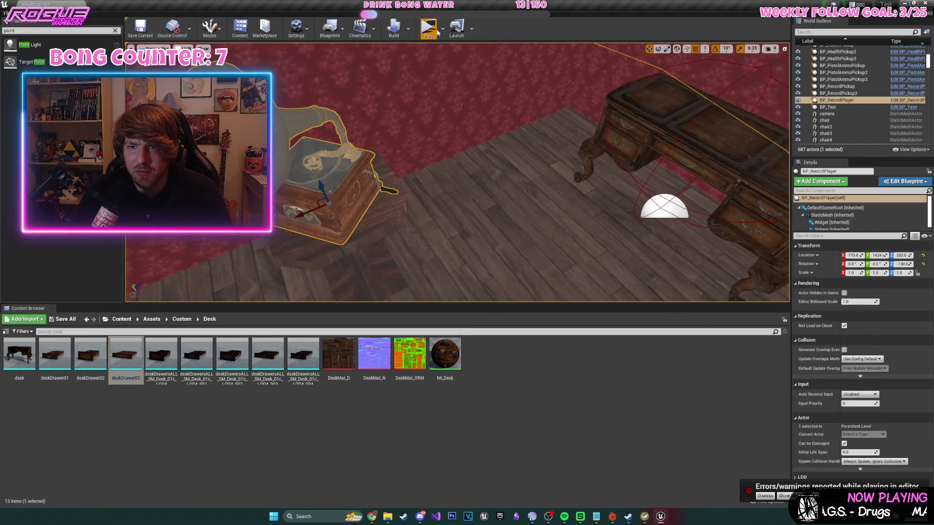
- Playtest: take the vinyl record, walk into the red bedroom and open the desk drawer to see the key
{"action": "left_click", "coordinate": [428, 29]}
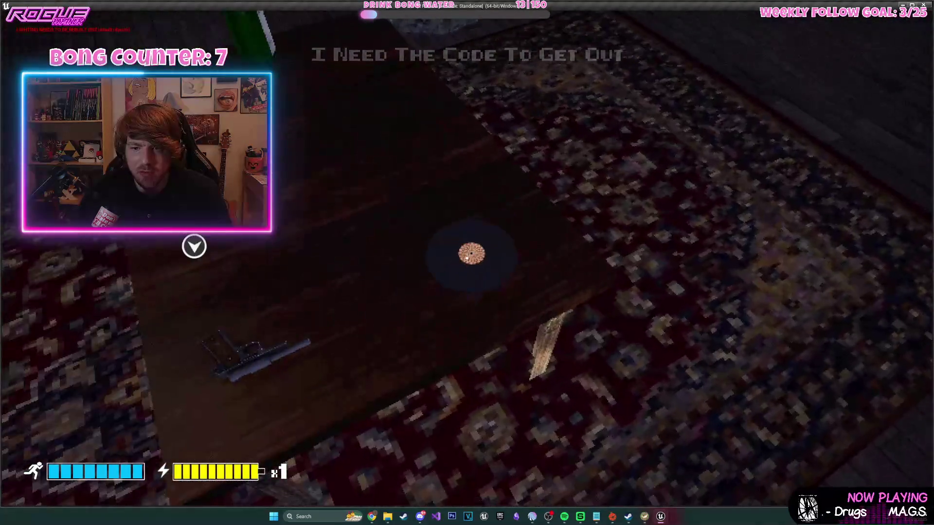
{"action": "left_click", "coordinate": [467, 258]}
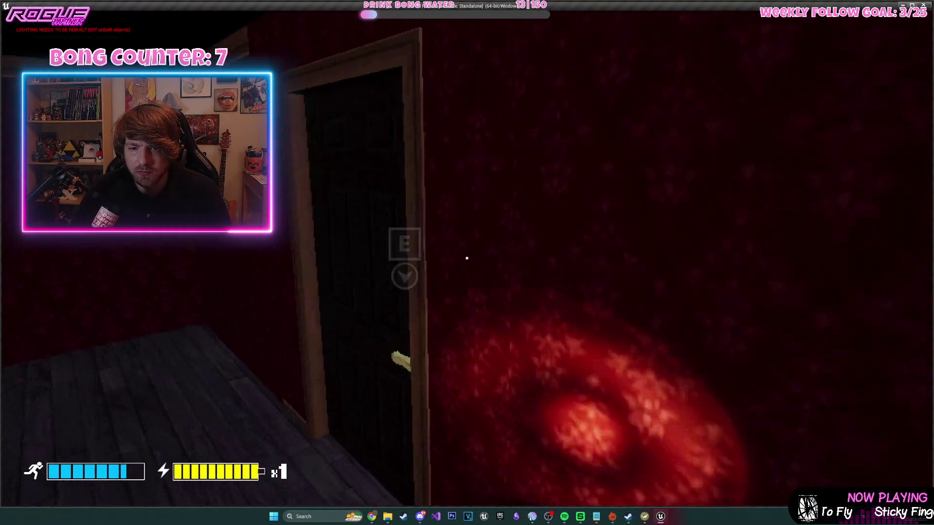
{"action": "key", "text": "e"}
{"action": "key", "text": "w"}
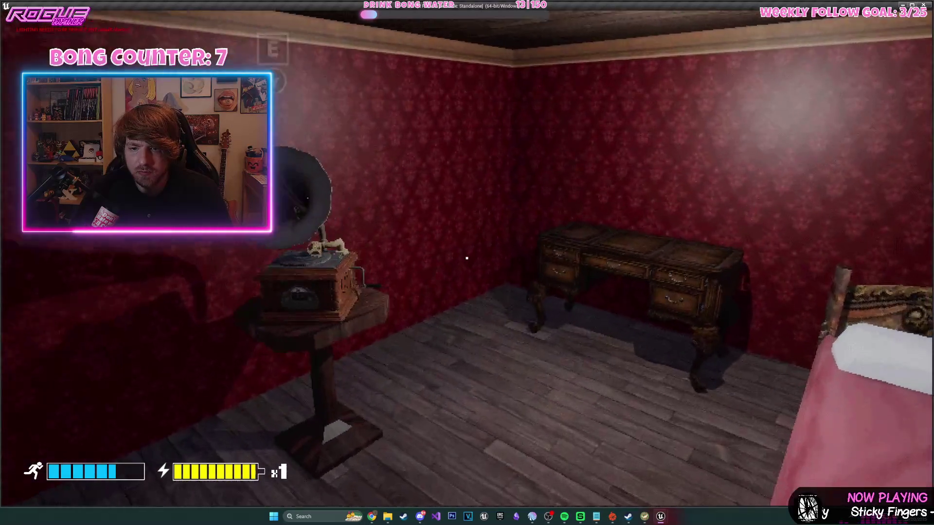
{"action": "key", "text": "w"}
{"action": "key", "text": "e"}
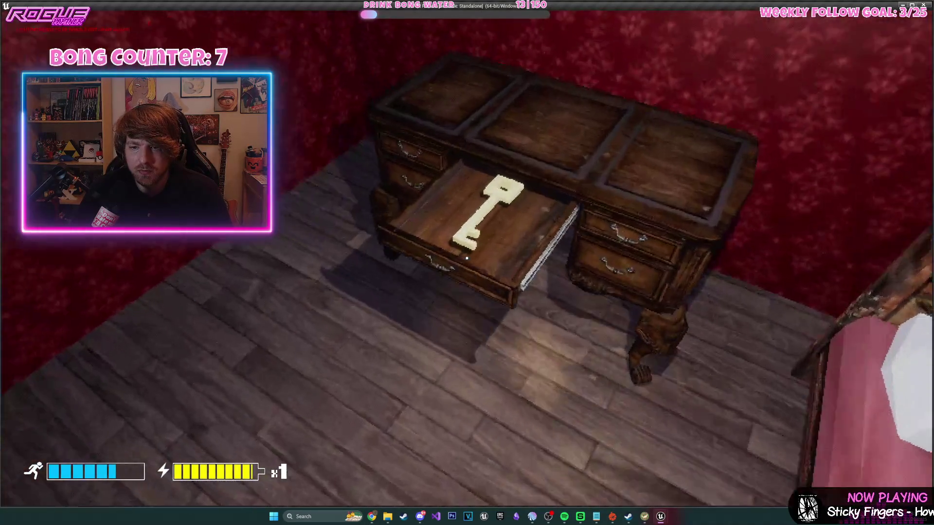
{"action": "key", "text": "s"}
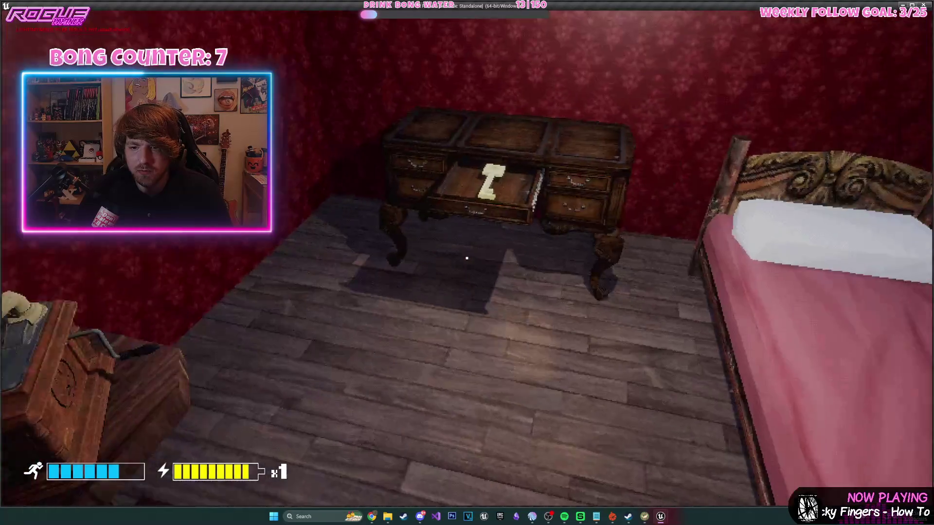
{"action": "key", "text": "w"}
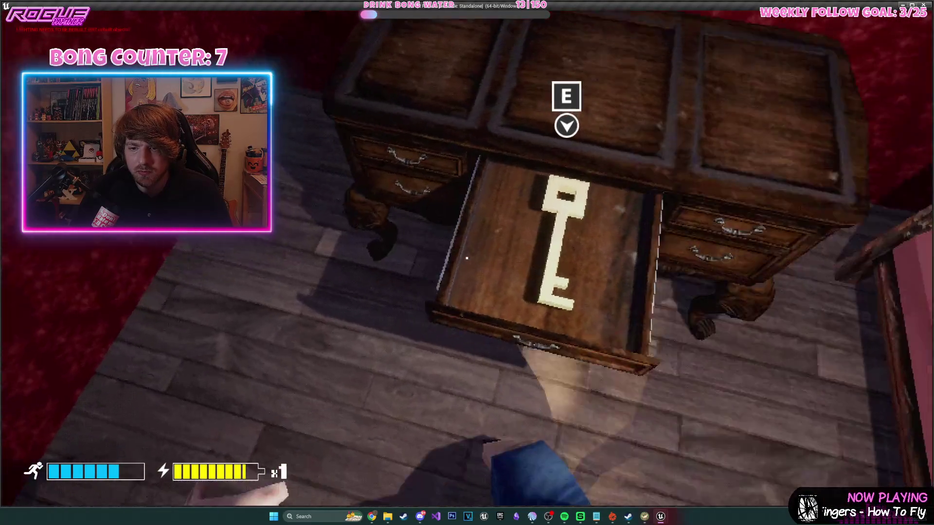
{"action": "key", "text": "s"}
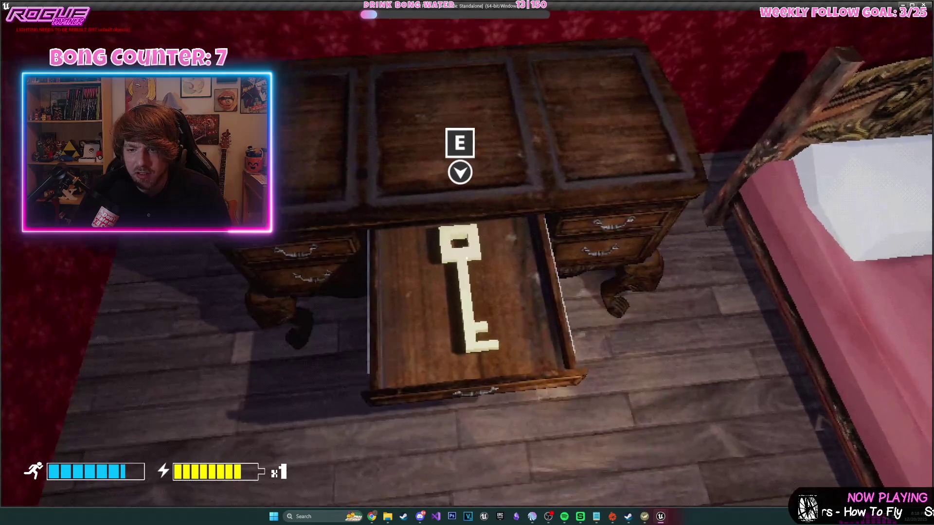
{"action": "key", "text": "Escape"}
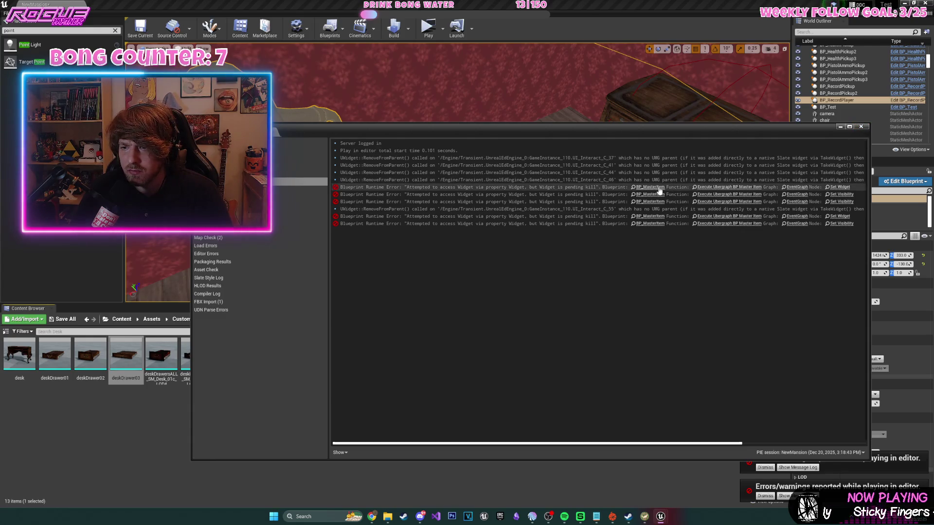
- Review BP_MasterItem's Create UI Interact Widget to Set Widget chain, then switch to BP_Drawer04
{"action": "left_click", "coordinate": [835, 187]}
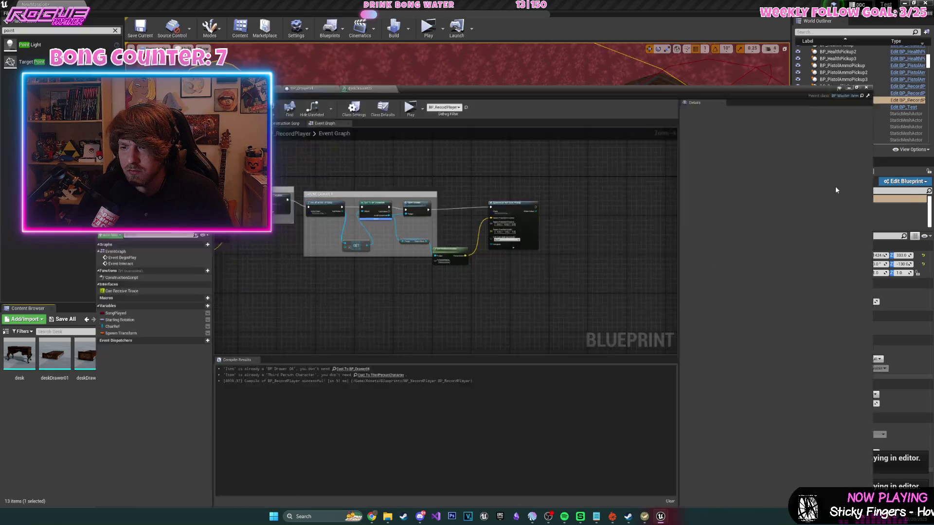
{"action": "left_click_drag", "start_coordinate": [373, 132], "coordinate": [641, 111]}
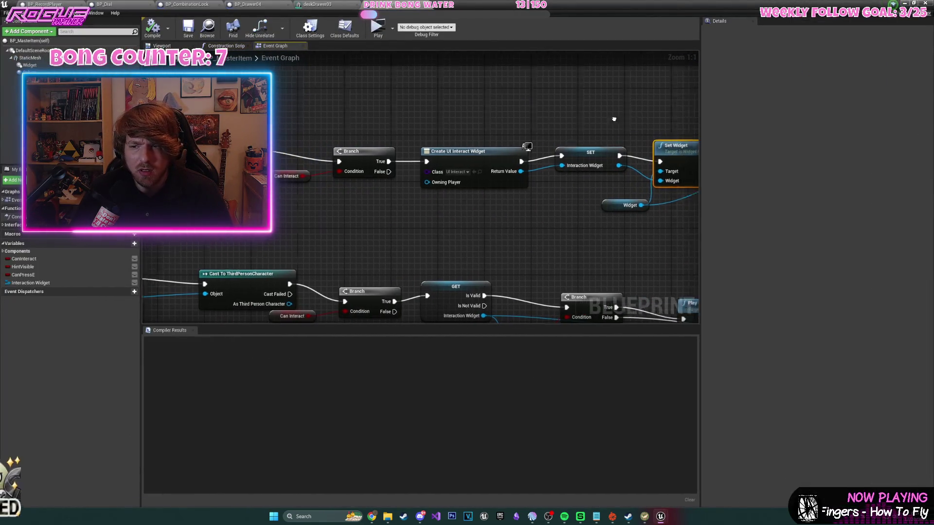
{"action": "left_click_drag", "start_coordinate": [695, 125], "coordinate": [478, 115]}
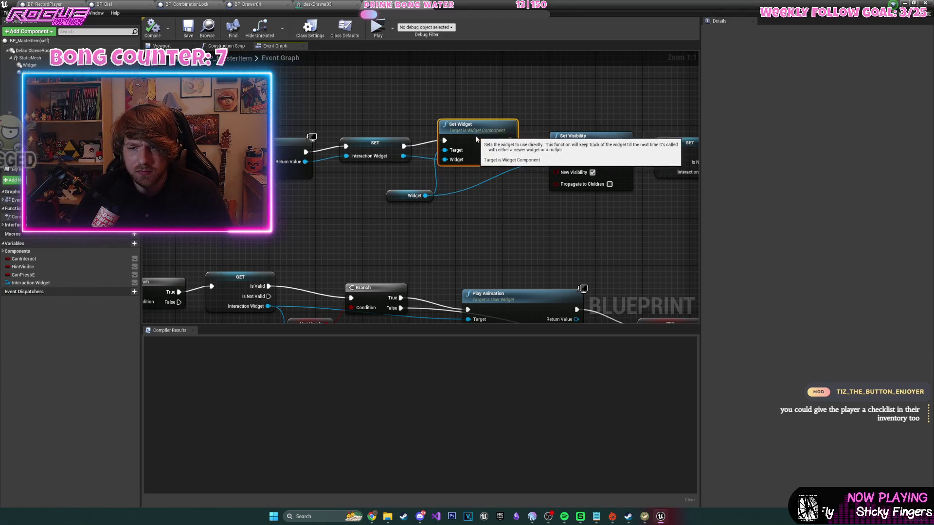
{"action": "left_click_drag", "start_coordinate": [571, 91], "coordinate": [454, 77]}
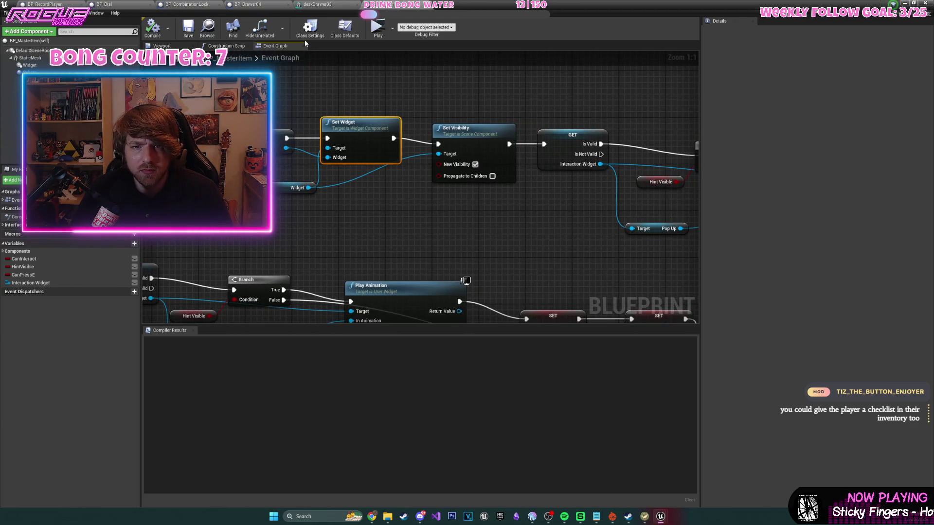
{"action": "left_click", "coordinate": [261, 6]}
- Add a Set Widget node on the Widget component after Set Start Location, with Widget left as None
{"action": "scroll", "coordinate": [412, 130], "scroll_direction": "up", "scroll_amount": 3}
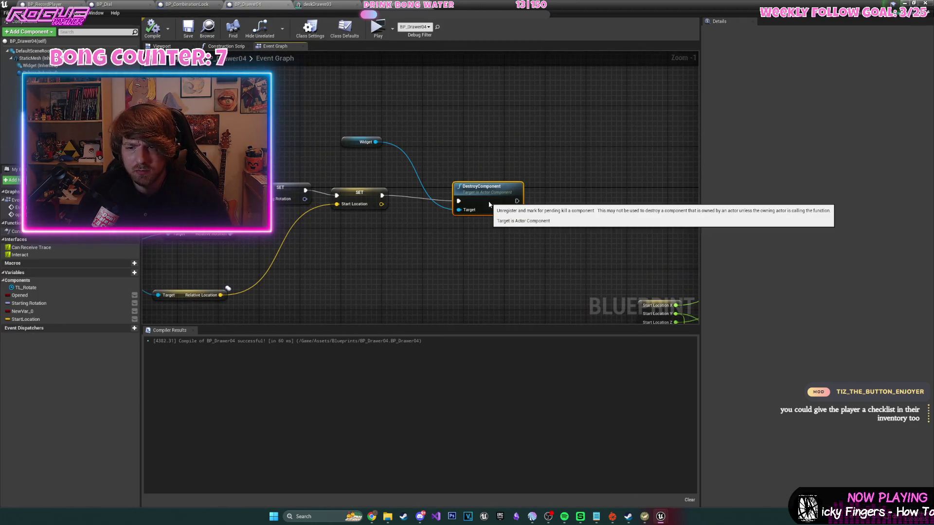
{"action": "left_click_drag", "start_coordinate": [376, 142], "coordinate": [430, 190]}
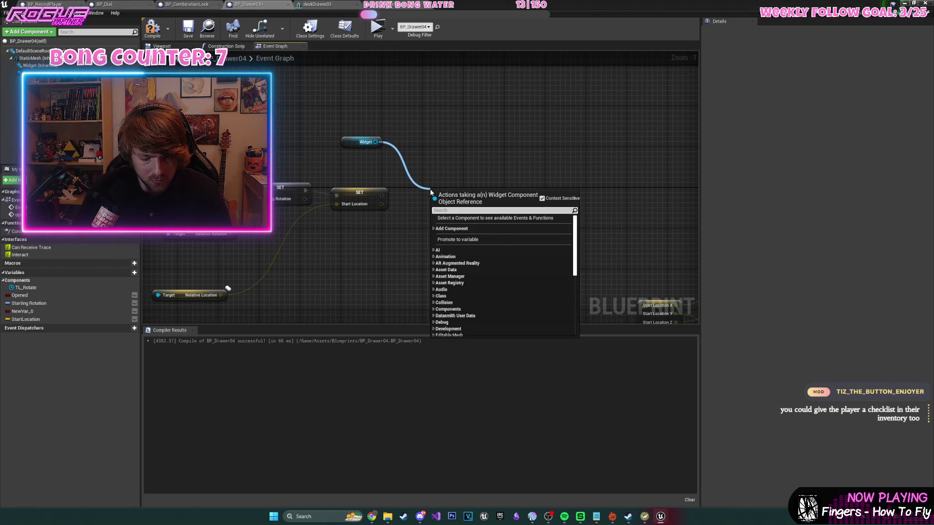
{"action": "type", "text": "set wide"}
{"action": "key", "text": "Down"}
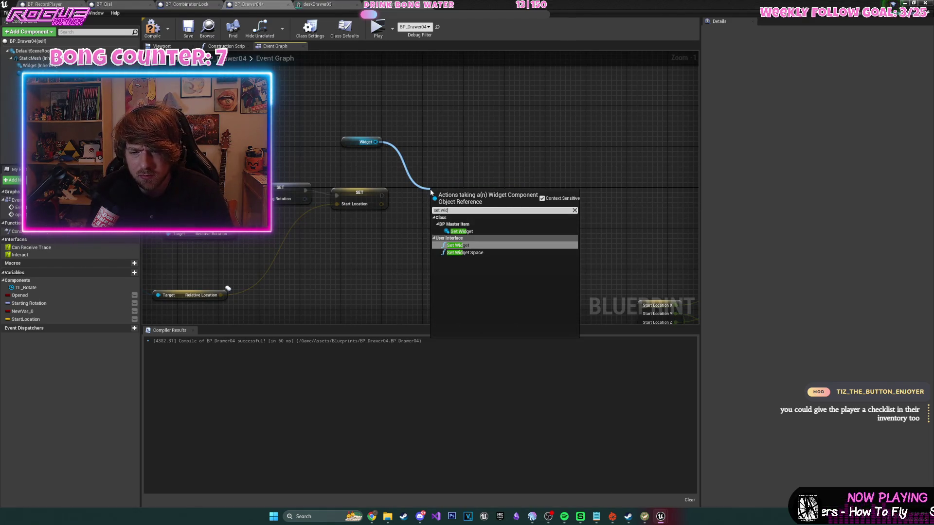
{"action": "key", "text": "Return"}
{"action": "scroll", "coordinate": [431, 192], "scroll_direction": "up", "scroll_amount": 1}
{"action": "left_click_drag", "start_coordinate": [373, 196], "coordinate": [439, 208]}
{"action": "left_click", "coordinate": [460, 233]}
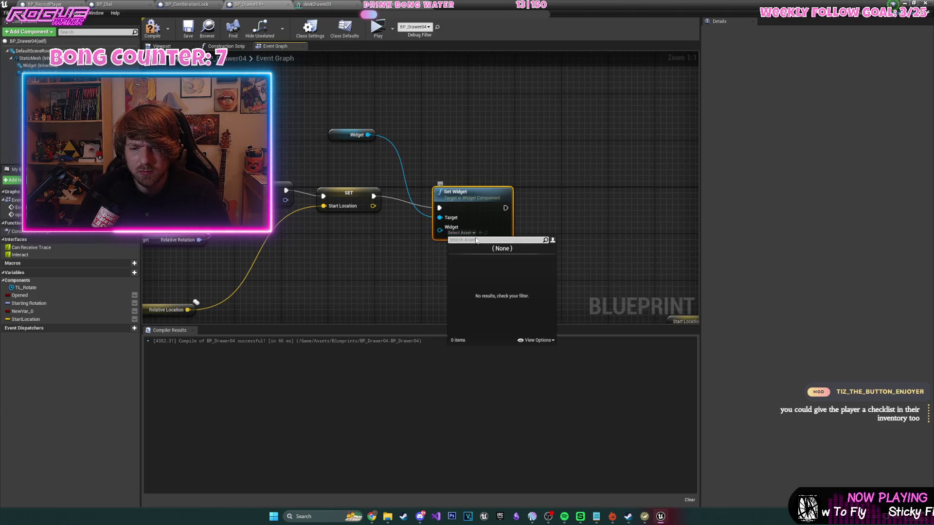
{"action": "left_click", "coordinate": [503, 249]}
- Compile BP_Drawer04, go back to the level editor, and close the Message Log
{"action": "left_click", "coordinate": [152, 29]}
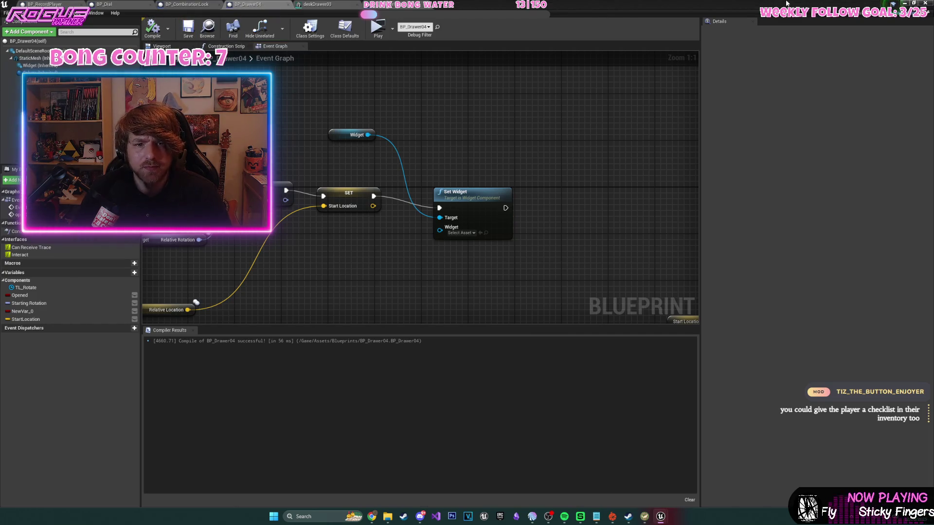
{"action": "left_click", "coordinate": [905, 3]}
{"action": "left_click", "coordinate": [860, 127]}
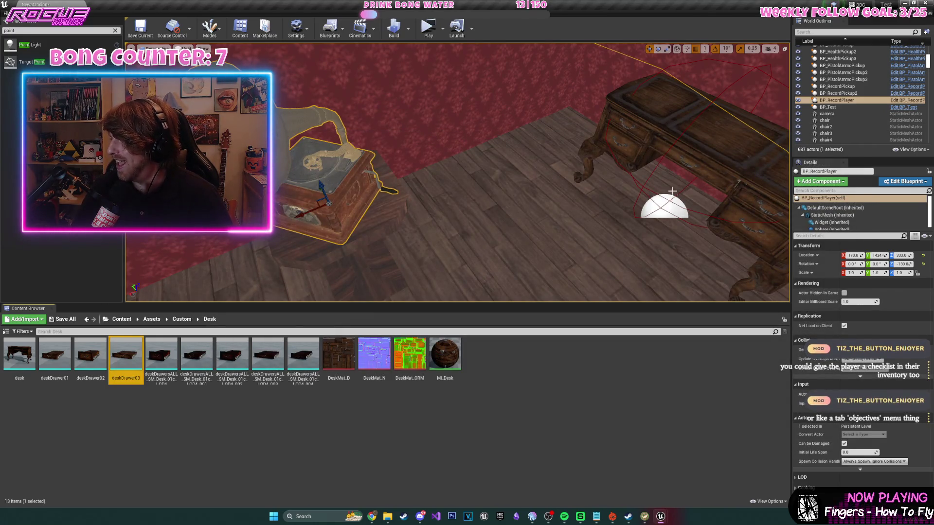
- Start a standalone play test, check the Objective in the pause menu, and resume the game
{"action": "left_click", "coordinate": [428, 27]}
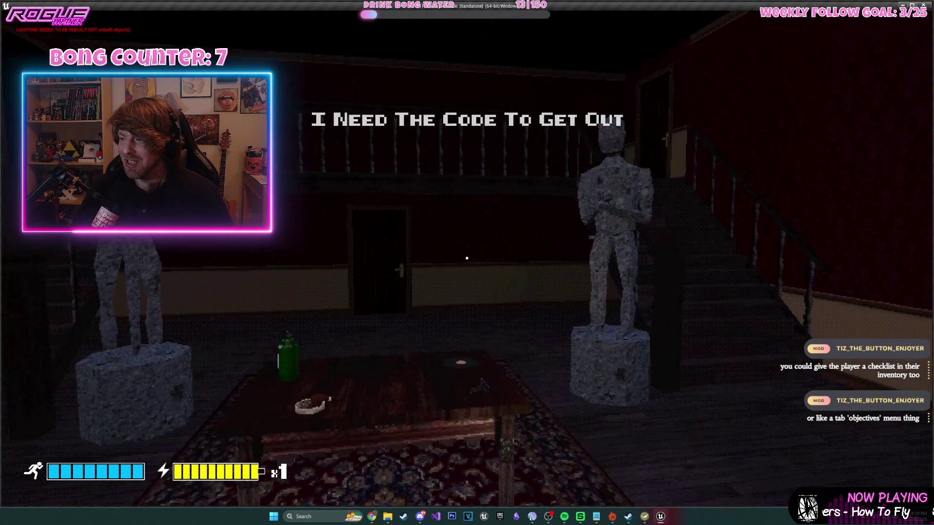
{"action": "key", "text": "Escape"}
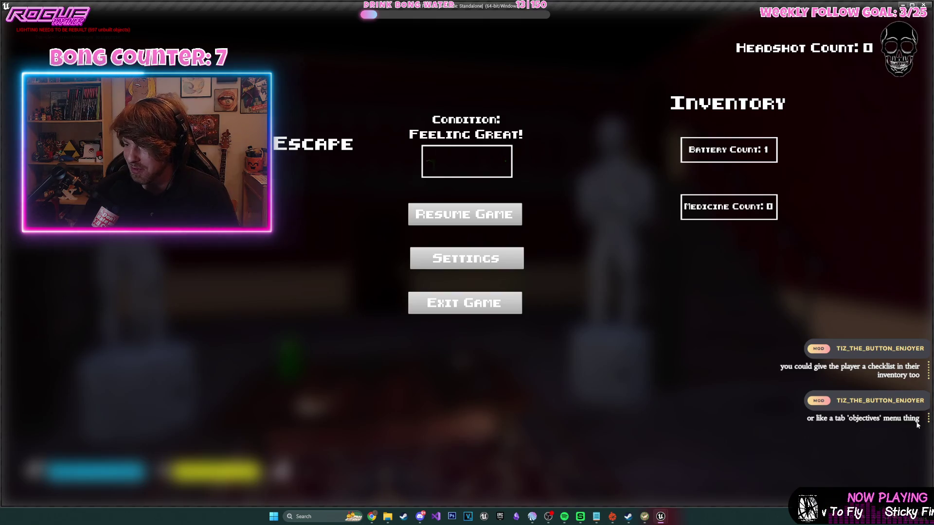
{"action": "key", "text": "super"}
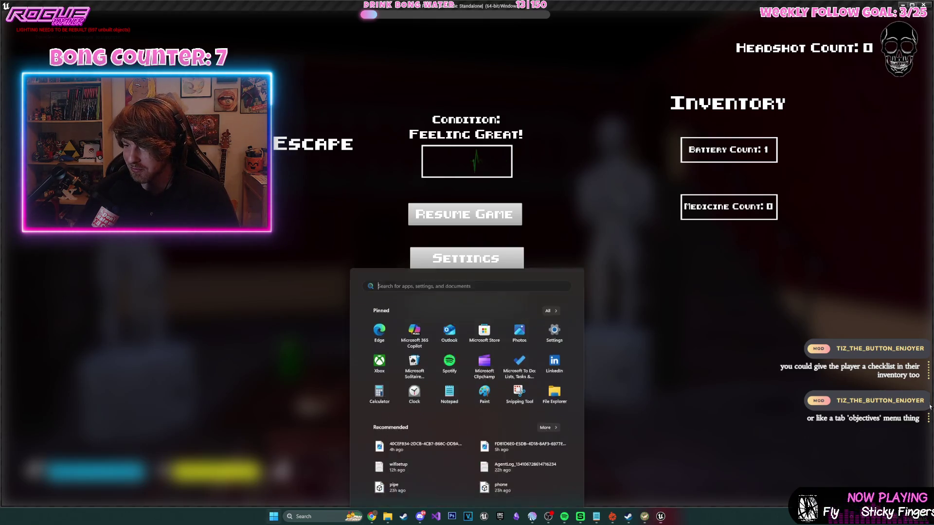
{"action": "key", "text": "super"}
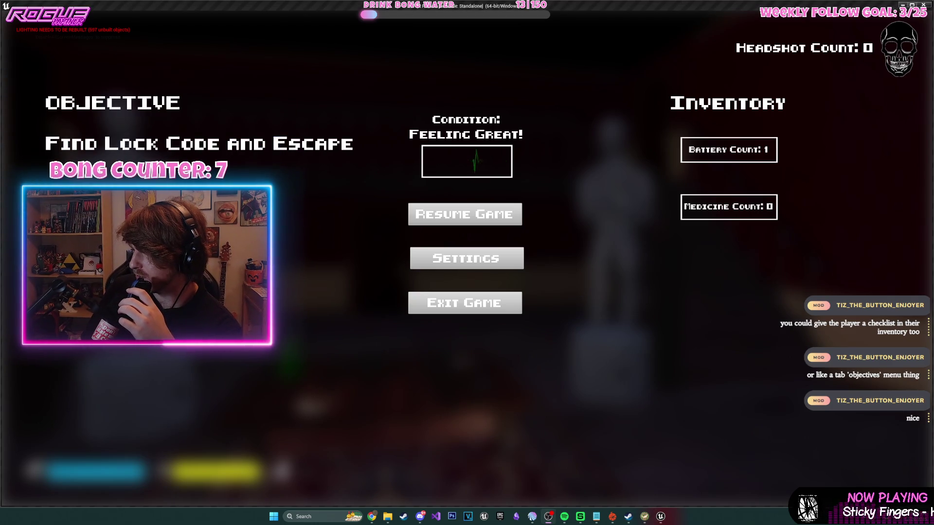
{"action": "left_click", "coordinate": [465, 214]}
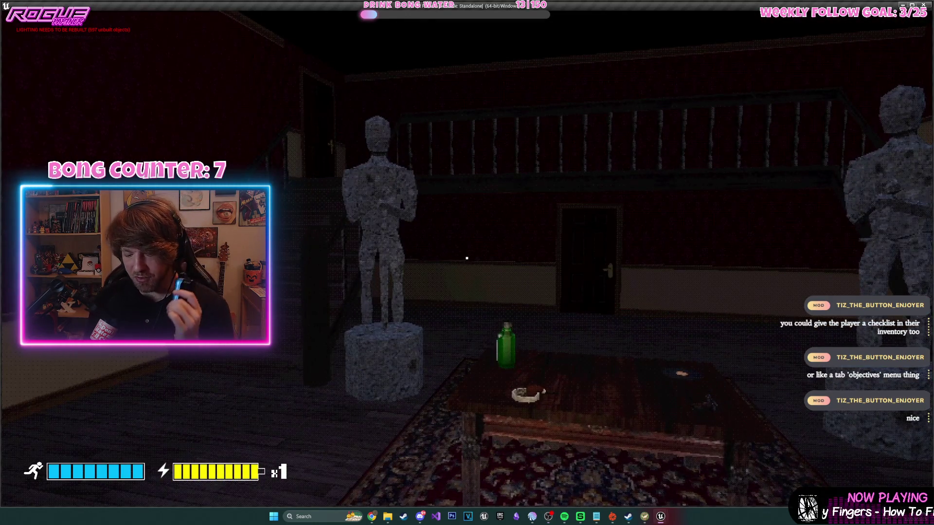
- Resume the play test and pick up the gun and the medicine from the table
{"action": "key", "text": "Escape"}
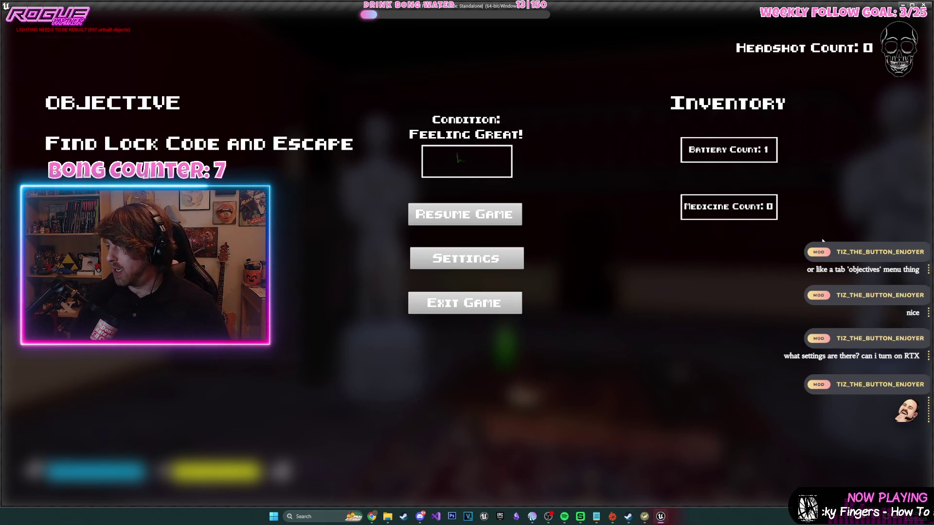
{"action": "left_click", "coordinate": [517, 219]}
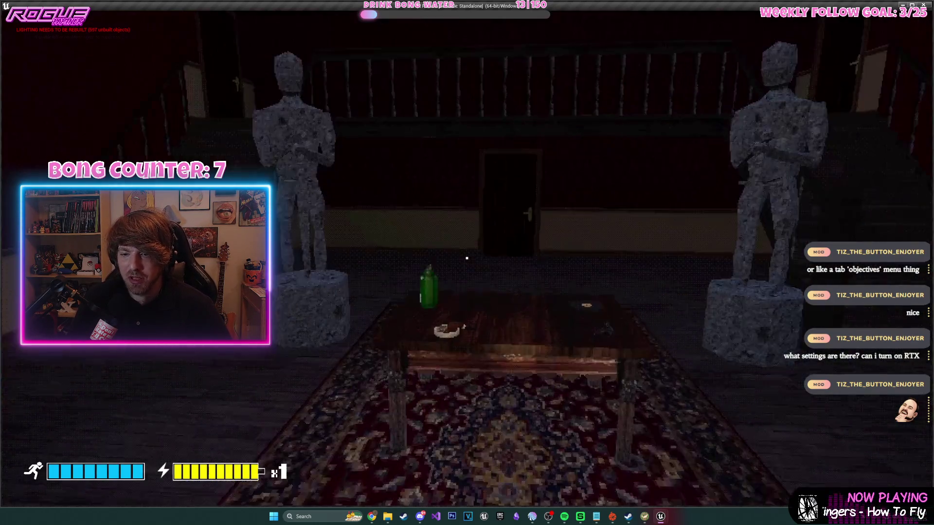
{"action": "key", "text": "w"}
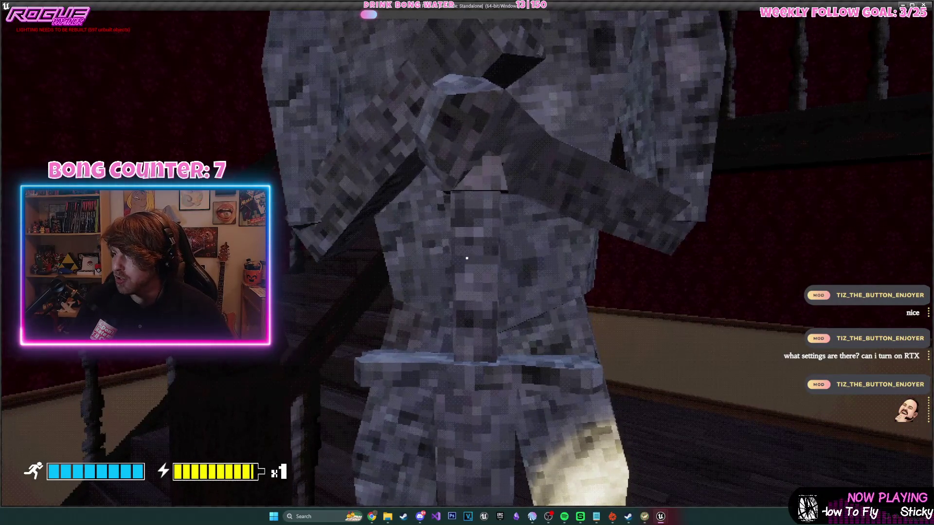
{"action": "mouse_move", "coordinate": [467, 258]}
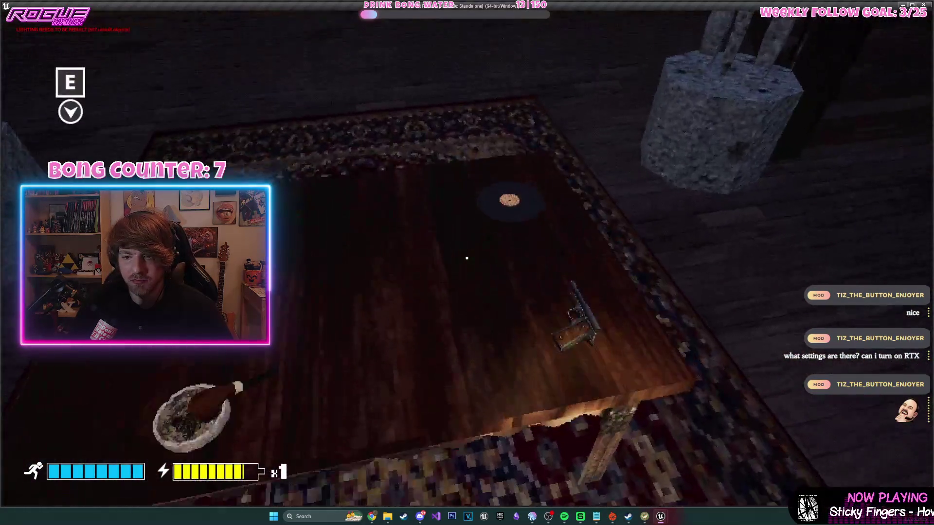
{"action": "key", "text": "e"}
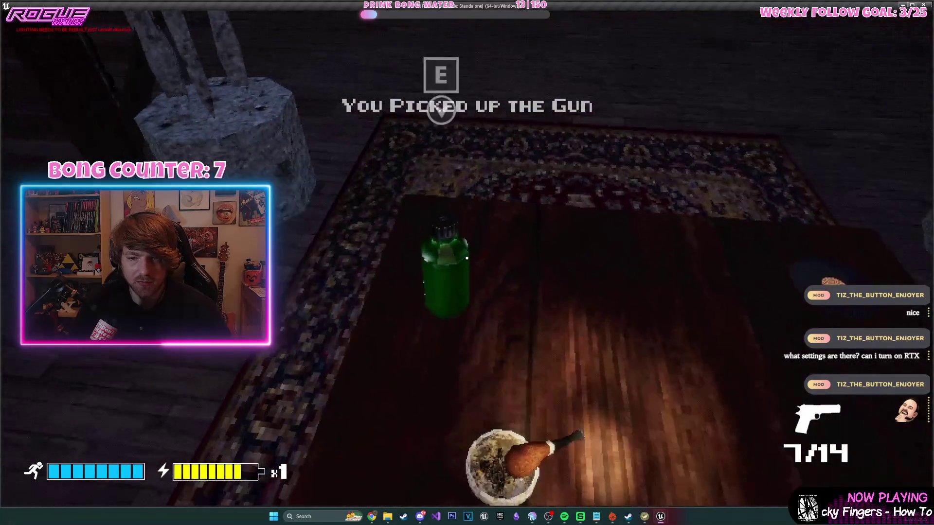
{"action": "key", "text": "e"}
{"action": "key", "text": "e"}
- Go through the door and down the hallway into the desk room, then end the play test
{"action": "key", "text": "w"}
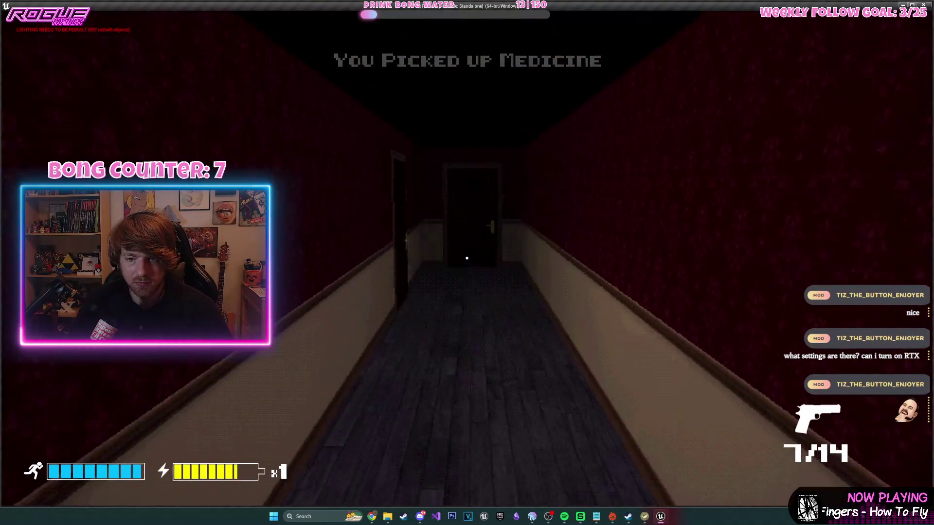
{"action": "key", "text": "w"}
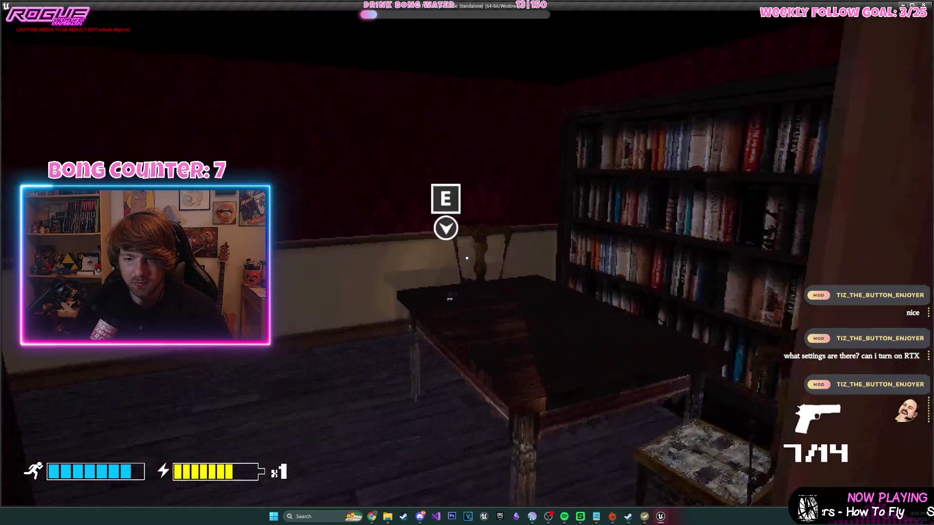
{"action": "key", "text": "Escape"}
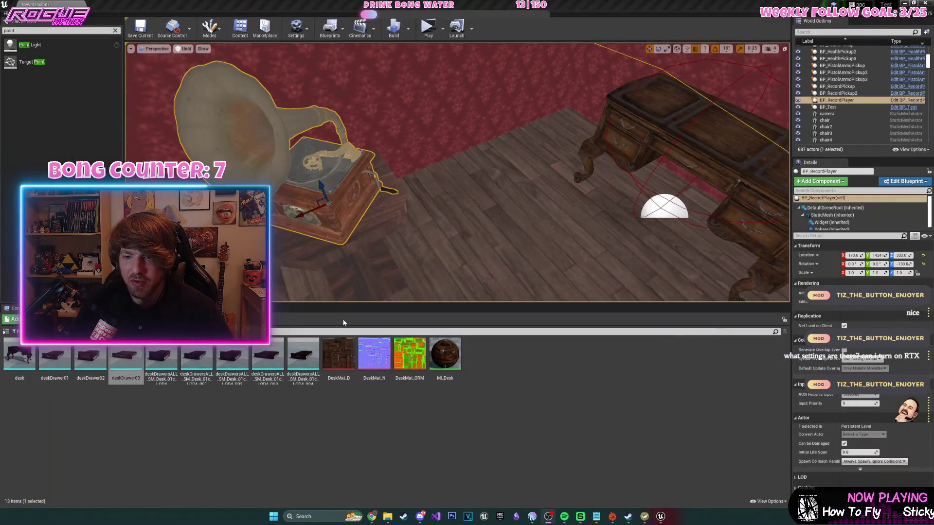
- Select PSXPostProcessVolume and change the viewport View Mode from Unlit to Lit
{"action": "mouse_move", "coordinate": [226, 132]}
{"action": "left_mouse_down"}
{"action": "mouse_move", "coordinate": [239, 157]}
{"action": "mouse_move", "coordinate": [459, 248]}
{"action": "left_mouse_up"}
{"action": "left_click", "coordinate": [480, 245]}
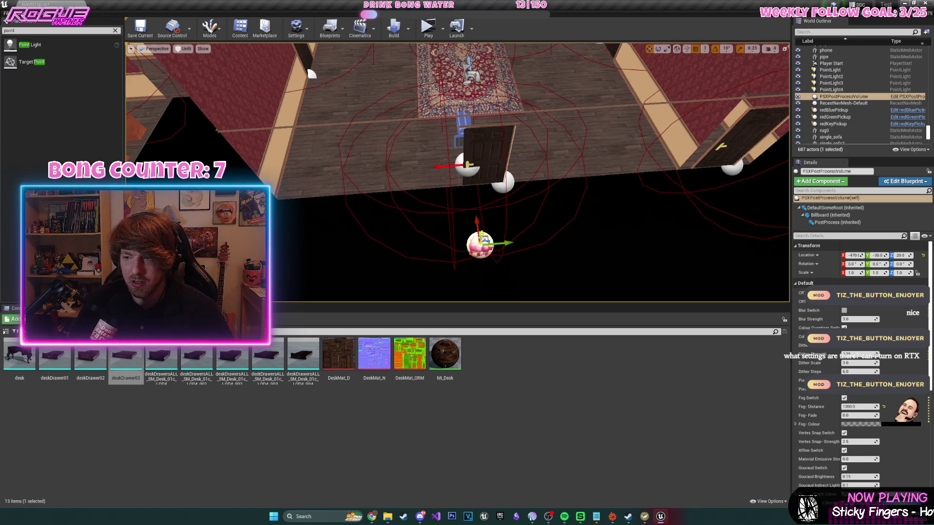
{"action": "left_click_drag", "start_coordinate": [489, 186], "coordinate": [268, 83]}
{"action": "left_click", "coordinate": [185, 49]}
{"action": "left_click", "coordinate": [190, 63]}
{"action": "left_click_drag", "start_coordinate": [437, 171], "coordinate": [506, 150]}
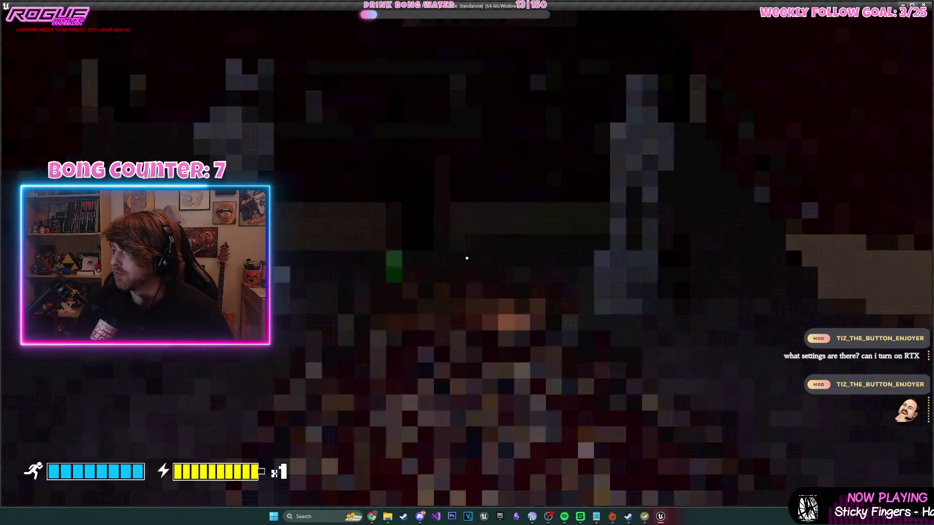
- Pick up the gun, fire three shots down to 4/14 ammo, reload, then quit the play test
{"action": "key", "text": "w"}
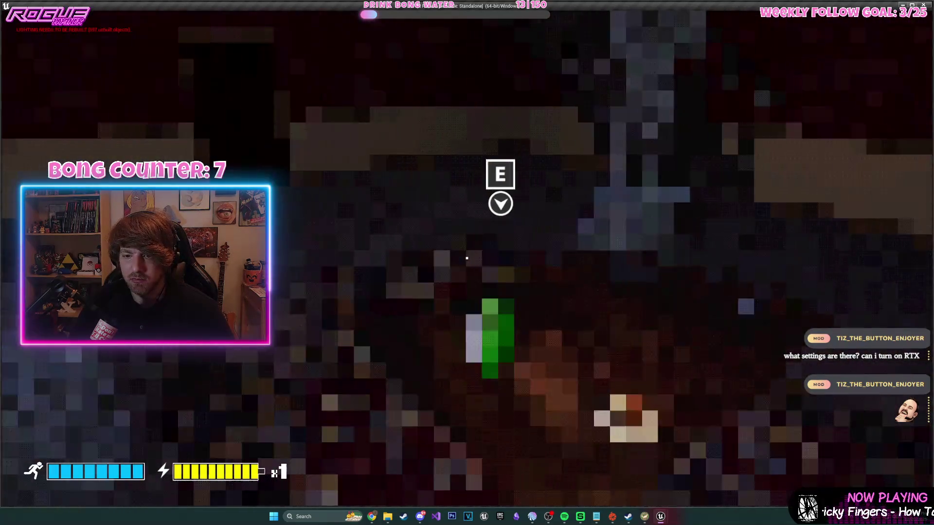
{"action": "key", "text": "s"}
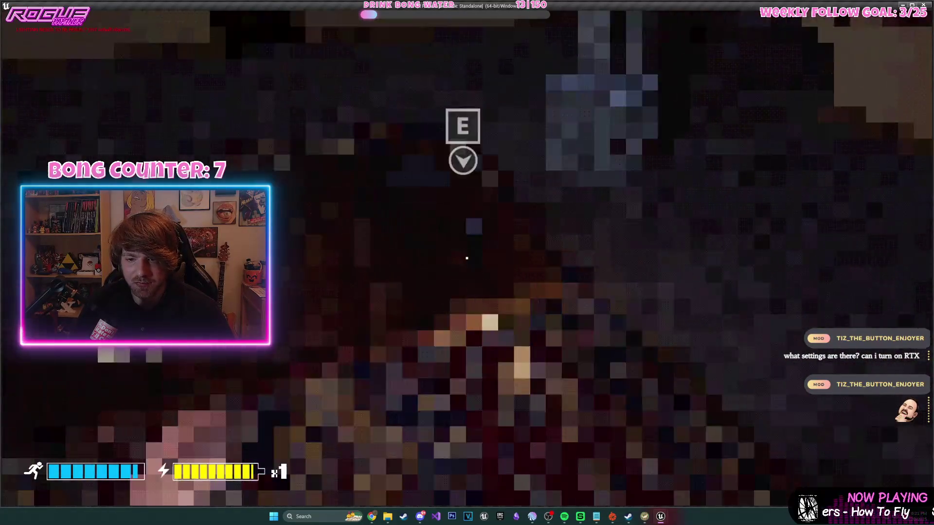
{"action": "key", "text": "e"}
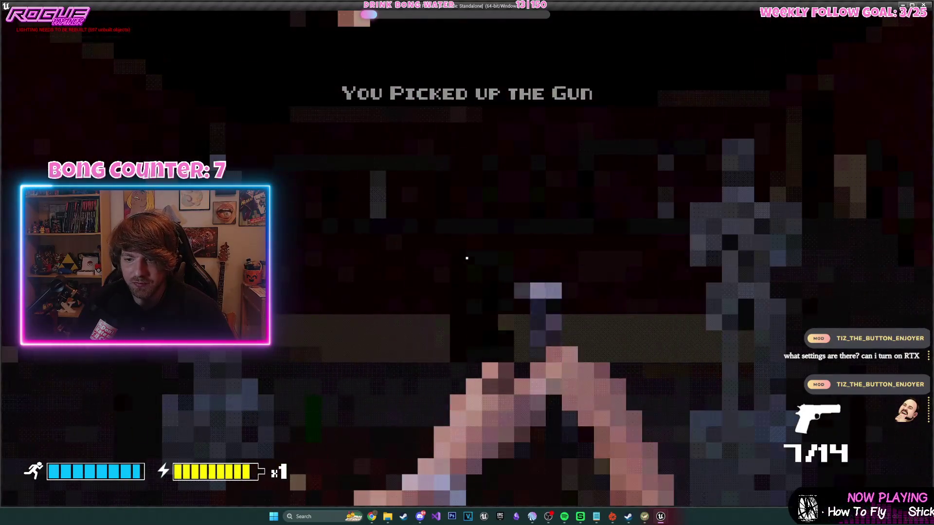
{"action": "left_click", "coordinate": [467, 259]}
{"action": "left_click", "coordinate": [467, 258]}
{"action": "left_click", "coordinate": [467, 258]}
{"action": "key", "text": "r"}
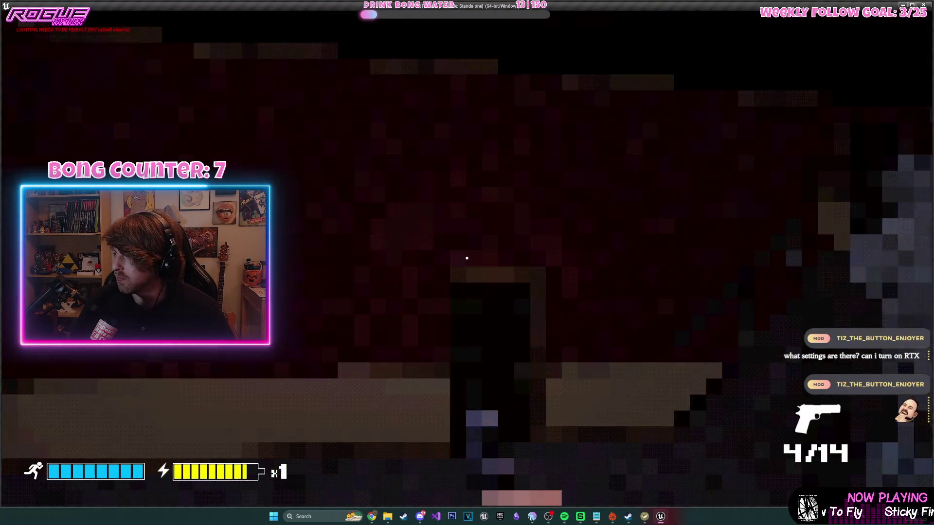
{"action": "key", "text": "Escape"}
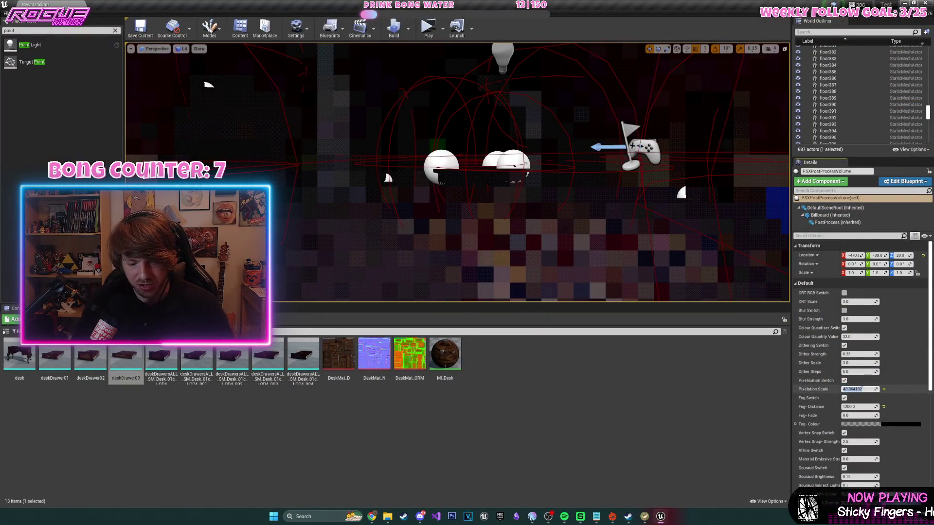
- Set Pixelation Scale to 1, enable CRT RGB, and raise CRT Scale to about 353
{"action": "type", "text": "1"}
{"action": "key", "text": "Return"}
{"action": "mouse_move", "coordinate": [457, 243]}
{"action": "left_mouse_down"}
{"action": "mouse_move", "coordinate": [462, 185]}
{"action": "mouse_move", "coordinate": [462, 209]}
{"action": "left_mouse_up"}
{"action": "mouse_move", "coordinate": [651, 156]}
{"action": "left_mouse_down"}
{"action": "mouse_move", "coordinate": [518, 301]}
{"action": "mouse_move", "coordinate": [517, 448]}
{"action": "left_mouse_up"}
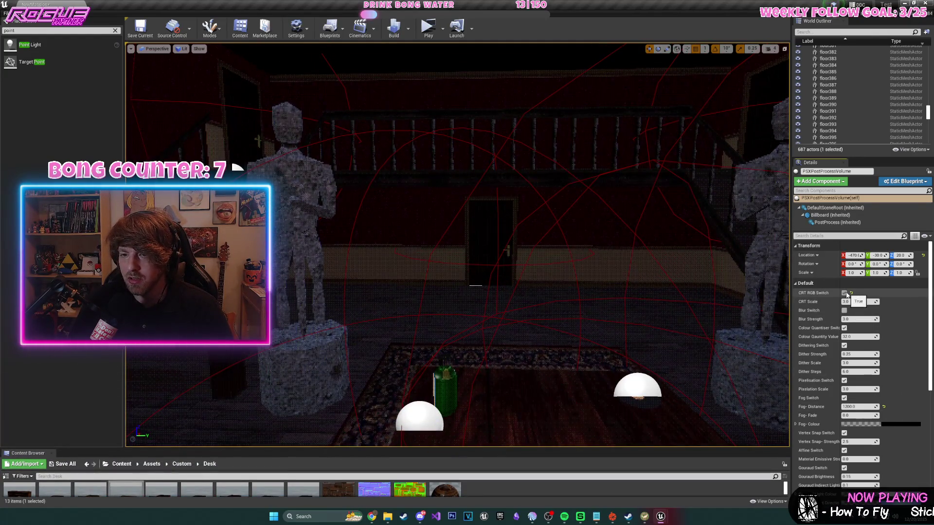
{"action": "left_click", "coordinate": [844, 293]}
{"action": "mouse_move", "coordinate": [535, 316]}
{"action": "left_mouse_down"}
{"action": "mouse_move", "coordinate": [554, 277]}
{"action": "mouse_move", "coordinate": [530, 296]}
{"action": "left_mouse_up"}
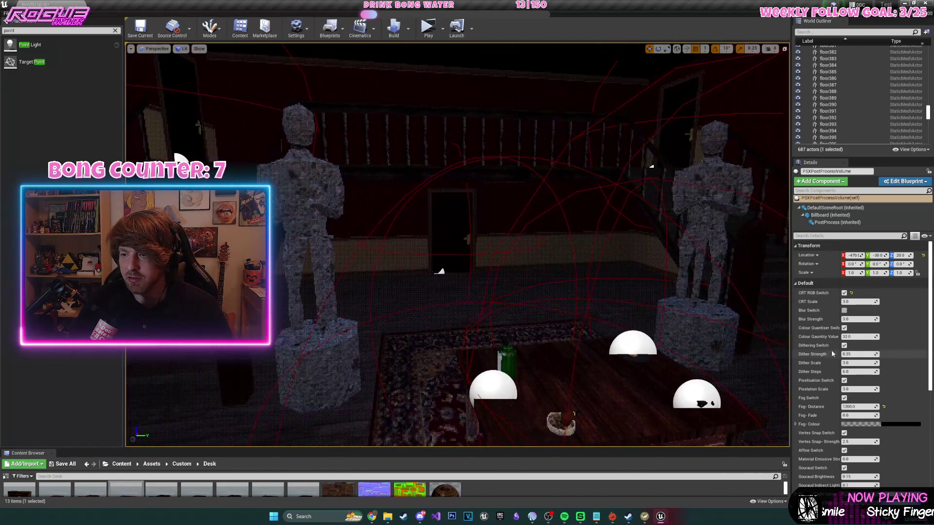
{"action": "mouse_move", "coordinate": [854, 301]}
{"action": "left_mouse_down"}
{"action": "mouse_move", "coordinate": [880, 302]}
{"action": "mouse_move", "coordinate": [849, 301]}
{"action": "left_mouse_up"}
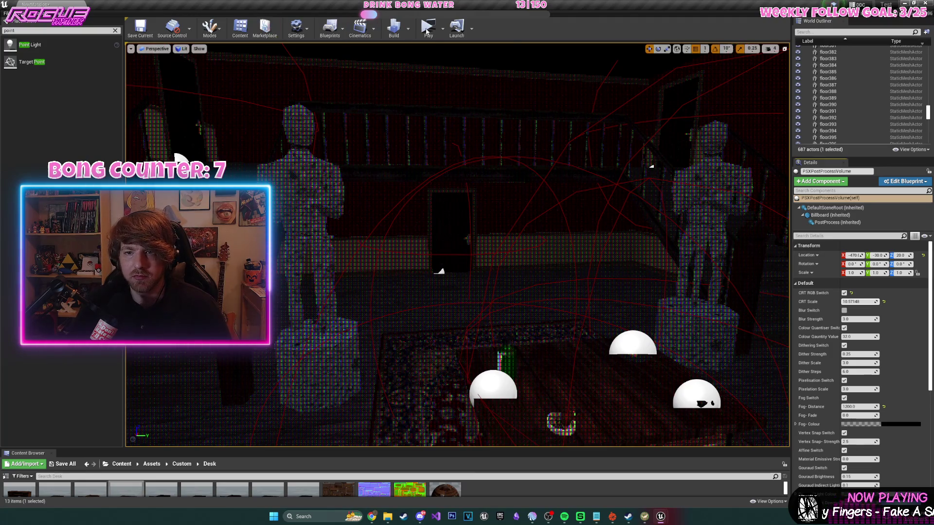
- Walk up to the table in the running game, then stop the play test
{"action": "key", "text": "w"}
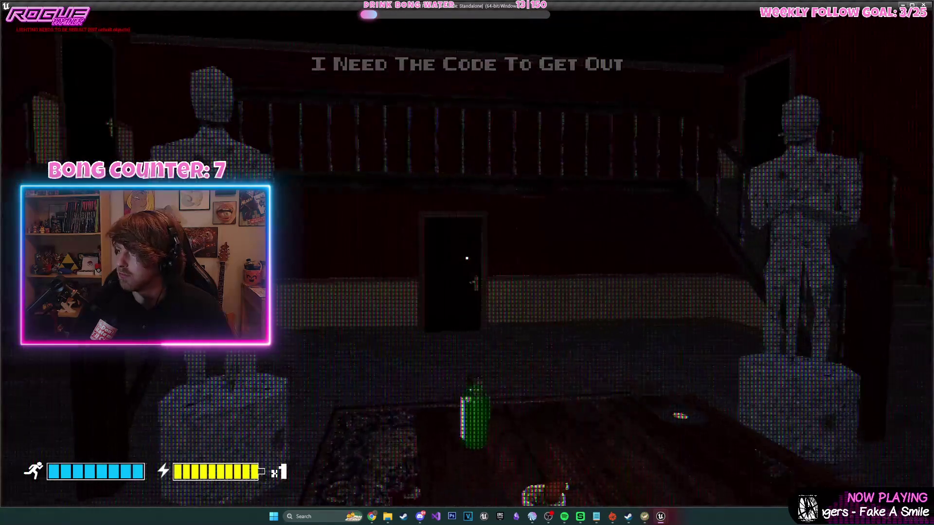
{"action": "key", "text": "w"}
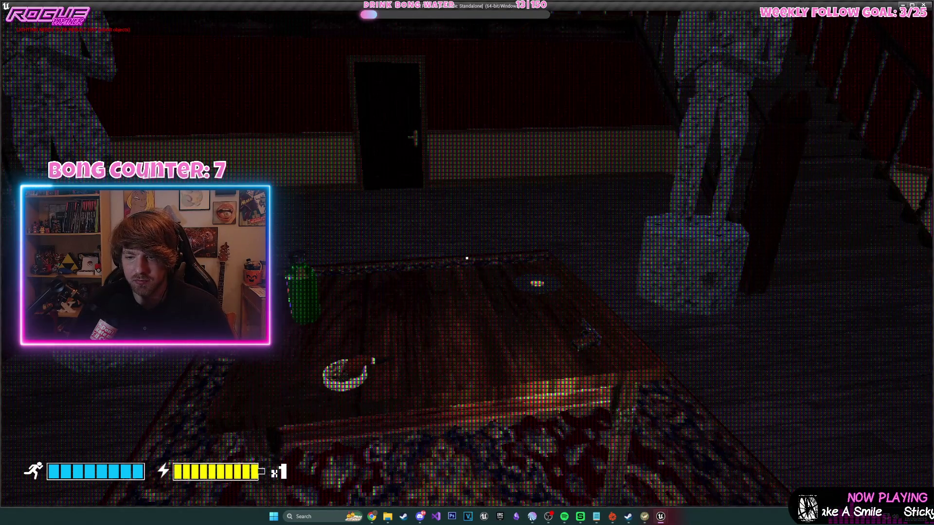
{"action": "key", "text": "Escape"}
- Turn off CRT RGB Switch and turn on Dithering Switch, then play-test the new look
{"action": "left_click", "coordinate": [844, 294]}
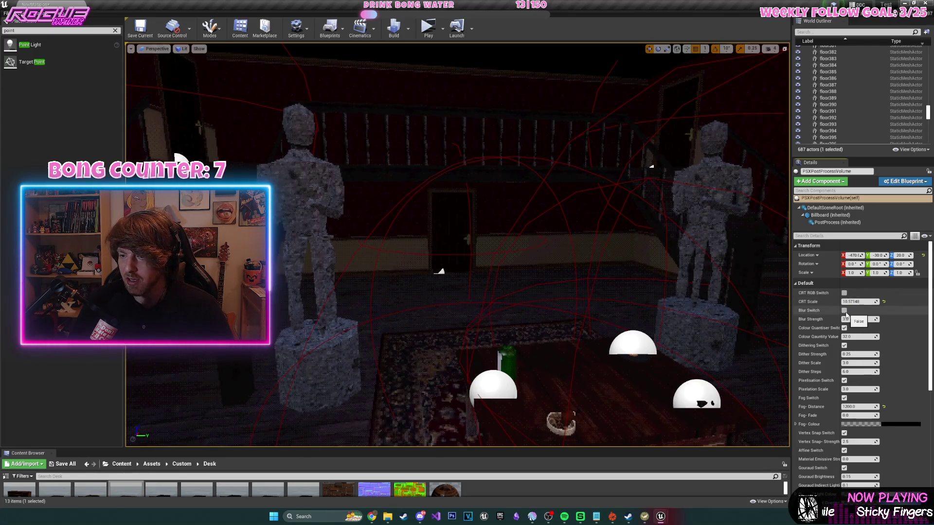
{"action": "left_click", "coordinate": [844, 345]}
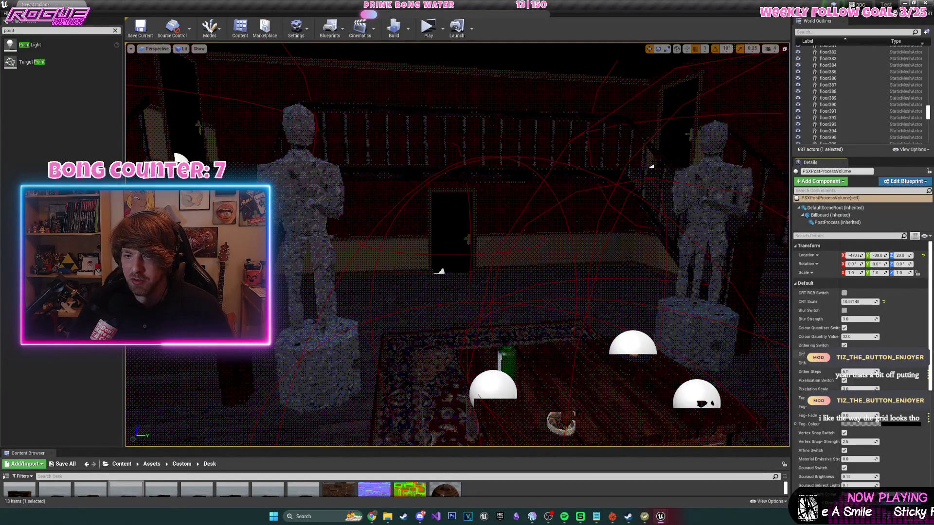
{"action": "left_click", "coordinate": [428, 30]}
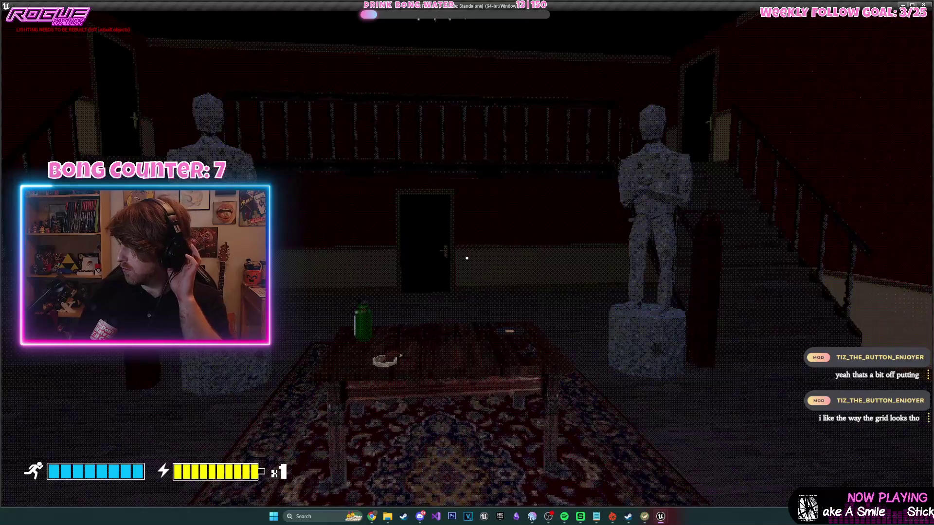
{"action": "key", "text": "Escape"}
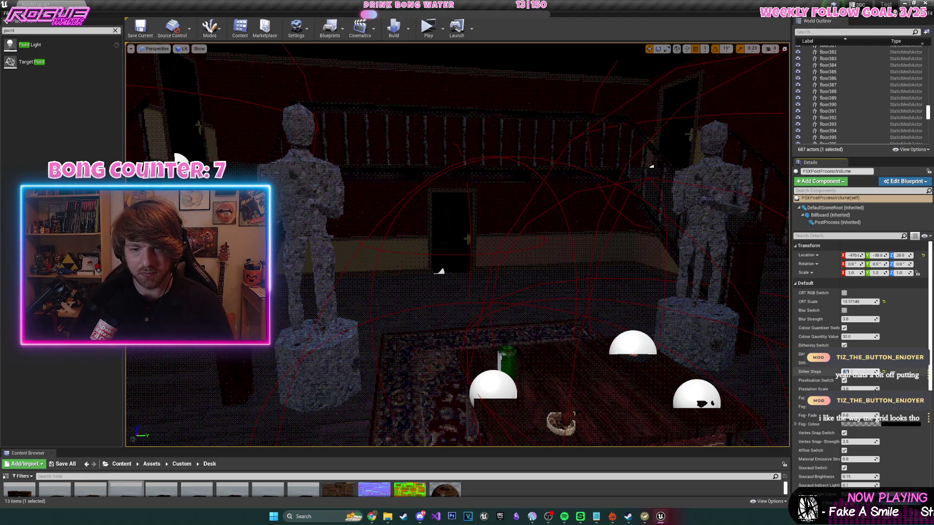
- Fly the view to the table and select the green medicine bottle
{"action": "left_click_drag", "start_coordinate": [624, 275], "coordinate": [614, 203]}
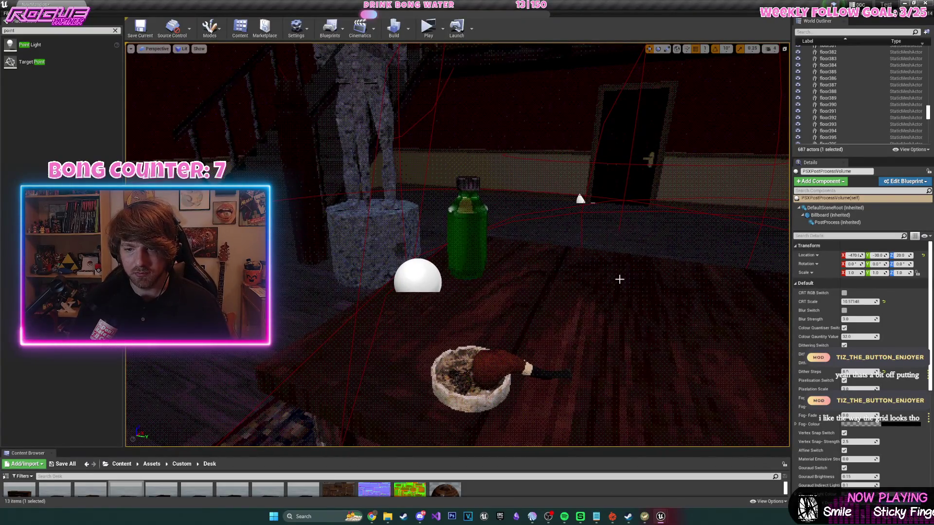
{"action": "left_click_drag", "start_coordinate": [453, 214], "coordinate": [415, 241]}
{"action": "left_click", "coordinate": [415, 240]}
- Focus the viewport on the medicine bottle and preview it in game view
{"action": "key", "text": "f"}
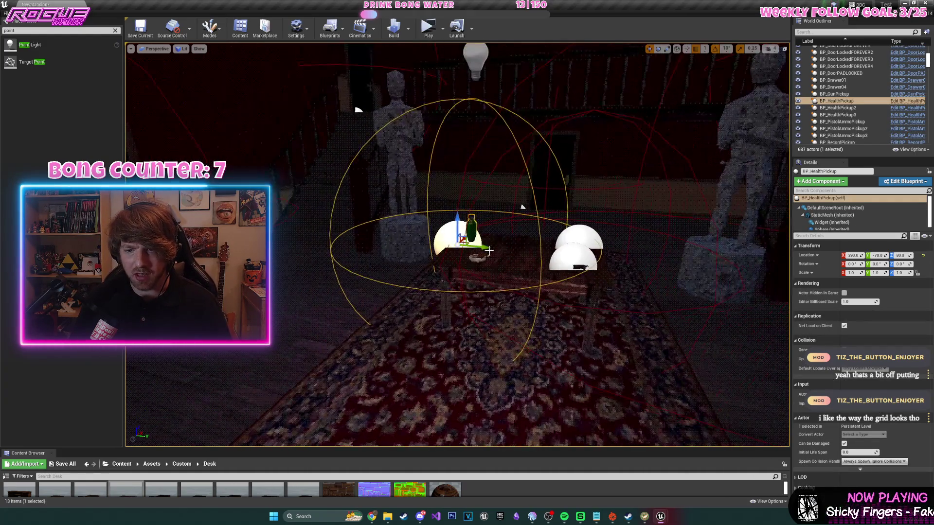
{"action": "left_click", "coordinate": [768, 49]}
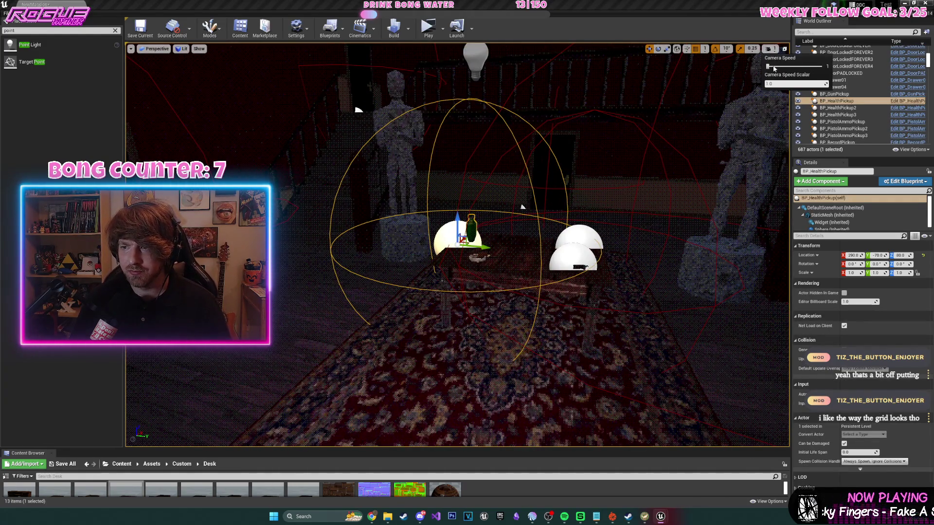
{"action": "mouse_move", "coordinate": [486, 243]}
{"action": "left_mouse_down"}
{"action": "mouse_move", "coordinate": [479, 205]}
{"action": "mouse_move", "coordinate": [493, 233]}
{"action": "mouse_move", "coordinate": [548, 241]}
{"action": "mouse_move", "coordinate": [534, 238]}
{"action": "left_mouse_up"}
{"action": "scroll", "coordinate": [509, 230], "scroll_direction": "up", "scroll_amount": 3}
{"action": "key", "text": "g"}
{"action": "scroll", "coordinate": [550, 242], "scroll_direction": "up", "scroll_amount": 3}
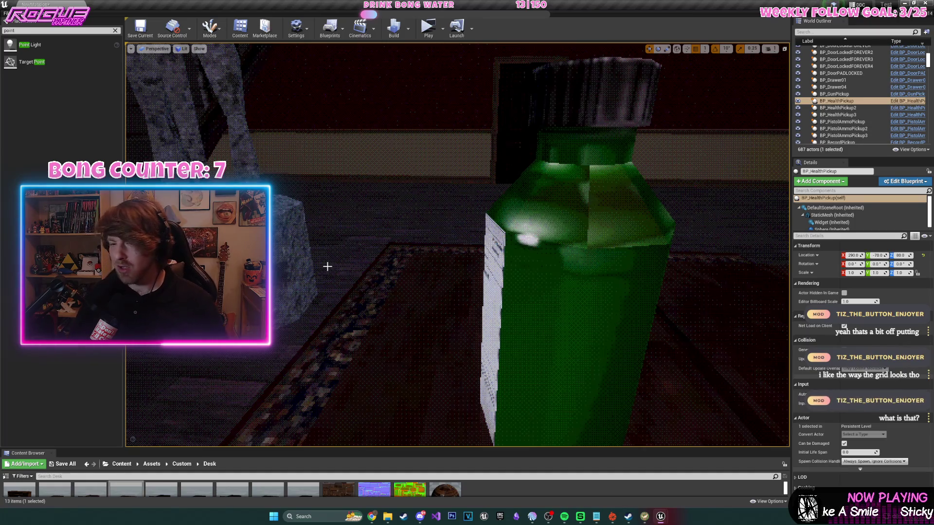
{"action": "key", "text": "g"}
{"action": "scroll", "coordinate": [554, 335], "scroll_direction": "down", "scroll_amount": 3}
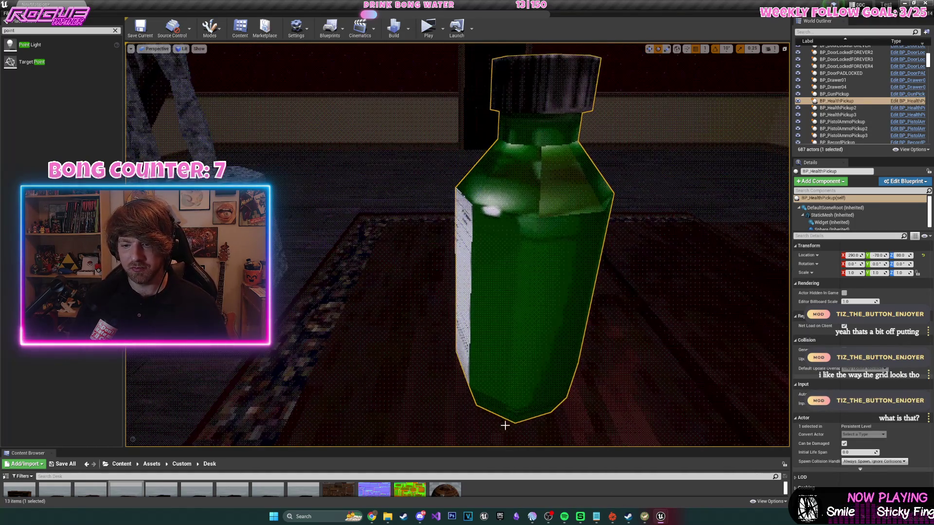
{"action": "scroll", "coordinate": [531, 370], "scroll_direction": "down", "scroll_amount": 3}
- Rotate the bottle to -120° and slide it along Y to -42, then start the level
{"action": "left_click_drag", "start_coordinate": [428, 362], "coordinate": [409, 418]}
{"action": "key", "text": "w"}
{"action": "left_click_drag", "start_coordinate": [413, 334], "coordinate": [622, 325]}
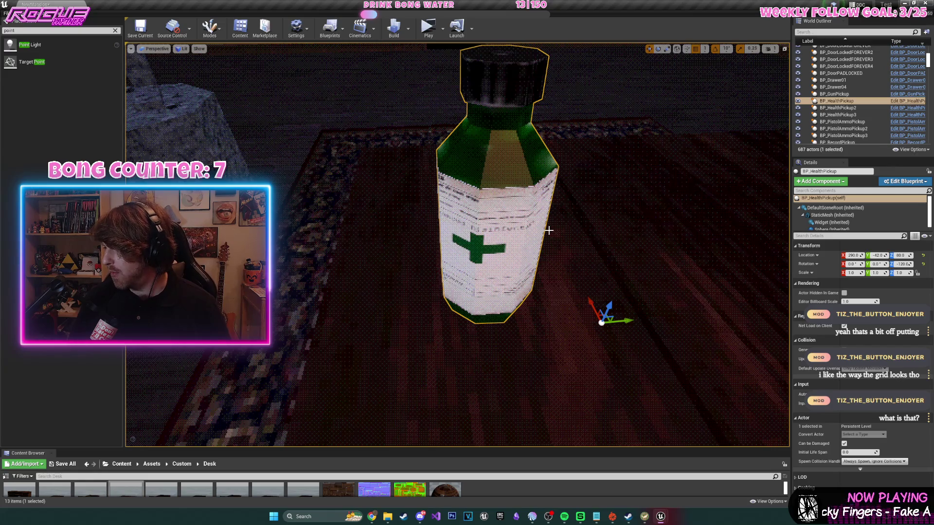
{"action": "left_click", "coordinate": [428, 27]}
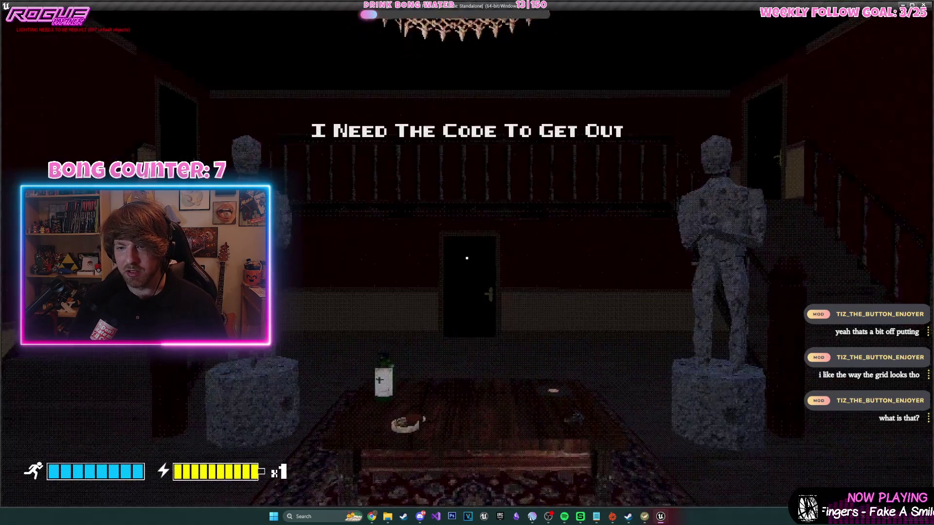
- Pick up the medicine bottle, confirm Medicine Count rises from 0 to 1 in the pause menu, and close the game
{"action": "key", "text": "Escape"}
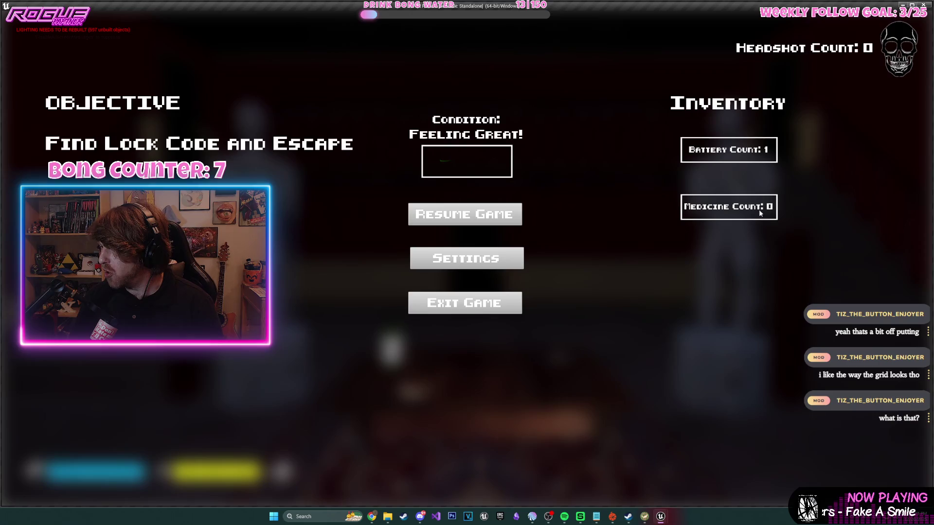
{"action": "left_click", "coordinate": [493, 220]}
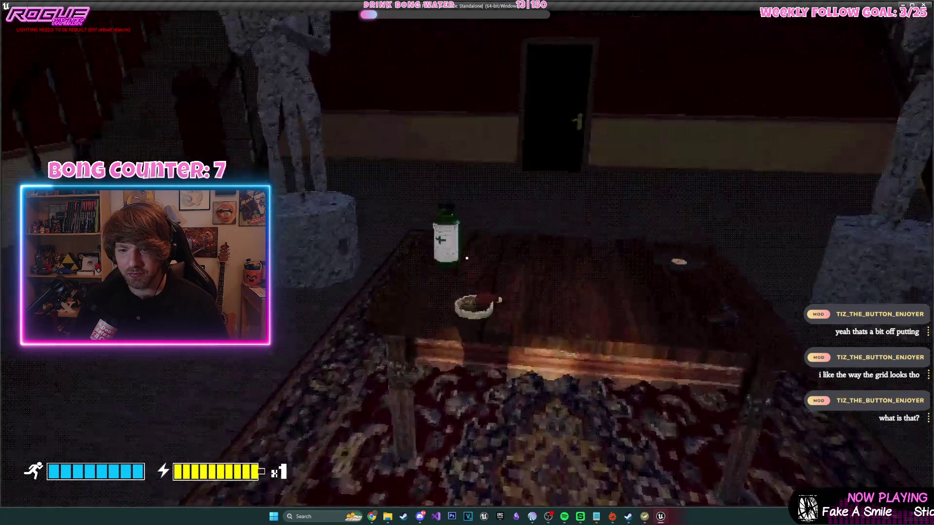
{"action": "key", "text": "e"}
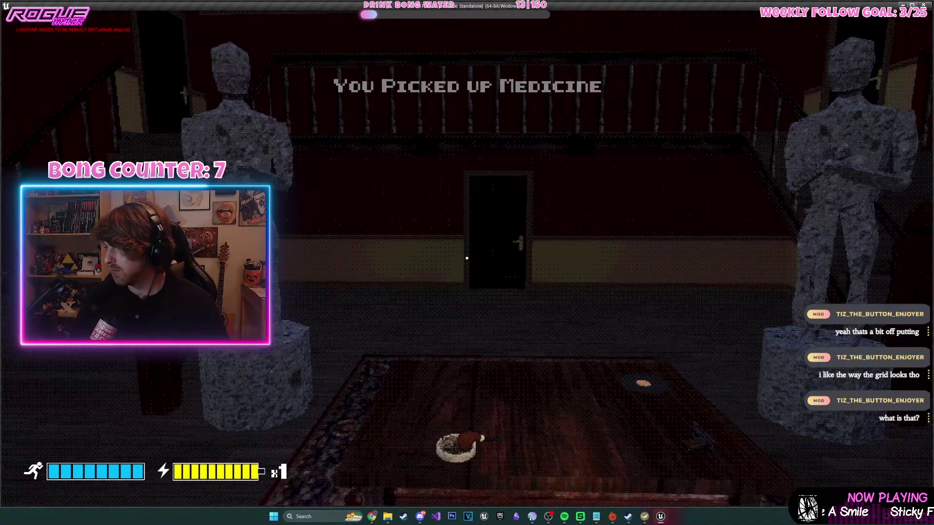
{"action": "key", "text": "Escape"}
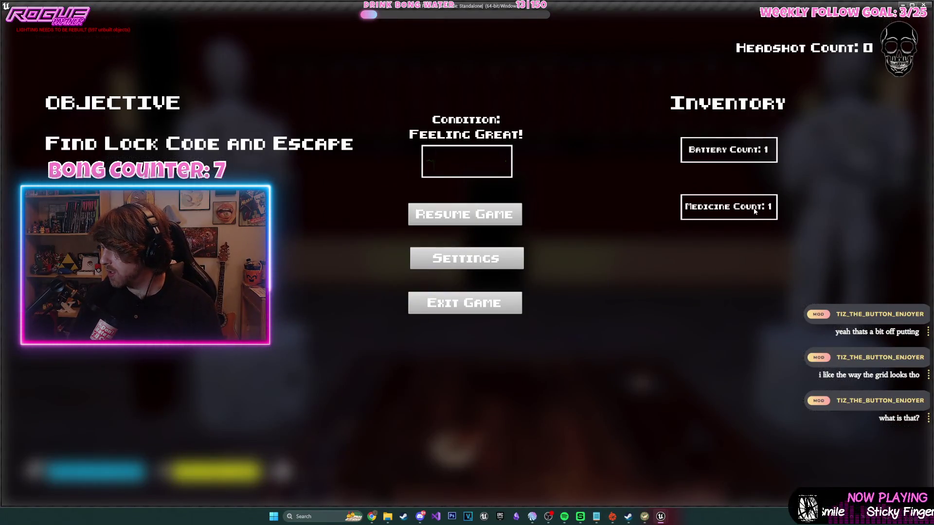
{"action": "left_click", "coordinate": [479, 215]}
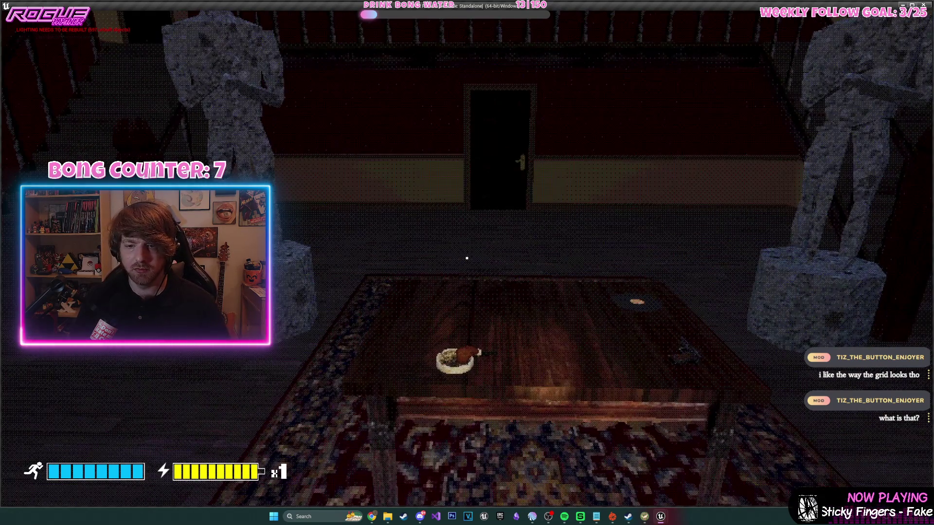
{"action": "key", "text": "alt+F4"}
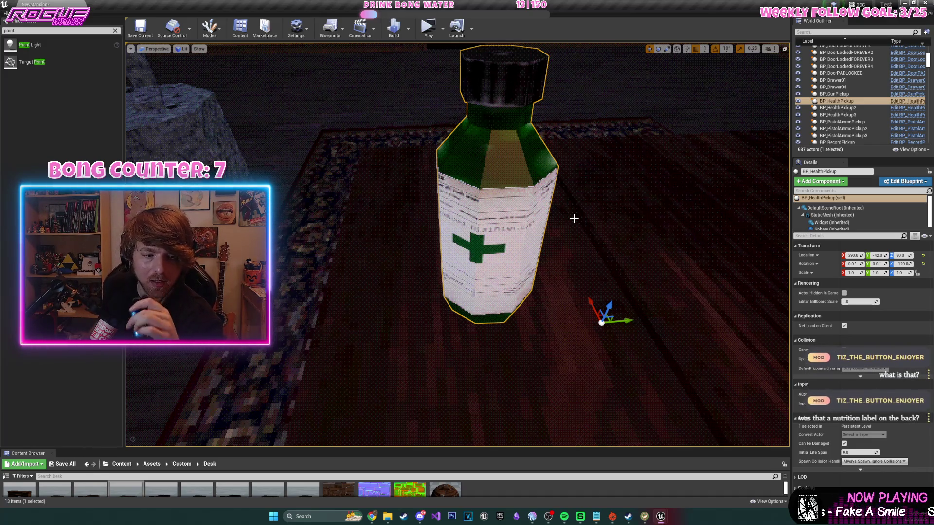
{"action": "left_click_drag", "start_coordinate": [584, 210], "coordinate": [778, 215]}
{"action": "left_click_drag", "start_coordinate": [457, 243], "coordinate": [807, 252]}
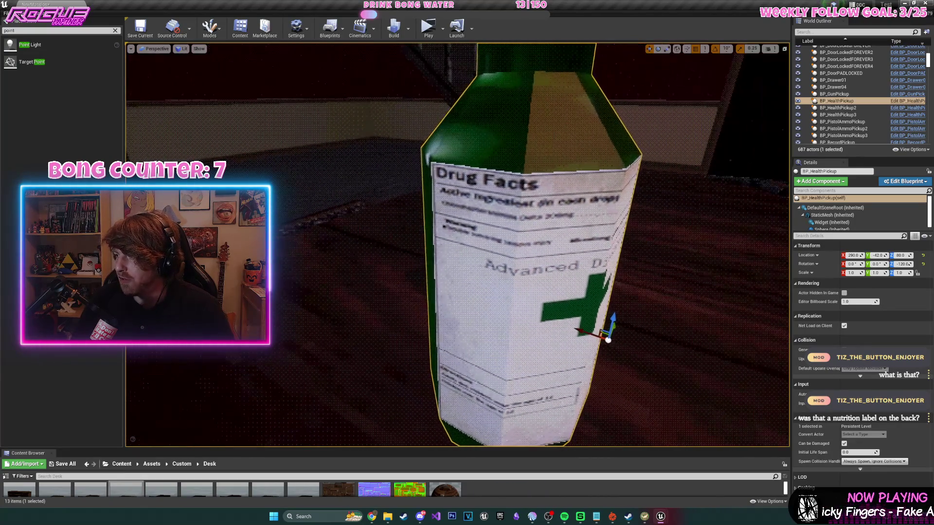
{"action": "left_click_drag", "start_coordinate": [457, 243], "coordinate": [384, 251]}
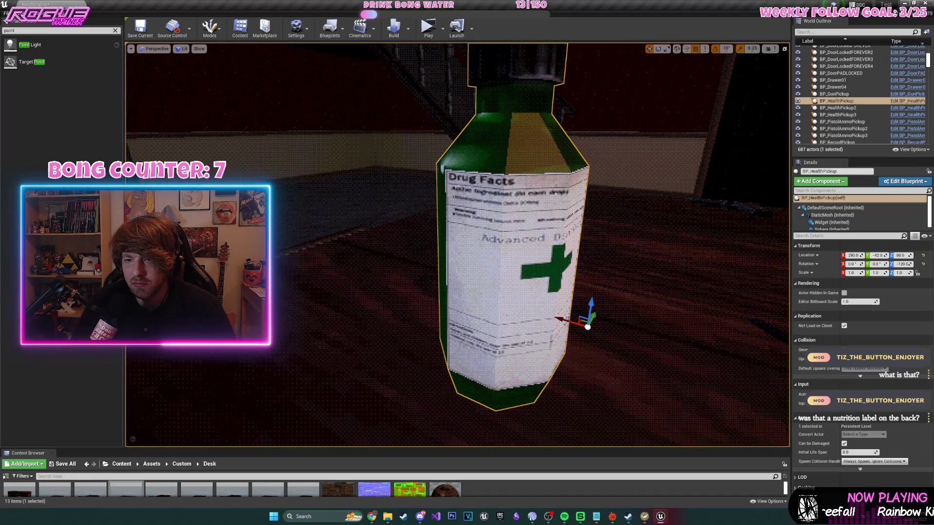
{"action": "left_click_drag", "start_coordinate": [385, 251], "coordinate": [264, 257]}
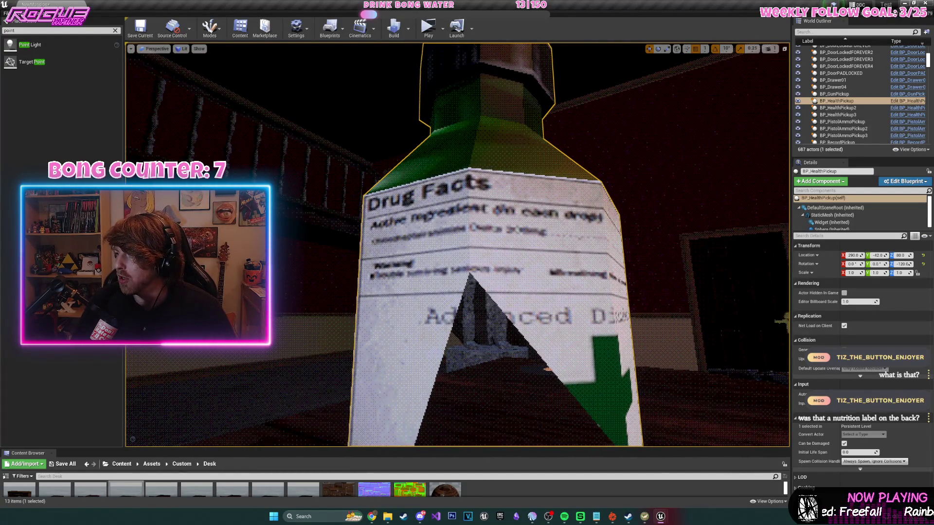
{"action": "left_click_drag", "start_coordinate": [264, 256], "coordinate": [252, 258]}
{"action": "left_click_drag", "start_coordinate": [593, 208], "coordinate": [593, 208]}
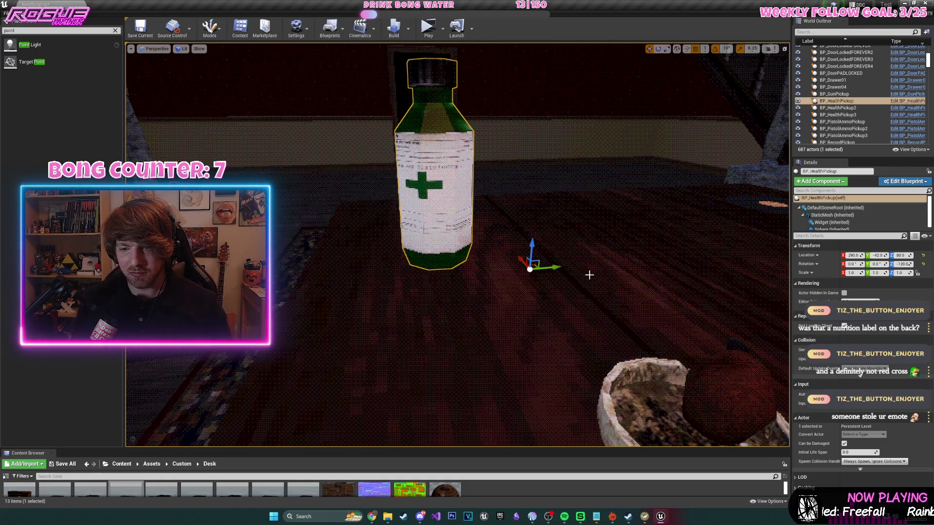
- Adjust camera speed, fly the viewport into the bedroom with the record player and desk, and press Play
{"action": "scroll", "coordinate": [589, 274], "scroll_direction": "down", "scroll_amount": 10}
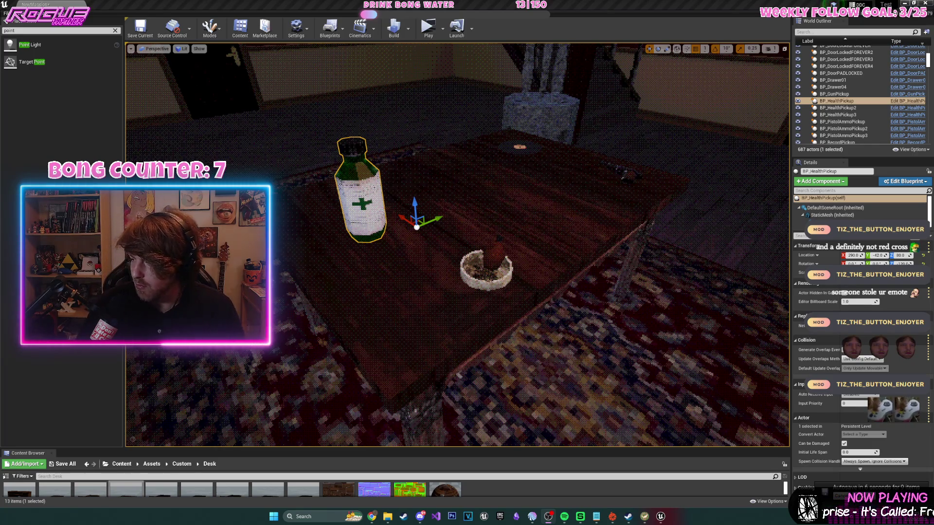
{"action": "left_click_drag", "start_coordinate": [608, 230], "coordinate": [583, 311]}
{"action": "left_click", "coordinate": [771, 52]}
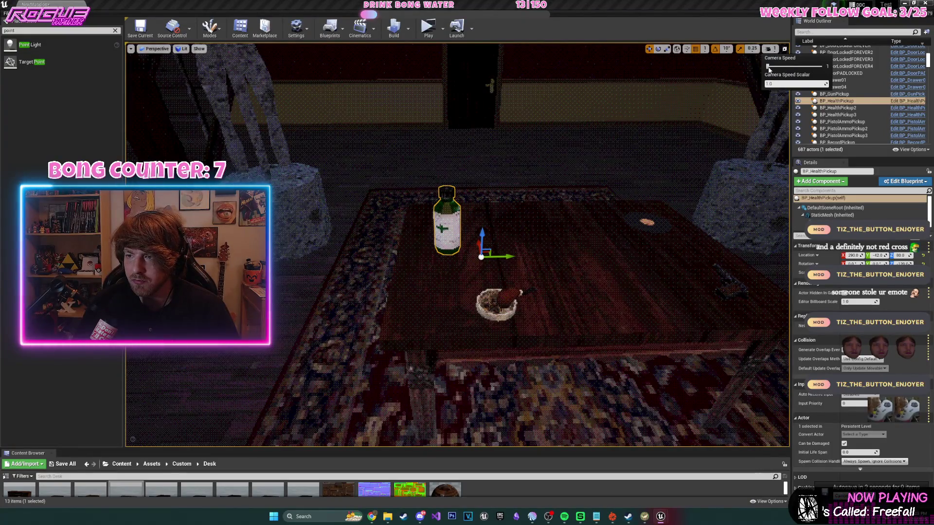
{"action": "mouse_move", "coordinate": [583, 243]}
{"action": "left_mouse_down"}
{"action": "mouse_move", "coordinate": [564, 316]}
{"action": "mouse_move", "coordinate": [545, 311]}
{"action": "mouse_move", "coordinate": [564, 306]}
{"action": "mouse_move", "coordinate": [539, 297]}
{"action": "mouse_move", "coordinate": [569, 291]}
{"action": "mouse_move", "coordinate": [550, 290]}
{"action": "mouse_move", "coordinate": [550, 258]}
{"action": "left_mouse_up"}
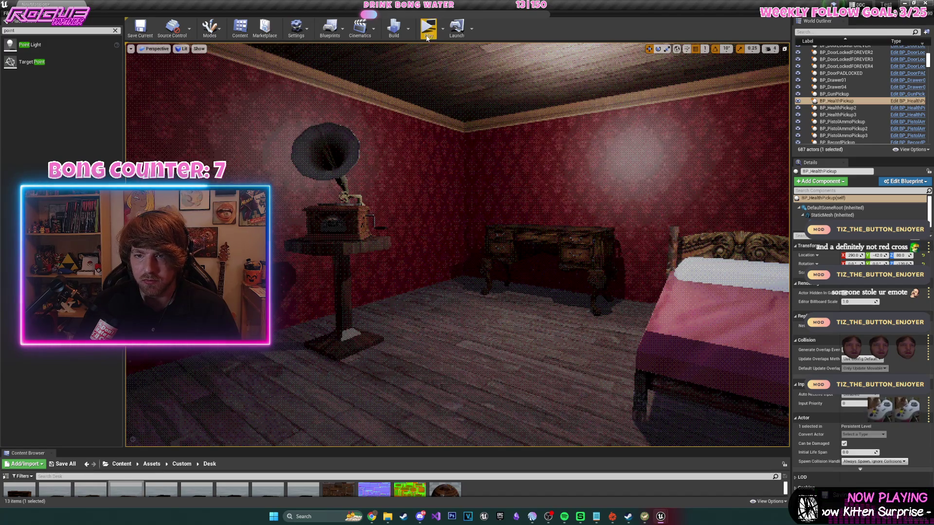
{"action": "left_click", "coordinate": [428, 27]}
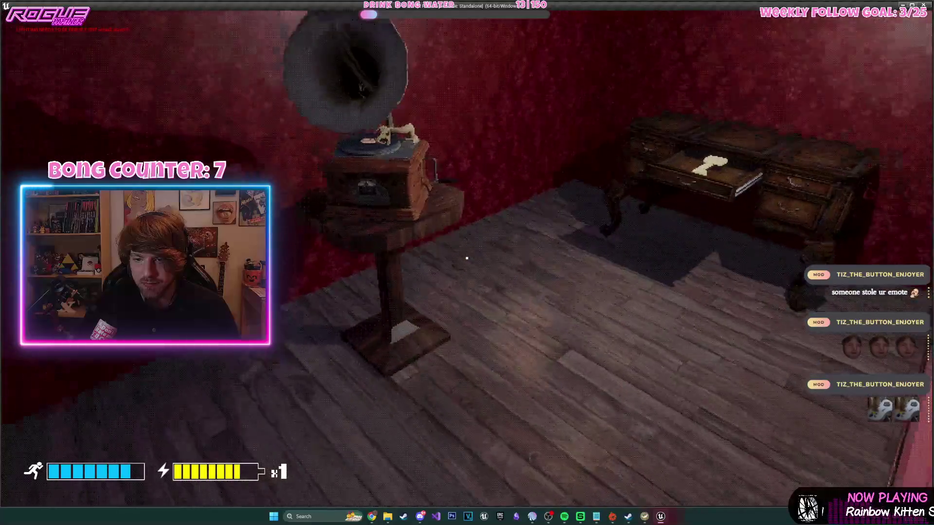
- Stop the game and inspect BP_Drawer04's static mesh in its blueprint Viewport
{"action": "key", "text": "Escape"}
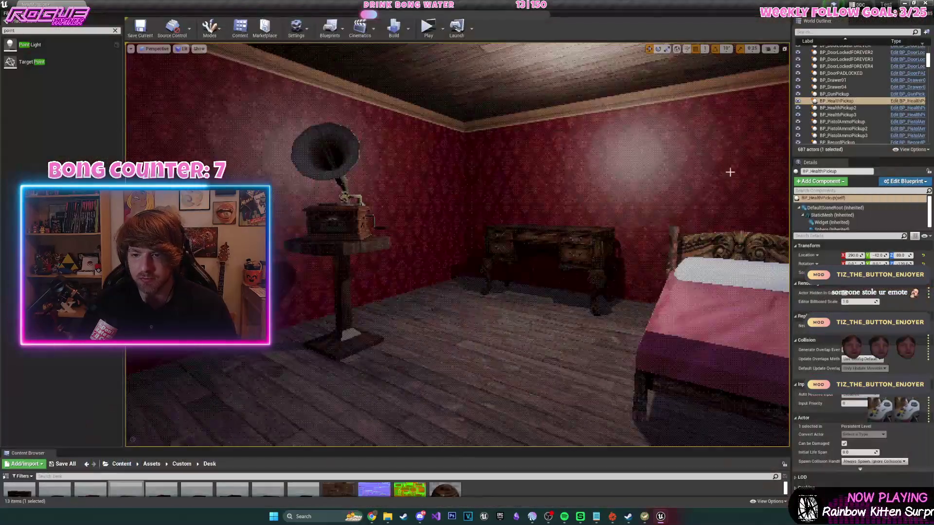
{"action": "left_click_drag", "start_coordinate": [539, 195], "coordinate": [468, 301]}
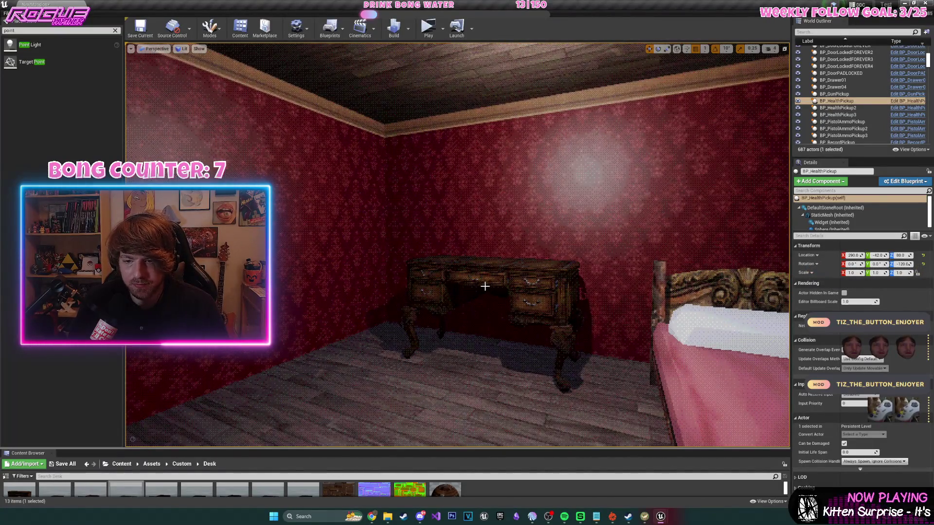
{"action": "left_click", "coordinate": [485, 279]}
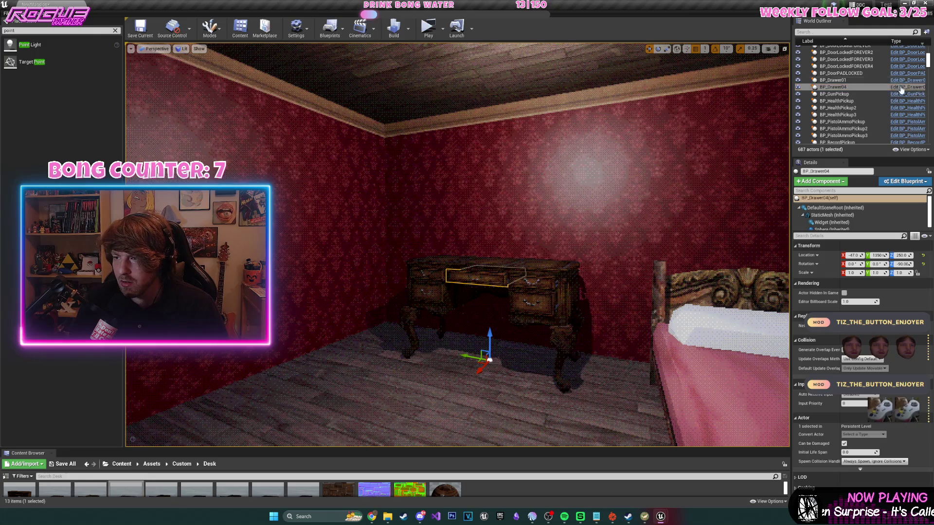
{"action": "left_click", "coordinate": [902, 88]}
{"action": "left_click", "coordinate": [162, 45]}
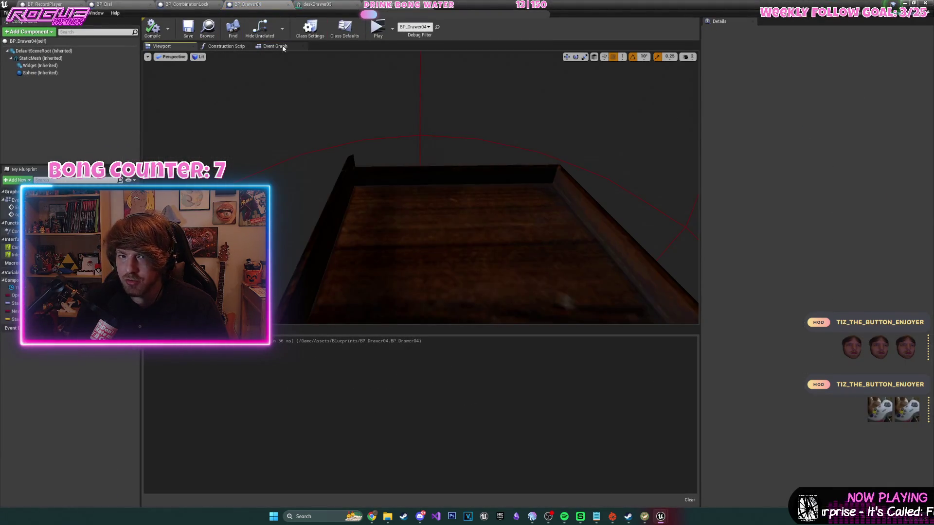
{"action": "left_click", "coordinate": [463, 244]}
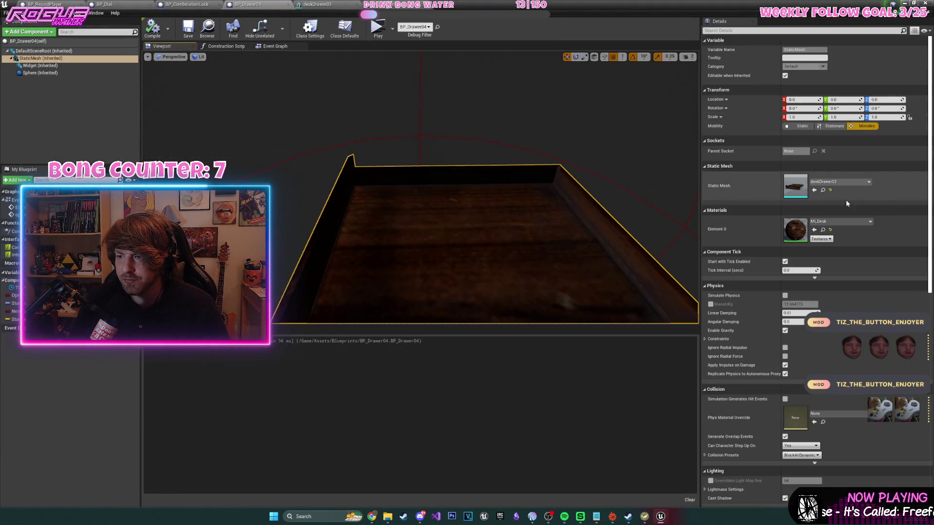
{"action": "left_click", "coordinate": [900, 3]}
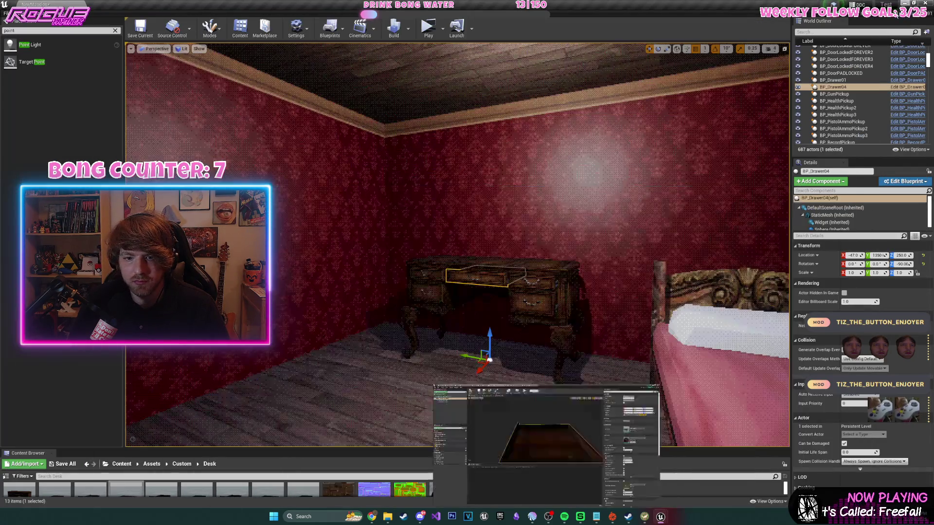
- Open the deskDrawer03 mesh from the Content Browser, save it, and launch a play test
{"action": "left_click_drag", "start_coordinate": [406, 453], "coordinate": [406, 313]}
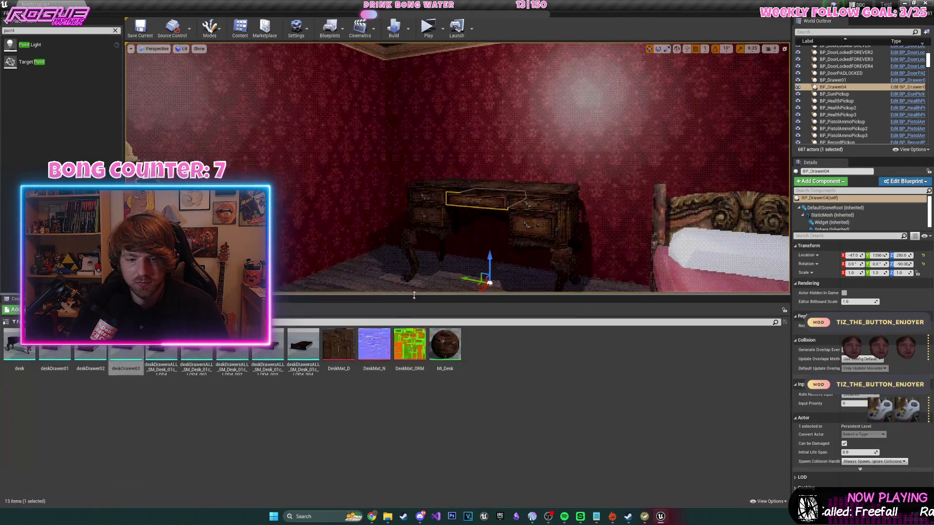
{"action": "double_click", "coordinate": [129, 360]}
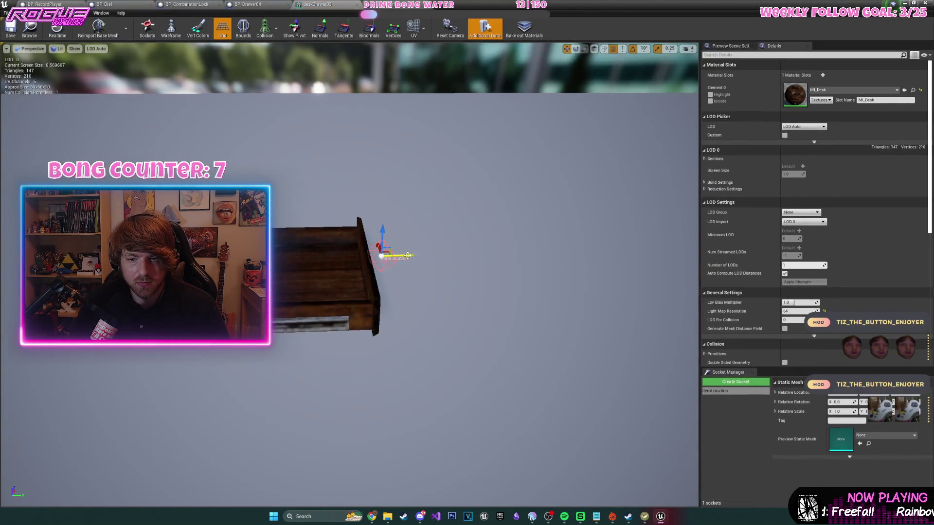
{"action": "left_click", "coordinate": [11, 29]}
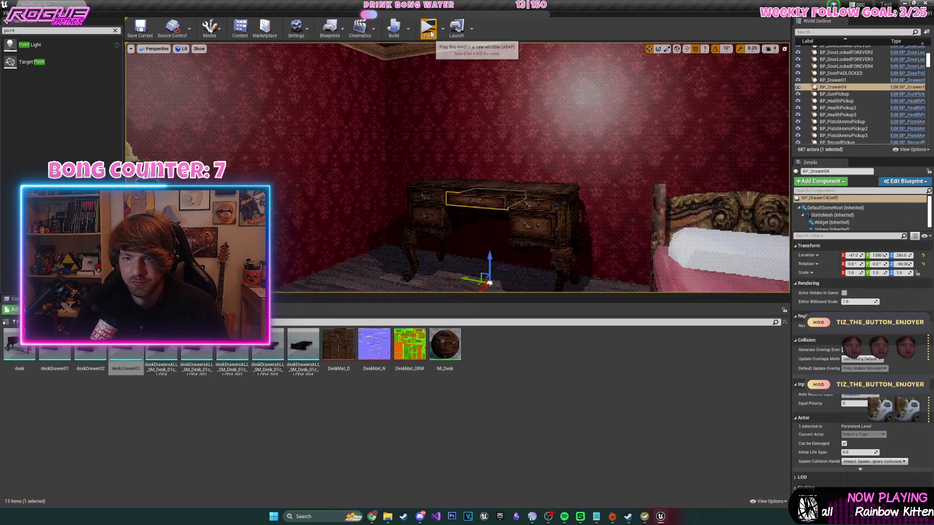
{"action": "left_click", "coordinate": [431, 34]}
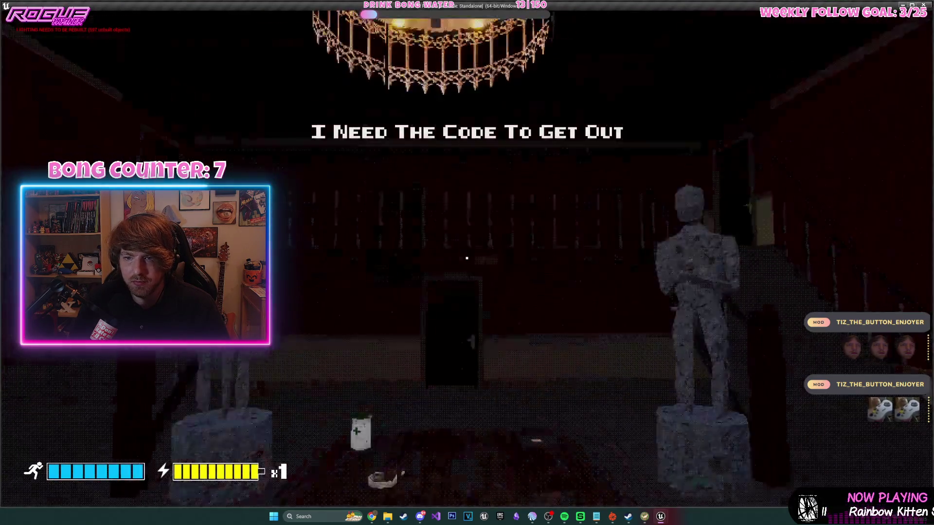
- Pick up the vinyl record and walk down the corridor into the bedroom toward the desk
{"action": "key", "text": "e"}
{"action": "key", "text": "w"}
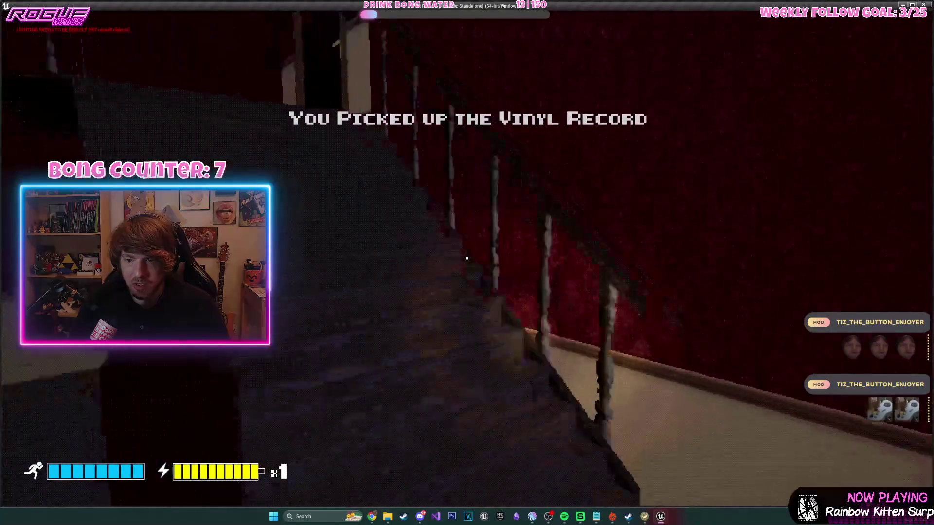
{"action": "key", "text": "w"}
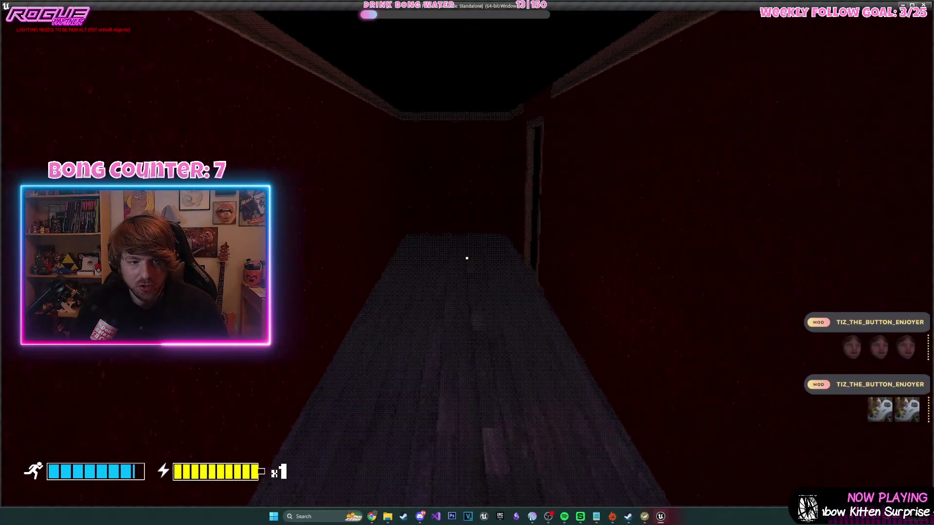
{"action": "key", "text": "w"}
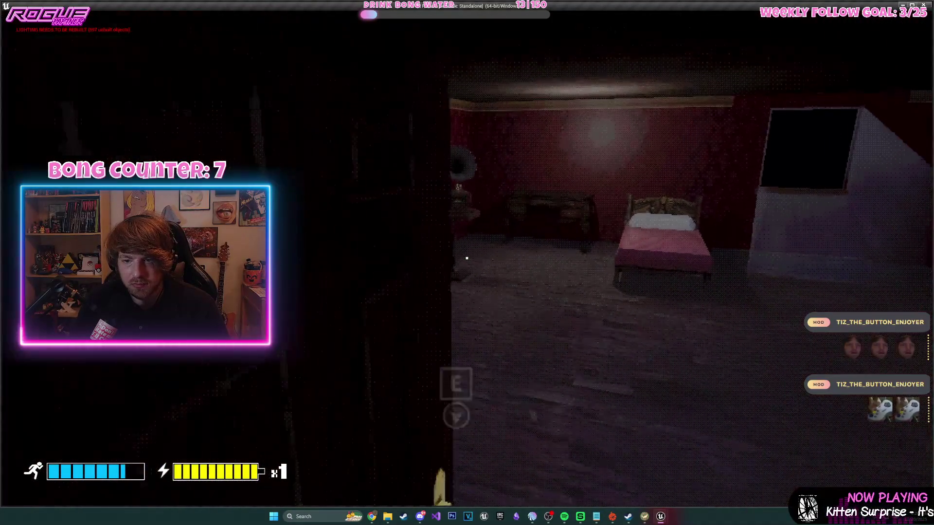
{"action": "key", "text": "w"}
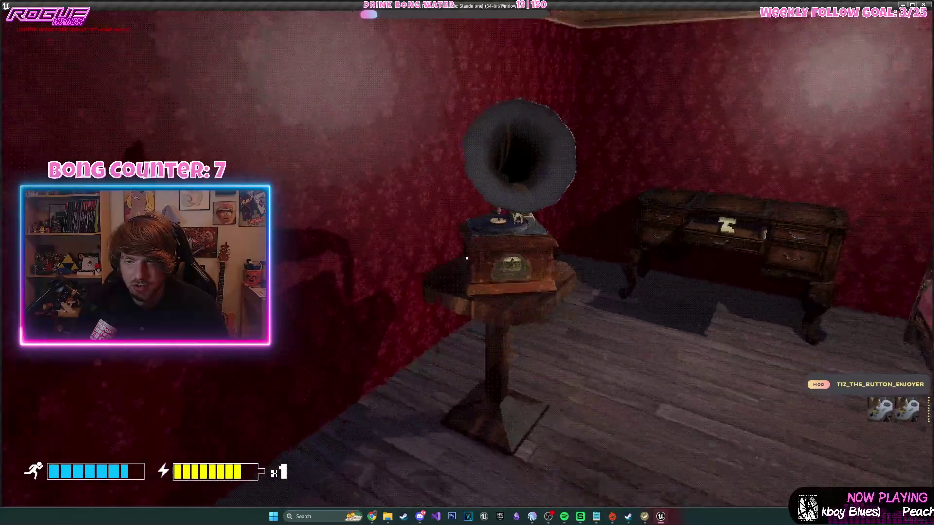
- Inspect the key inside the opened desk drawer from close up, then stop the playtest
{"action": "key", "text": "w"}
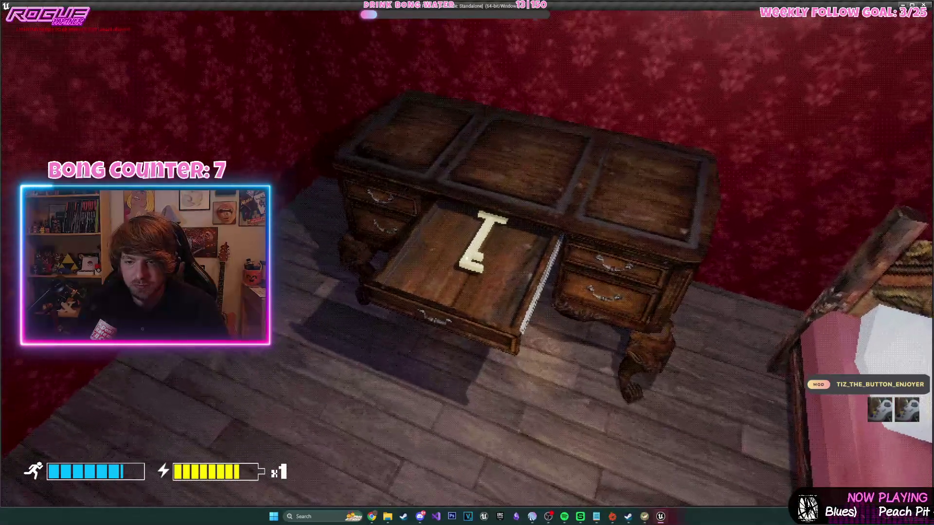
{"action": "key", "text": "w"}
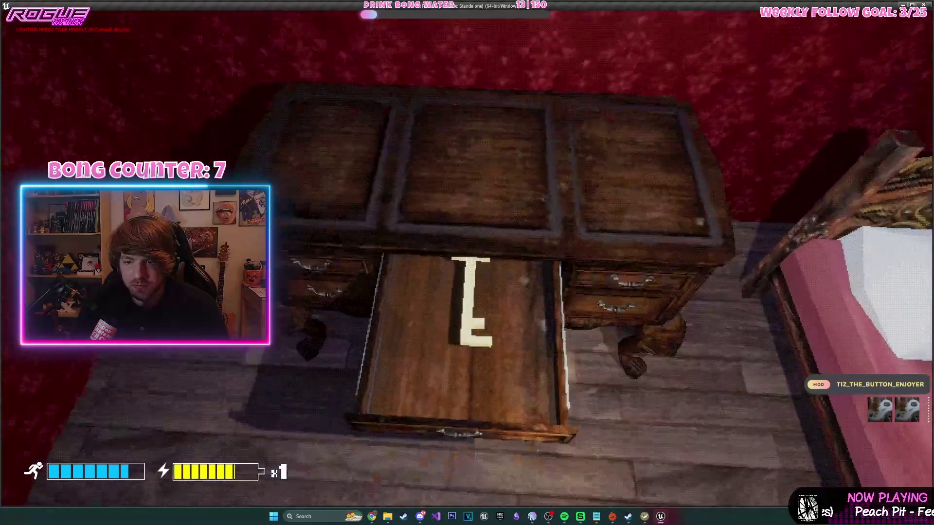
{"action": "key", "text": "d"}
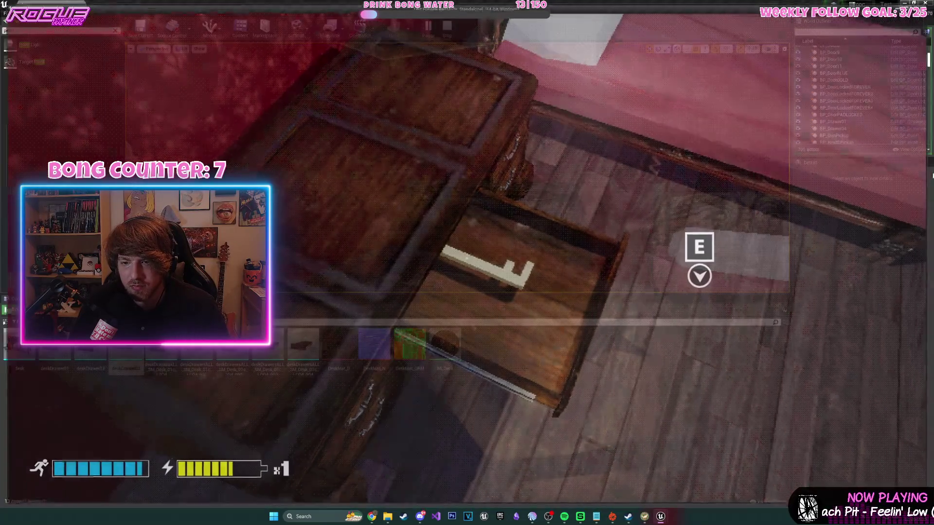
{"action": "key", "text": "Escape"}
{"action": "left_click_drag", "start_coordinate": [457, 168], "coordinate": [434, 166]}
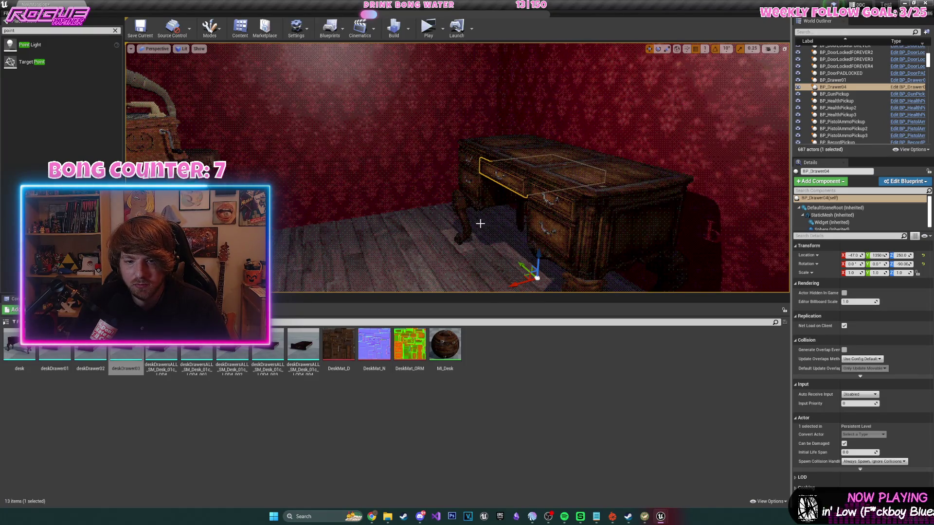
- Open the record player's blueprint Event Graph at its drawer-opening nodes
{"action": "left_click_drag", "start_coordinate": [434, 165], "coordinate": [428, 166]}
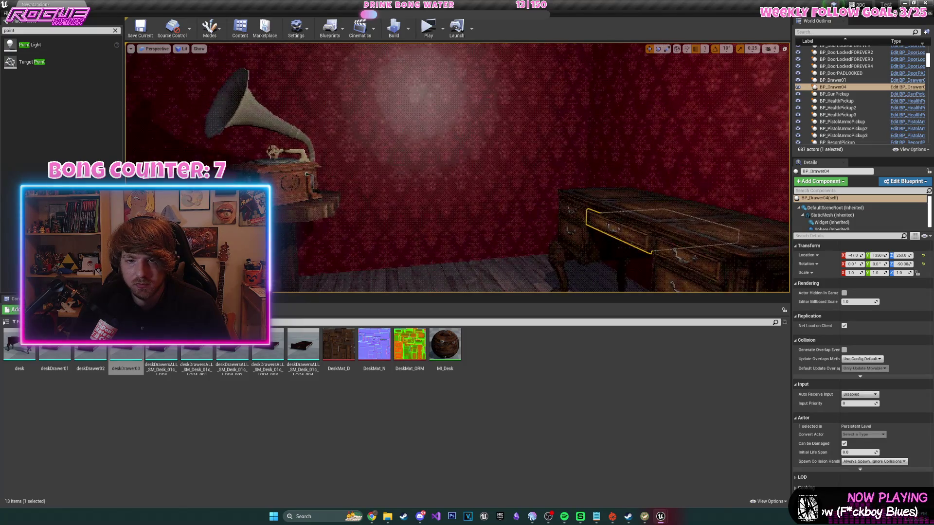
{"action": "left_click", "coordinate": [273, 146]}
{"action": "left_click", "coordinate": [907, 98]}
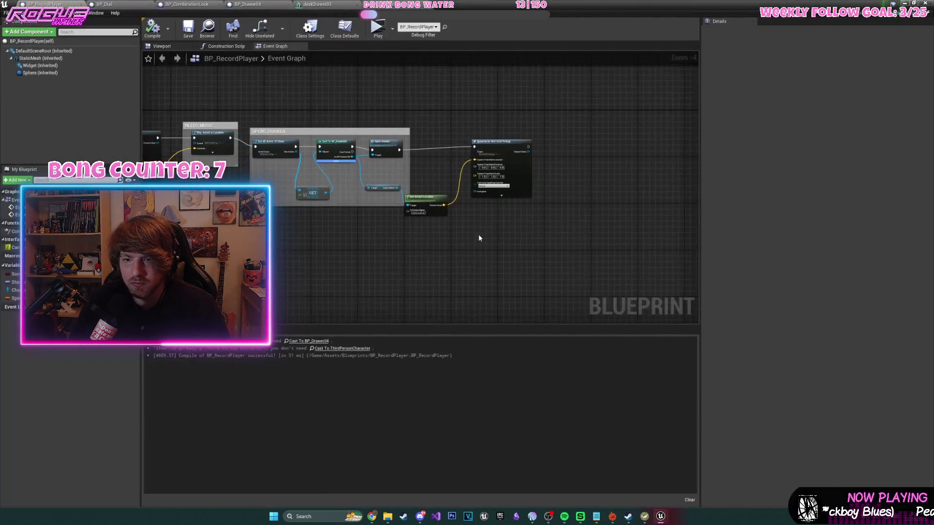
{"action": "scroll", "coordinate": [540, 248], "scroll_direction": "up", "scroll_amount": 3}
{"action": "left_click_drag", "start_coordinate": [536, 244], "coordinate": [501, 268]}
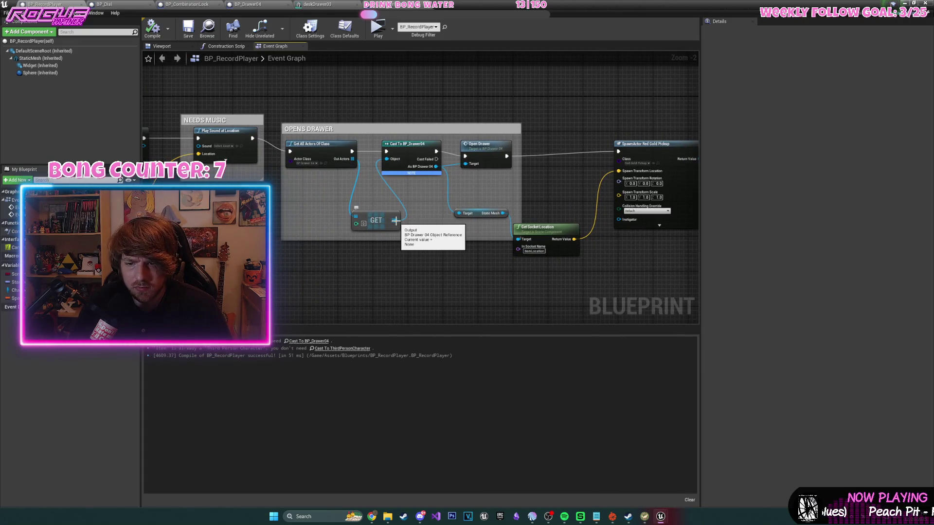
- Add a SET Can Interact node on As BP Drawer 04 after Open Drawer, then compile
{"action": "mouse_move", "coordinate": [436, 166]}
{"action": "left_mouse_down"}
{"action": "mouse_move", "coordinate": [506, 194]}
{"action": "mouse_move", "coordinate": [535, 178]}
{"action": "left_mouse_up"}
{"action": "type", "text": "set can in"}
{"action": "key", "text": "Return"}
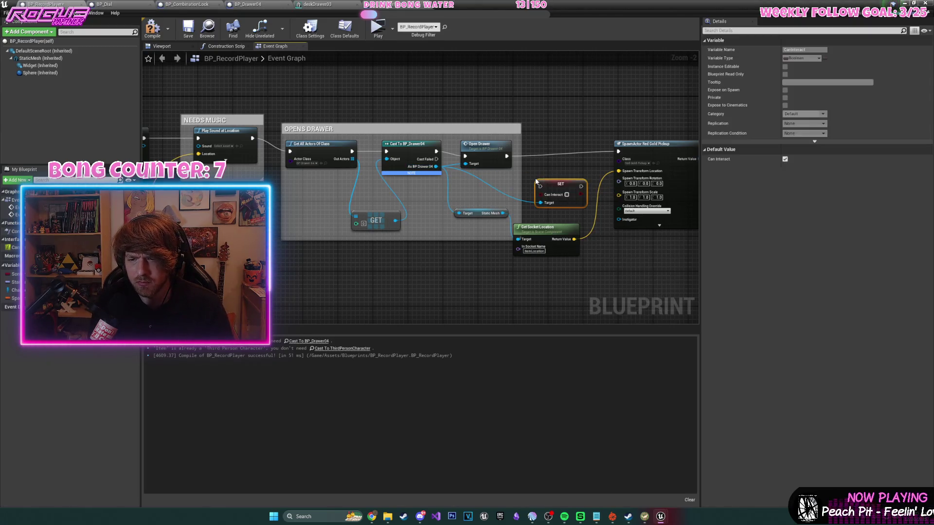
{"action": "left_click_drag", "start_coordinate": [507, 155], "coordinate": [541, 189]}
{"action": "left_click_drag", "start_coordinate": [583, 190], "coordinate": [574, 155]}
{"action": "mouse_move", "coordinate": [630, 144]}
{"action": "left_mouse_down"}
{"action": "mouse_move", "coordinate": [489, 161]}
{"action": "mouse_move", "coordinate": [435, 157]}
{"action": "left_mouse_up"}
{"action": "left_click", "coordinate": [152, 29]}
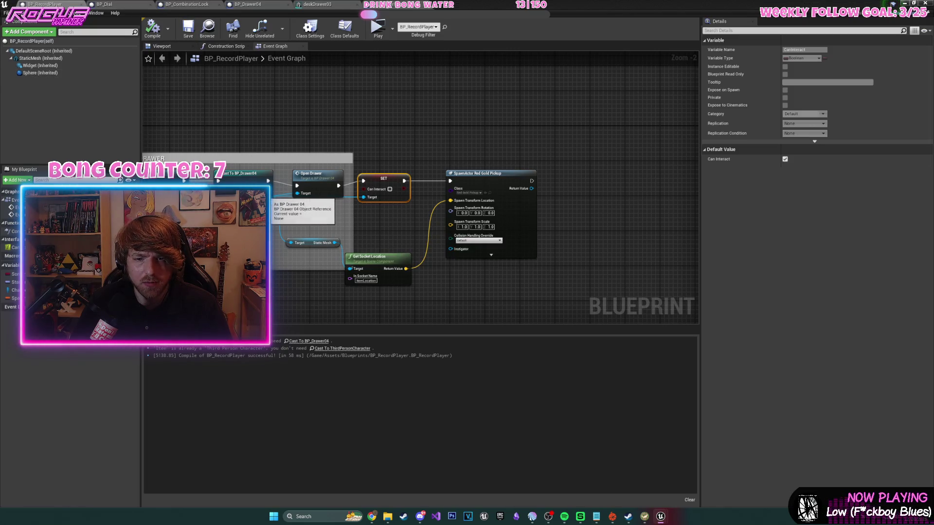
{"action": "left_click_drag", "start_coordinate": [268, 195], "coordinate": [368, 140]}
- Insert Set Collision Enabled for the Sphere after Can Interact, compile, and start a playtest
{"action": "type", "text": "get"}
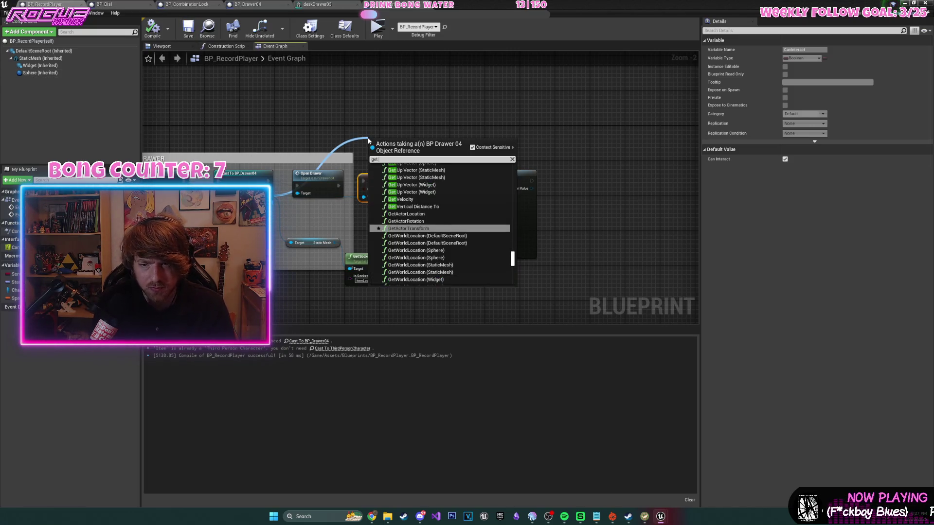
{"action": "type", "text": " sphere"}
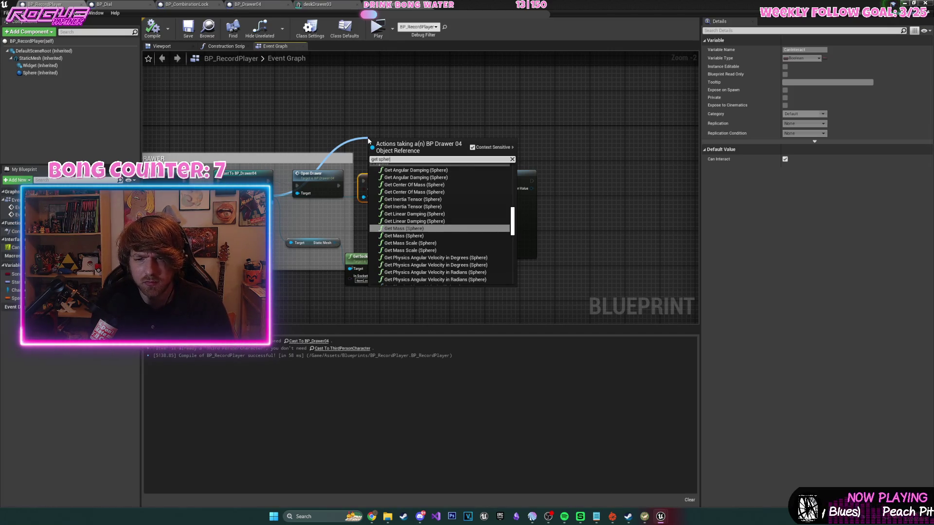
{"action": "key", "text": "BackSpace"}
{"action": "key", "text": "BackSpace"}
{"action": "key", "text": "BackSpace"}
{"action": "type", "text": "dis"}
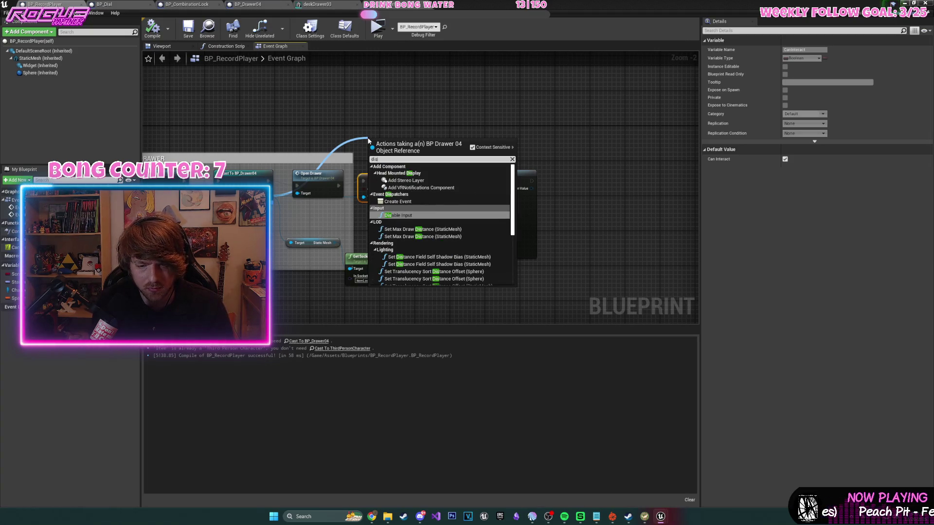
{"action": "type", "text": "able"}
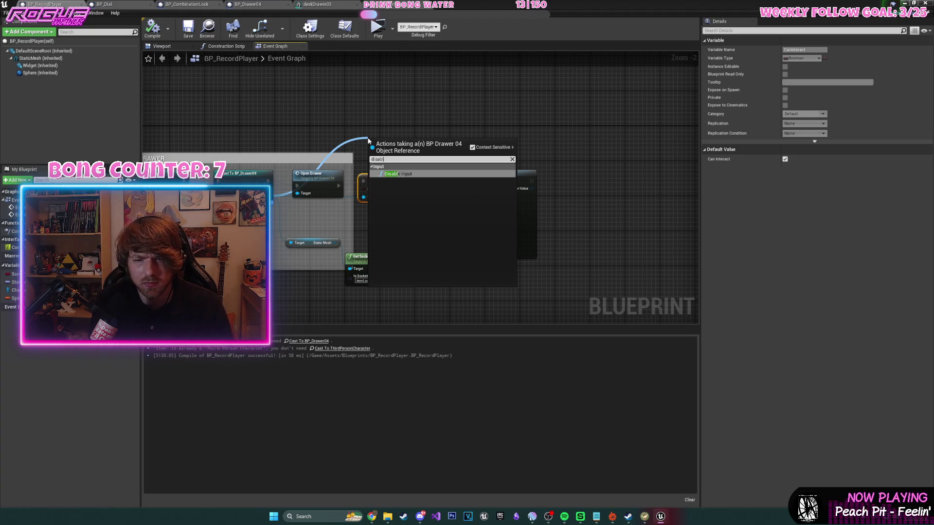
{"action": "key", "text": "BackSpace"}
{"action": "key", "text": "BackSpace"}
{"action": "key", "text": "BackSpace"}
{"action": "type", "text": "set coll"}
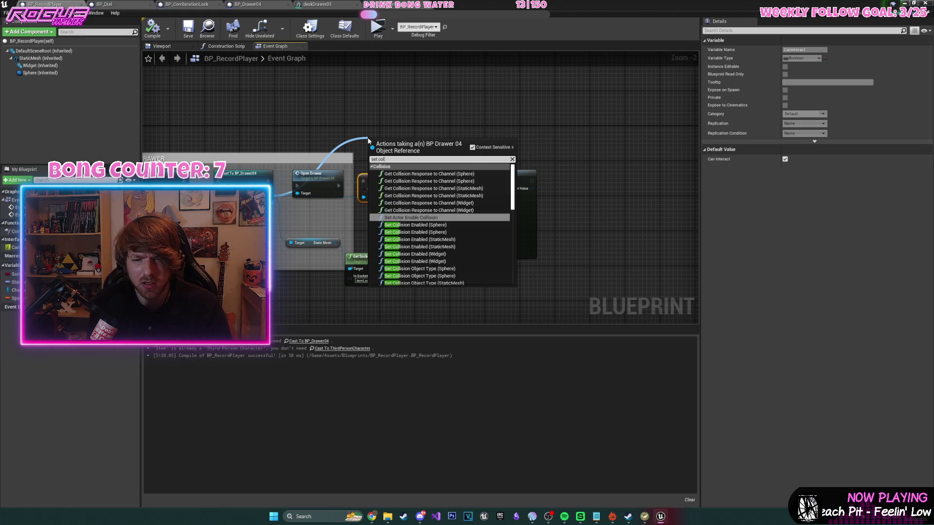
{"action": "type", "text": "i"}
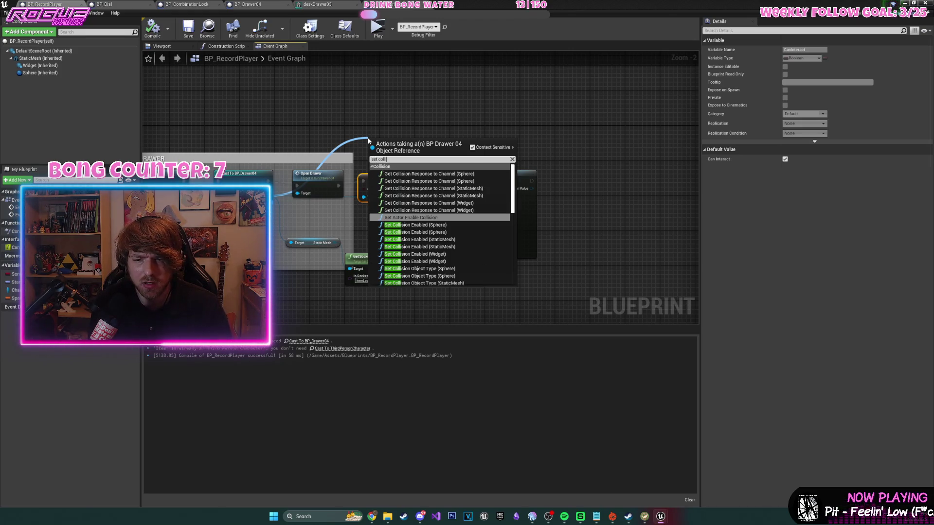
{"action": "key", "text": "Down"}
{"action": "key", "text": "Down"}
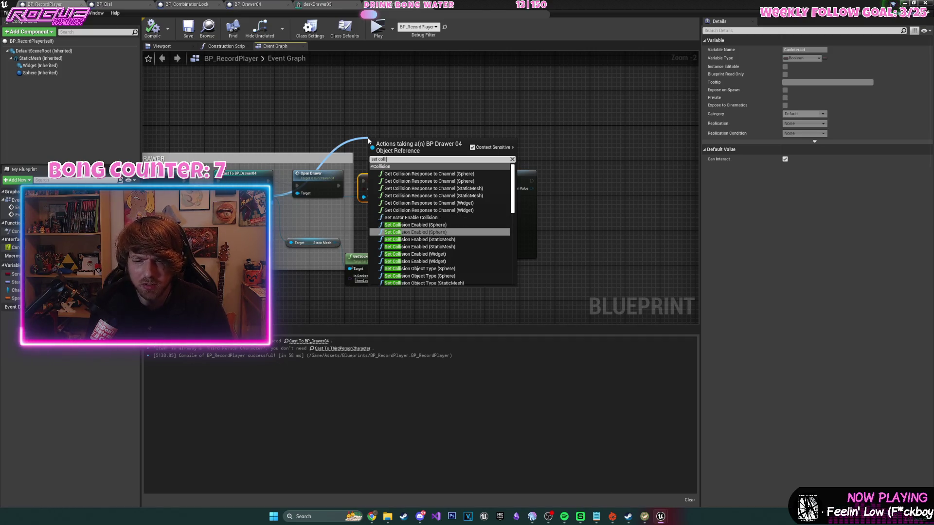
{"action": "left_click", "coordinate": [439, 228]}
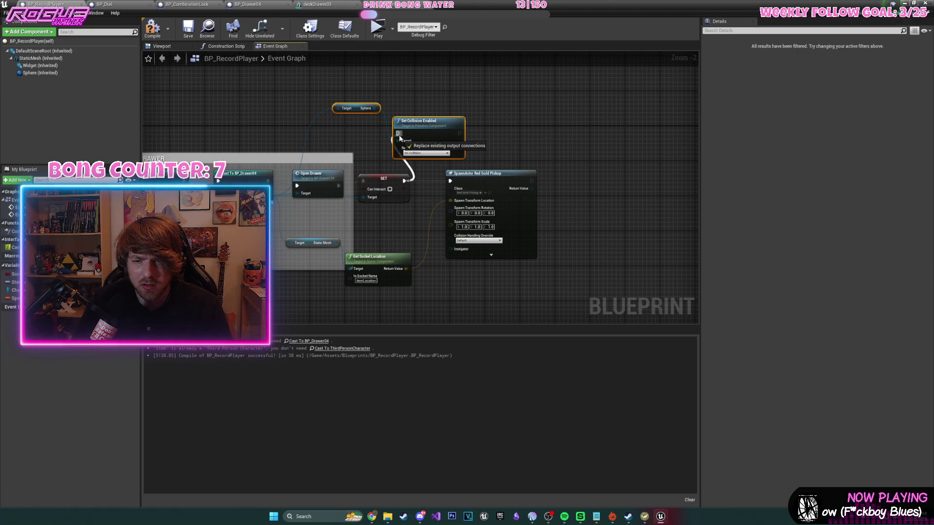
{"action": "left_click_drag", "start_coordinate": [399, 139], "coordinate": [398, 134]}
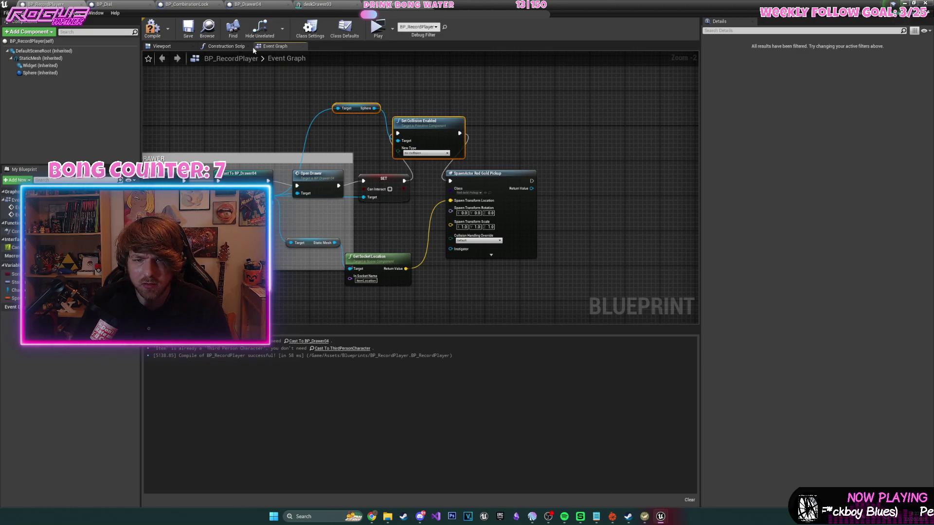
{"action": "left_click", "coordinate": [153, 26]}
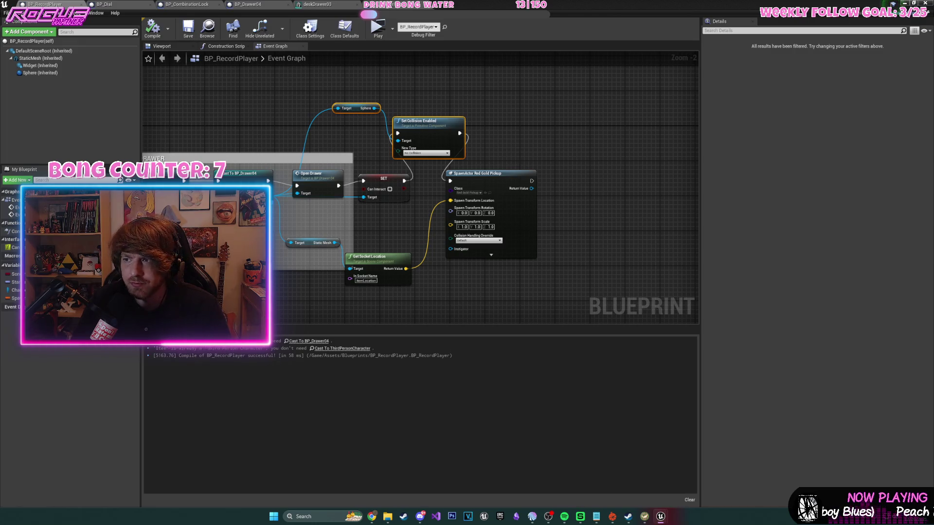
{"action": "key", "text": "alt+p"}
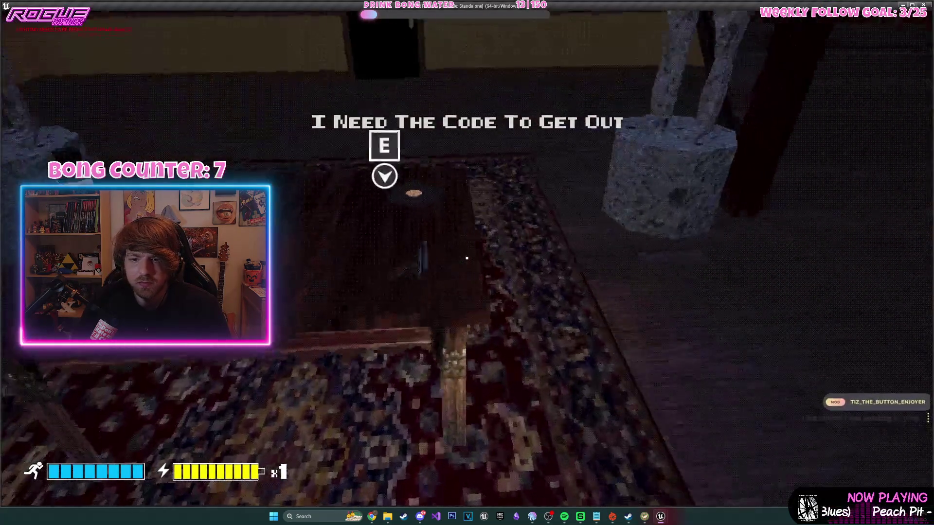
- Pick up the vinyl record and walk through the hallway doors into the bedroom
{"action": "key", "text": "e"}
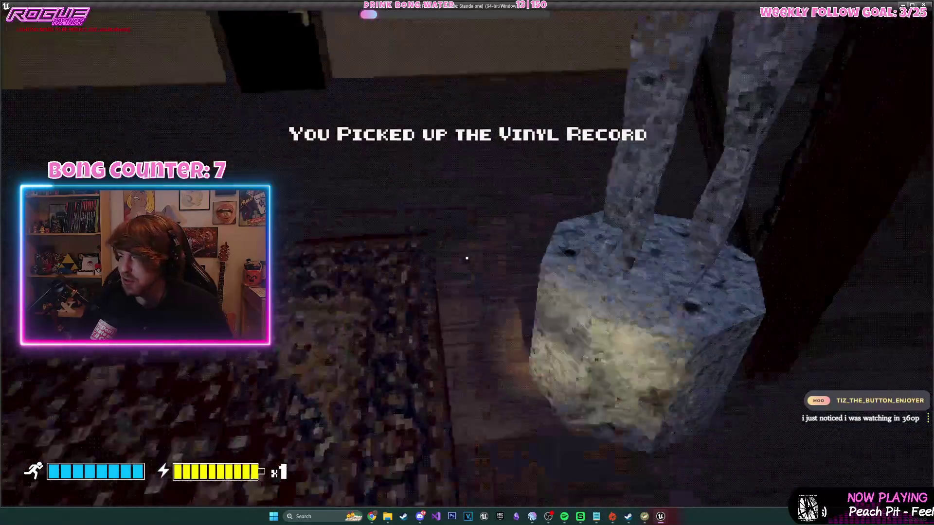
{"action": "key", "text": "e"}
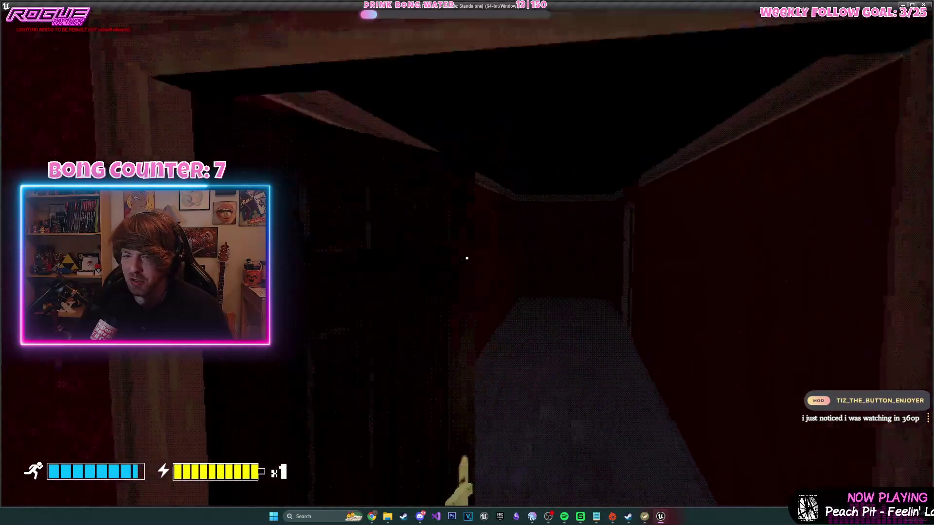
{"action": "key", "text": "w"}
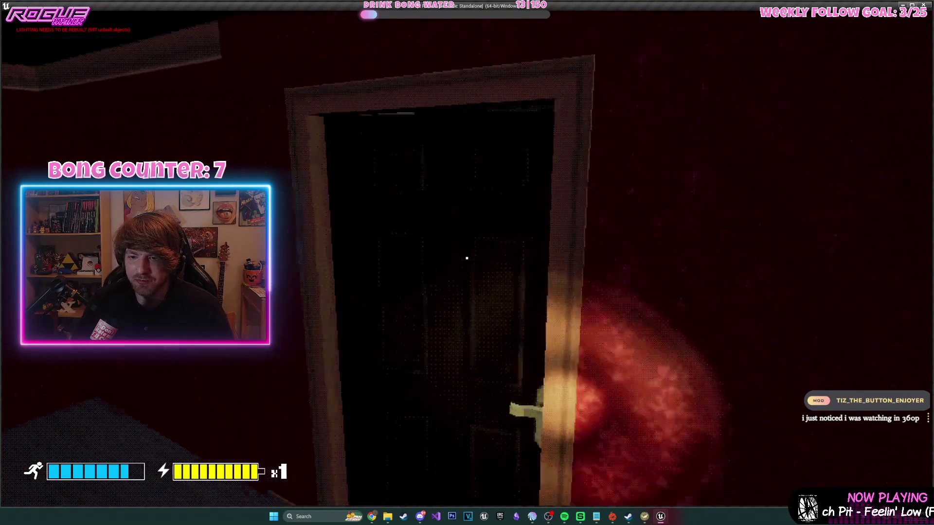
{"action": "key", "text": "e"}
{"action": "key", "text": "w"}
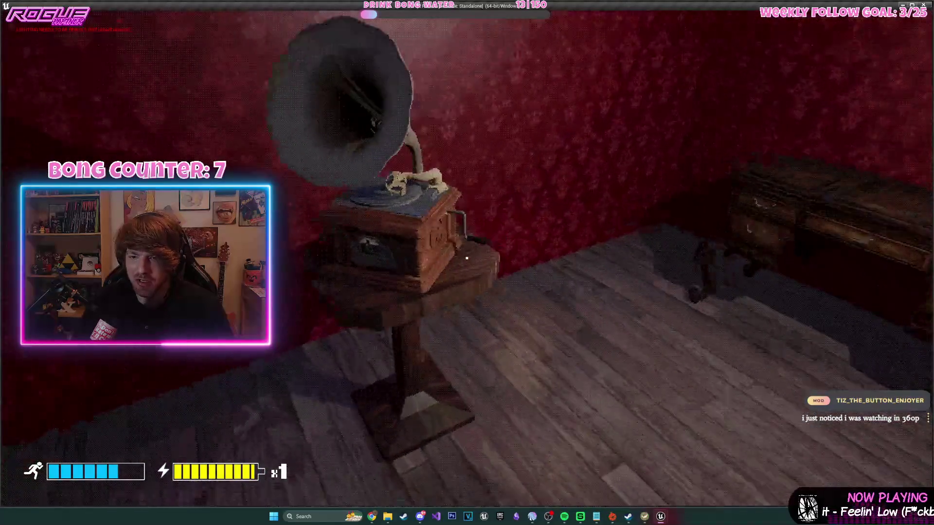
- Use the gramophone, check the key in the opened desk drawer, then stop the playtest
{"action": "key", "text": "e"}
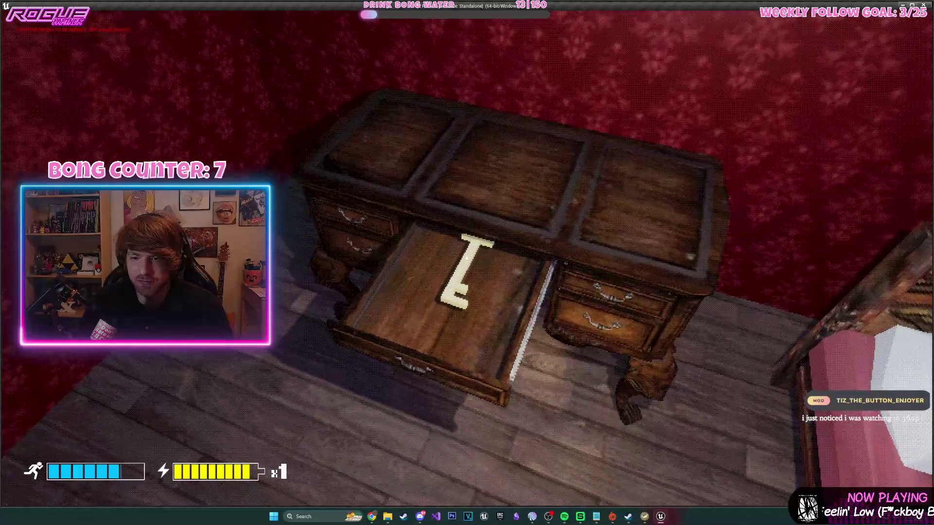
{"action": "key", "text": "w"}
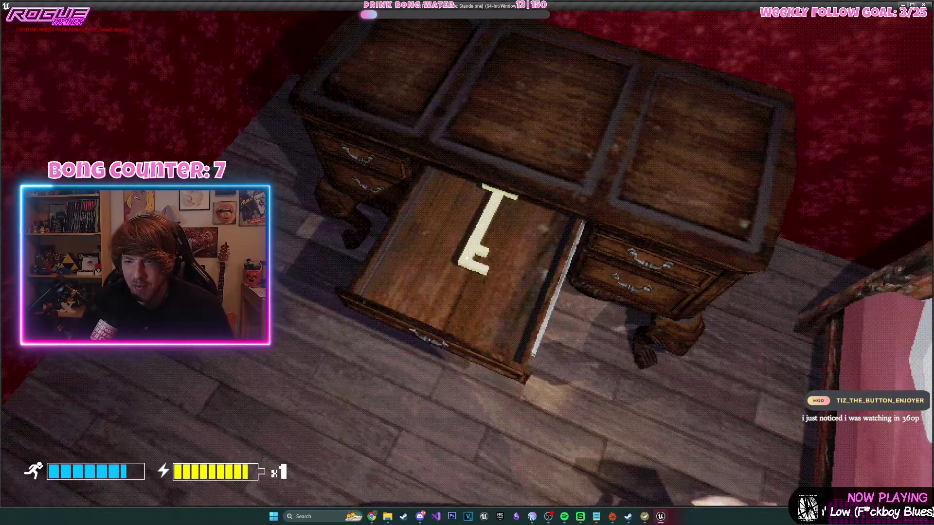
{"action": "key", "text": "s"}
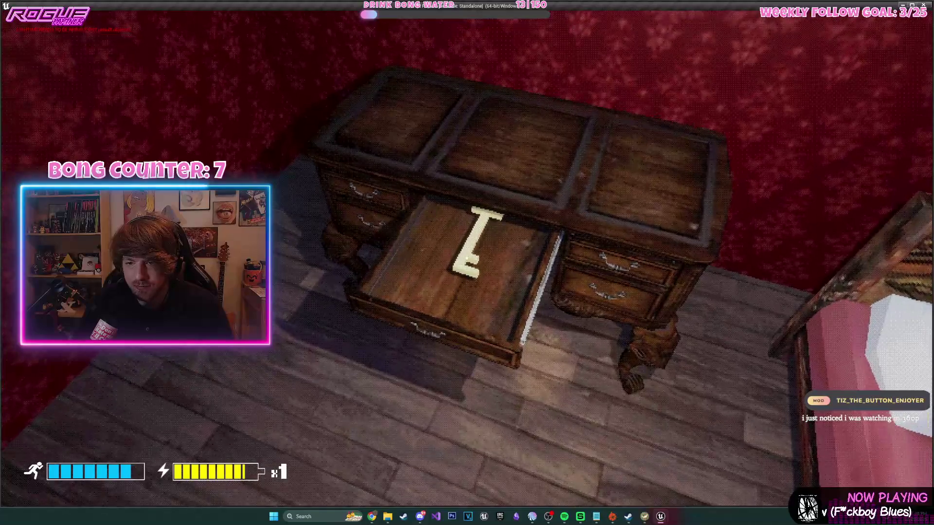
{"action": "key", "text": "Escape"}
{"action": "mouse_move", "coordinate": [535, 165]}
{"action": "left_mouse_down"}
{"action": "mouse_move", "coordinate": [496, 175]}
{"action": "mouse_move", "coordinate": [497, 161]}
{"action": "left_mouse_up"}
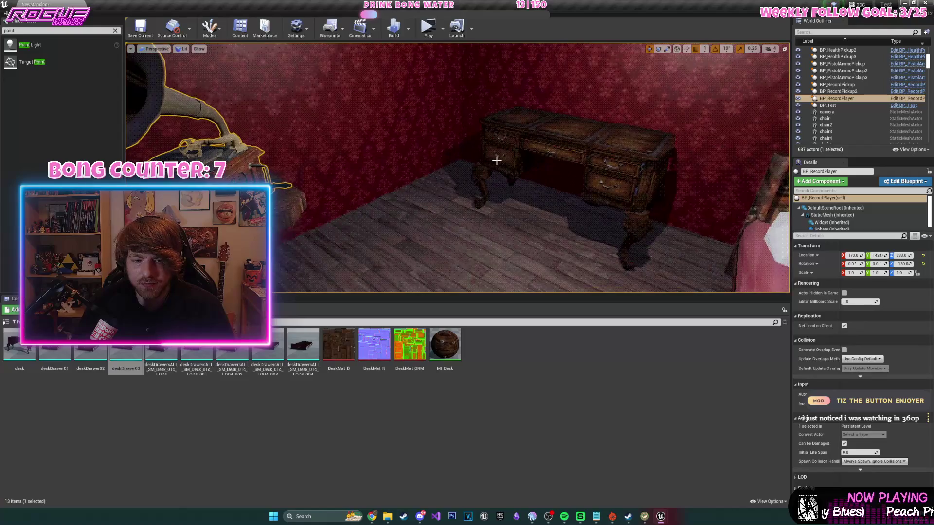
- Save the deskDrawer03 mesh in the Static Mesh Editor and launch a new playtest
{"action": "double_click", "coordinate": [126, 362]}
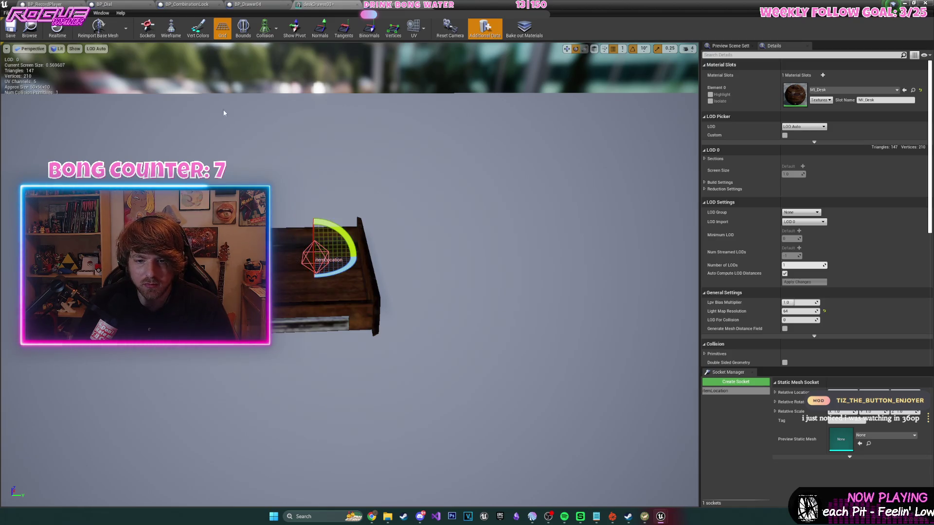
{"action": "left_click", "coordinate": [14, 34]}
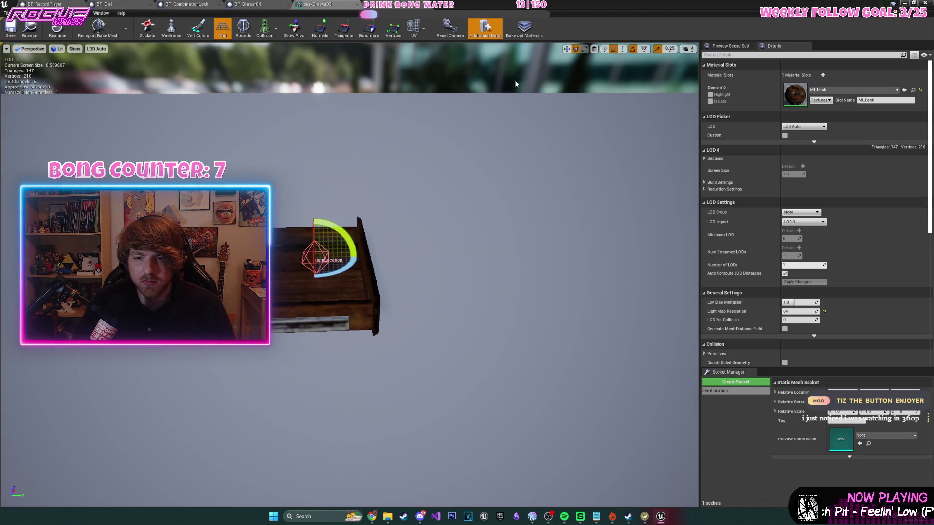
{"action": "left_click", "coordinate": [910, 3]}
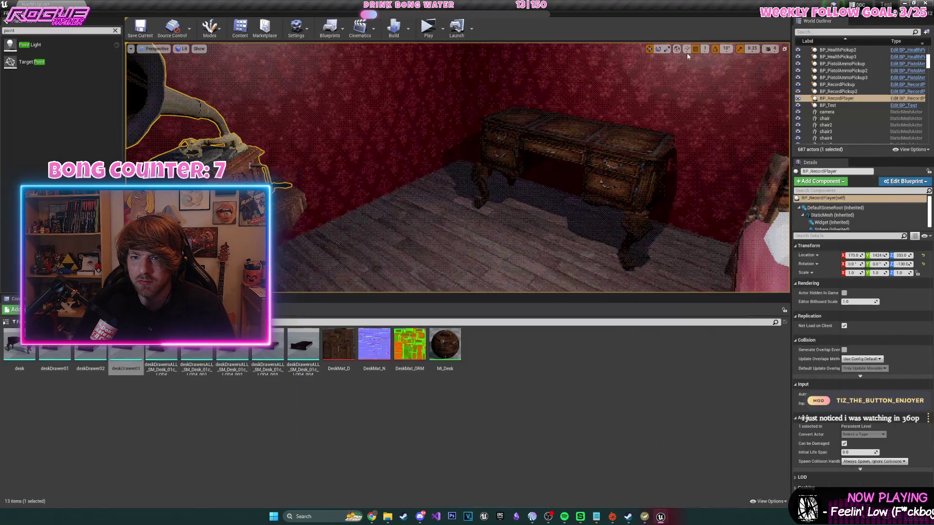
{"action": "left_click", "coordinate": [429, 28]}
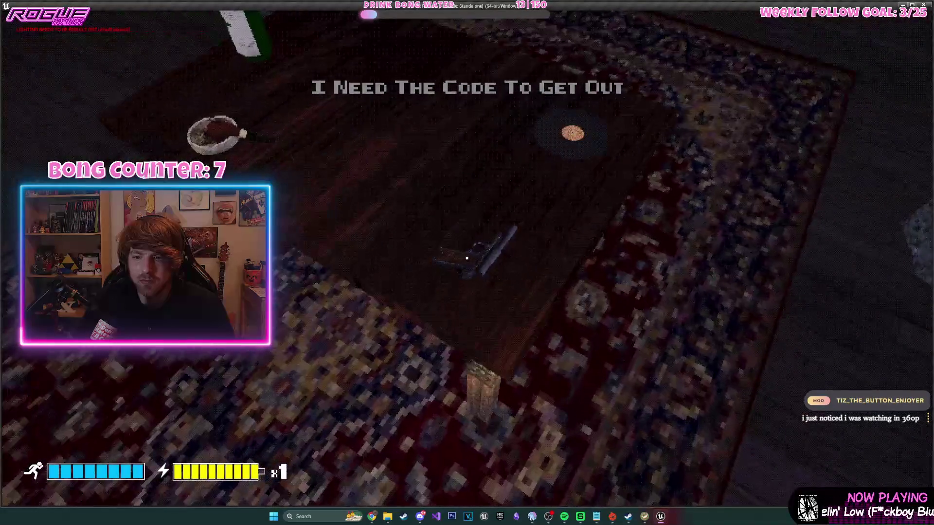
- Pick up the gun, climb the stairs and enter the bedroom toward the desk
{"action": "key", "text": "e"}
{"action": "key", "text": "e"}
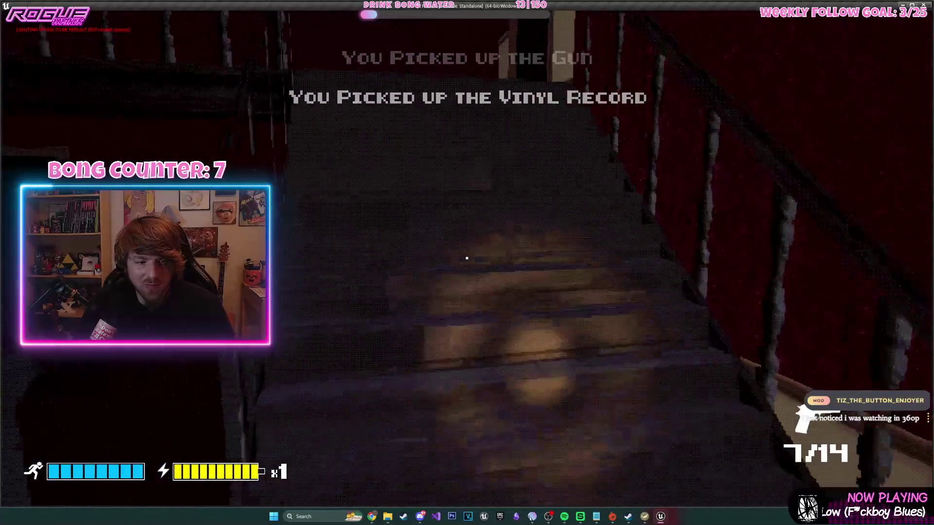
{"action": "key", "text": "w"}
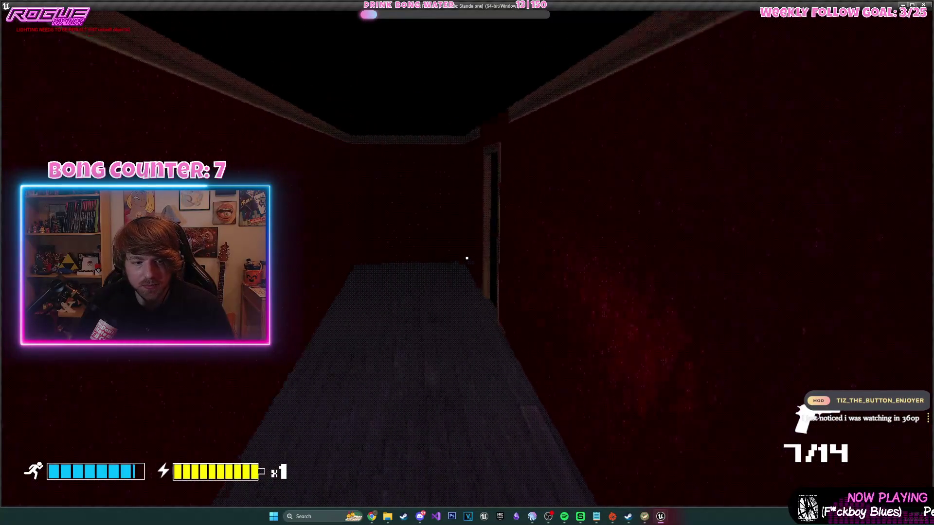
{"action": "key", "text": "e"}
{"action": "key", "text": "w"}
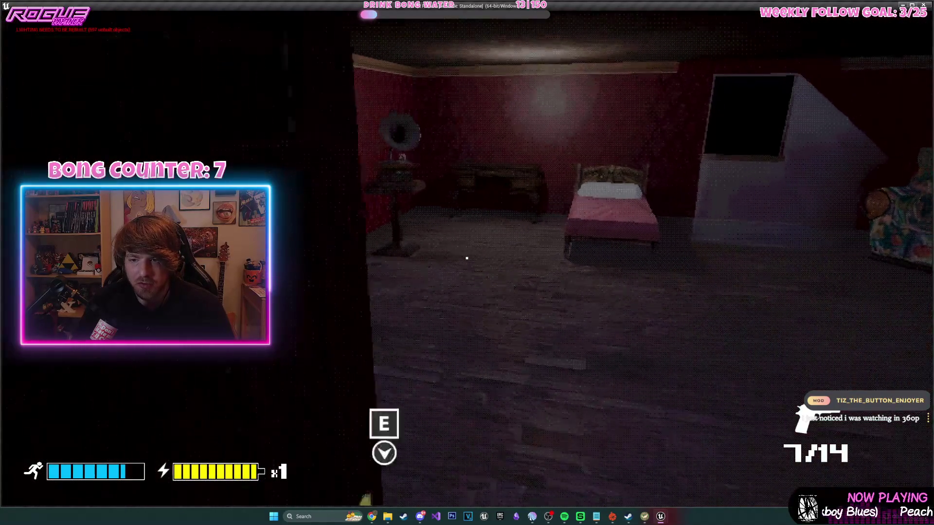
{"action": "key", "text": "w"}
- Open the desk drawer, inspect the key inside from several angles, then end the playtest
{"action": "key", "text": "e"}
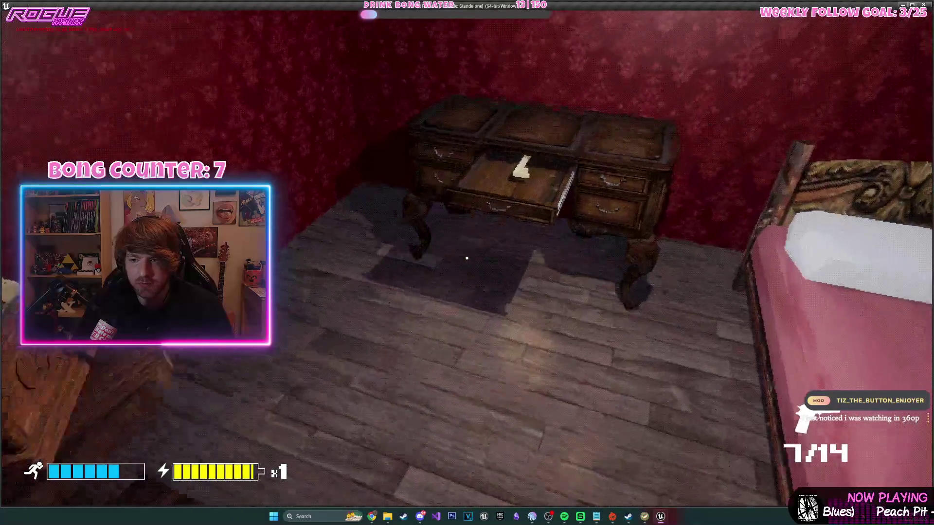
{"action": "key", "text": "s"}
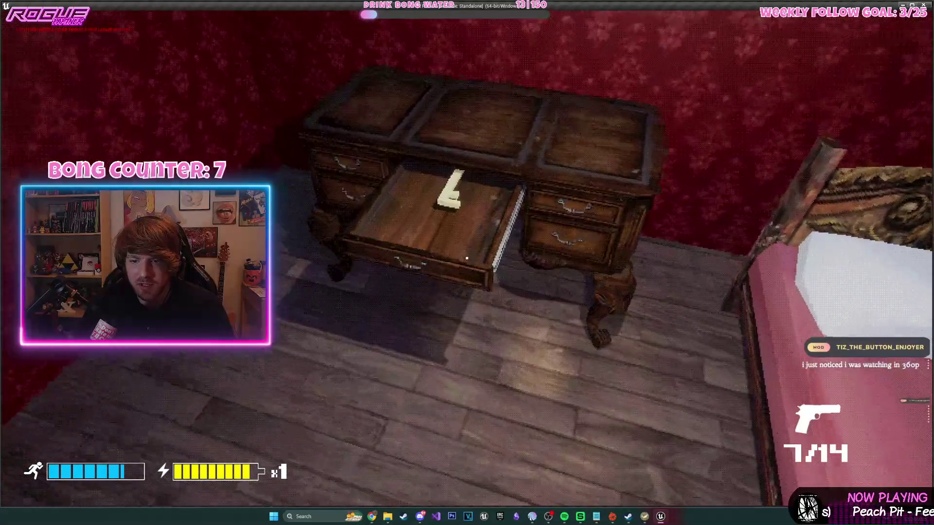
{"action": "key", "text": "w"}
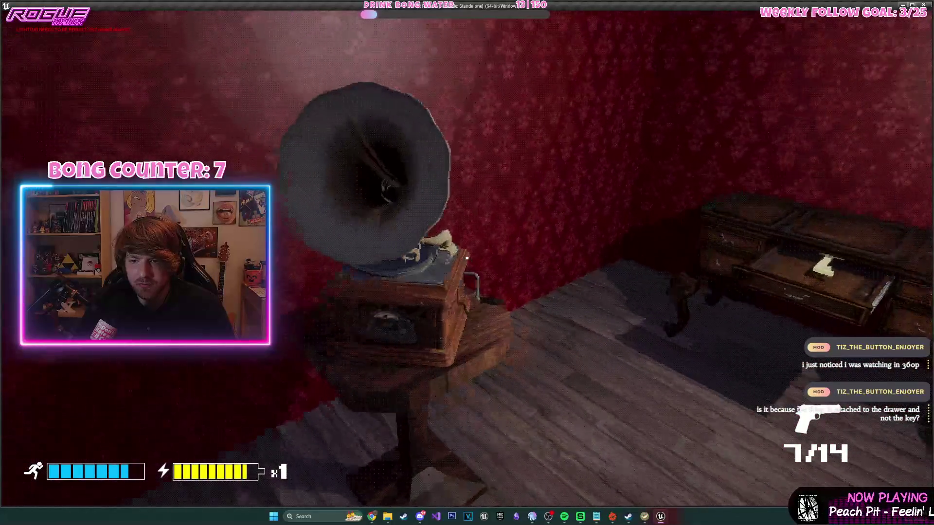
{"action": "key", "text": "e"}
{"action": "key", "text": "s"}
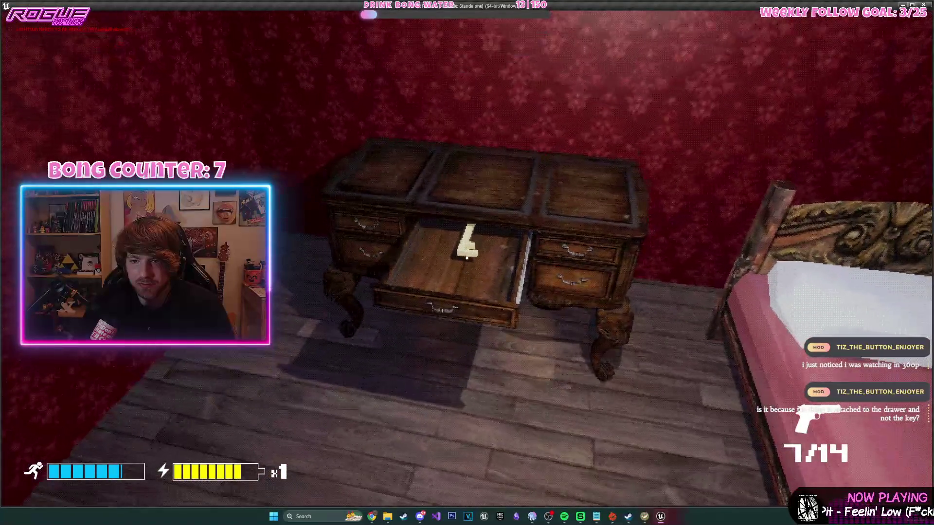
{"action": "key", "text": "w"}
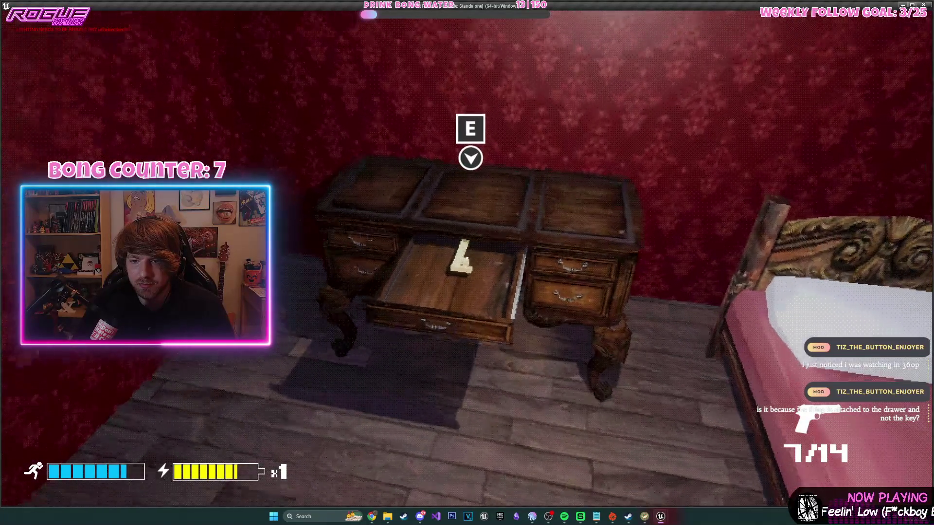
{"action": "key", "text": "s"}
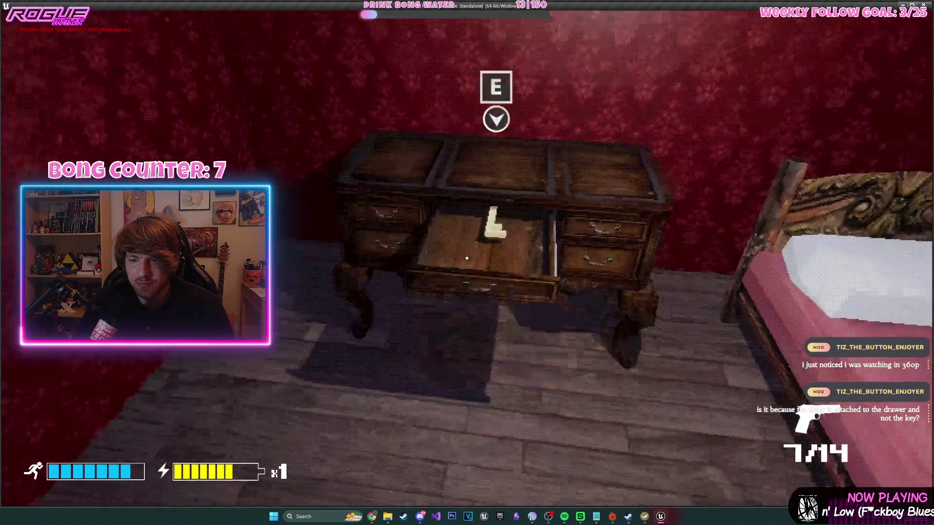
{"action": "key", "text": "Escape"}
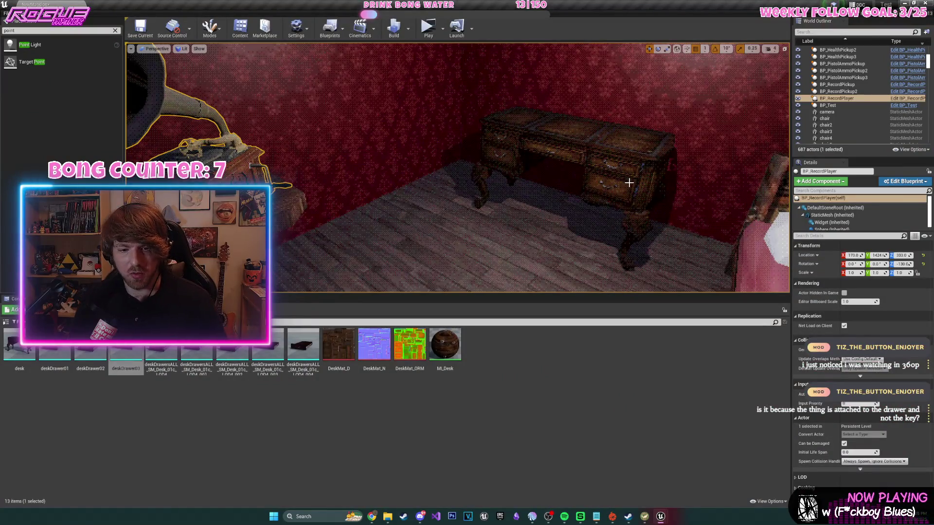
- Navigate the Content Browser from the Content root into Assets, then Custom
{"action": "mouse_move", "coordinate": [197, 343]}
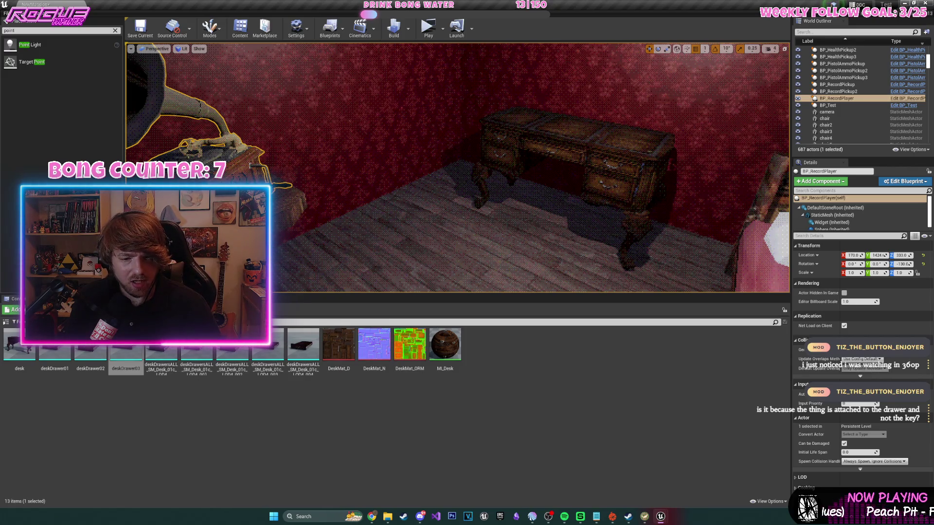
{"action": "key", "text": "alt+Left"}
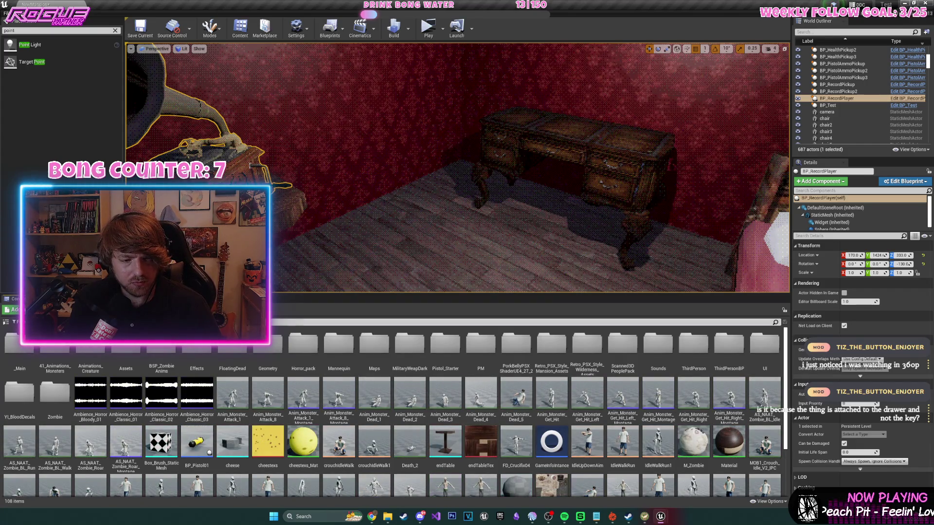
{"action": "double_click", "coordinate": [119, 359]}
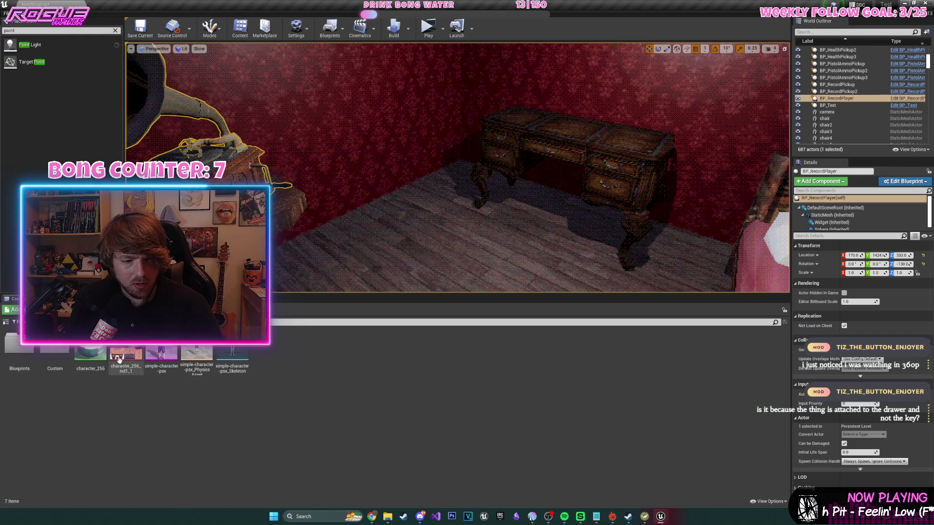
{"action": "double_click", "coordinate": [54, 361]}
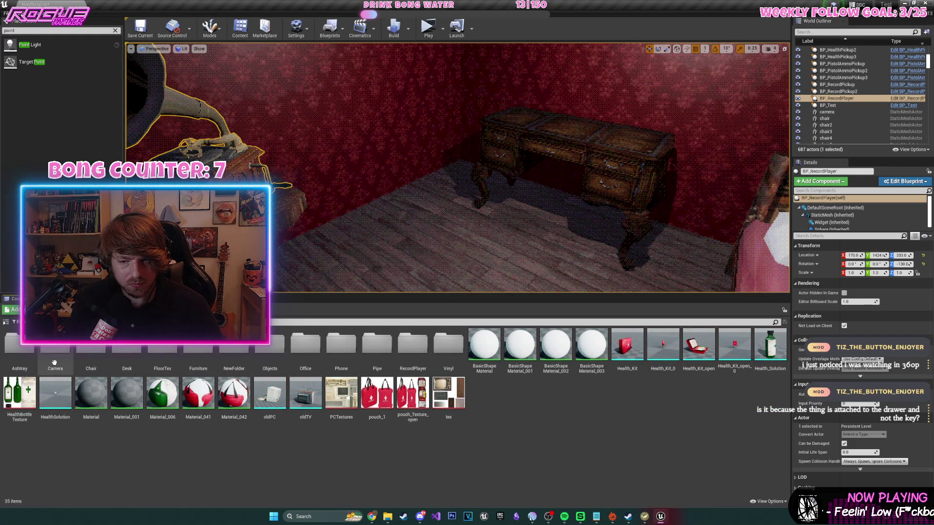
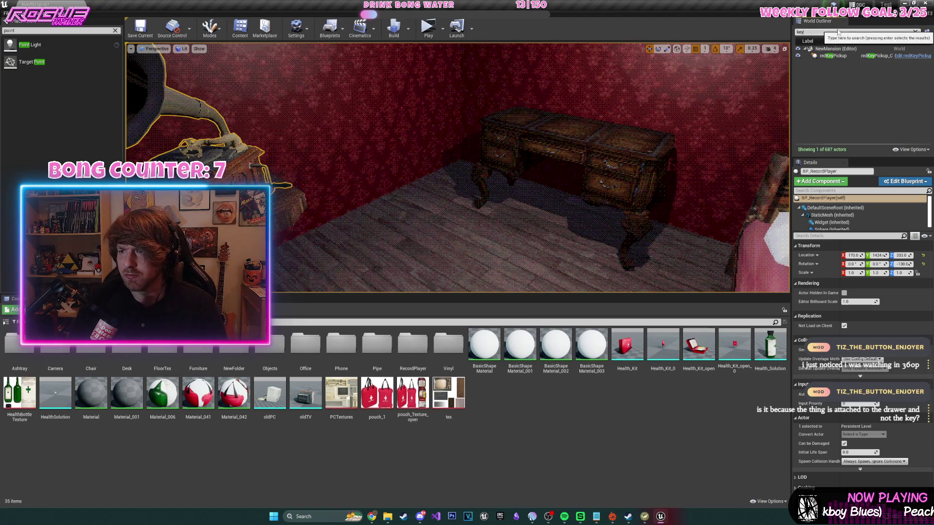
- From the redKeyPickup actor, browse to its asset and open the redGoldPickup Blueprint
{"action": "left_click", "coordinate": [889, 56]}
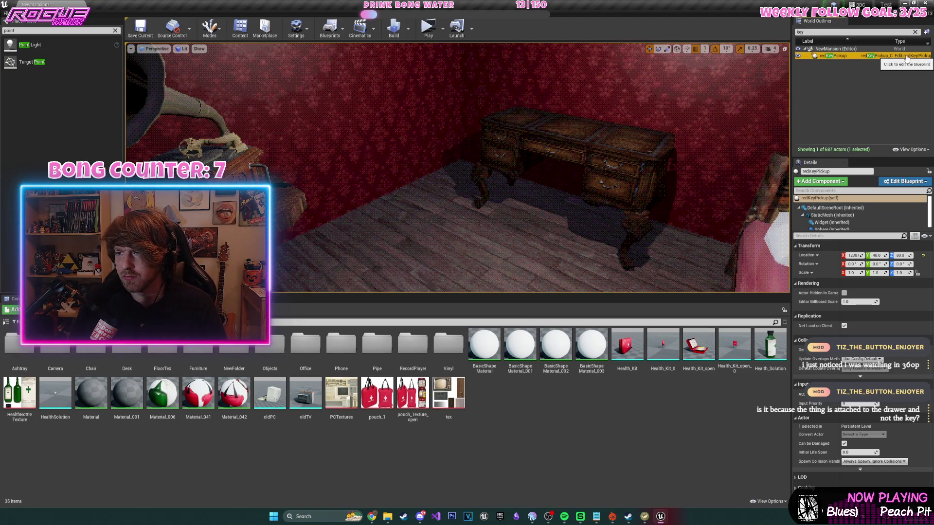
{"action": "right_click", "coordinate": [905, 58]}
{"action": "left_click", "coordinate": [875, 80]}
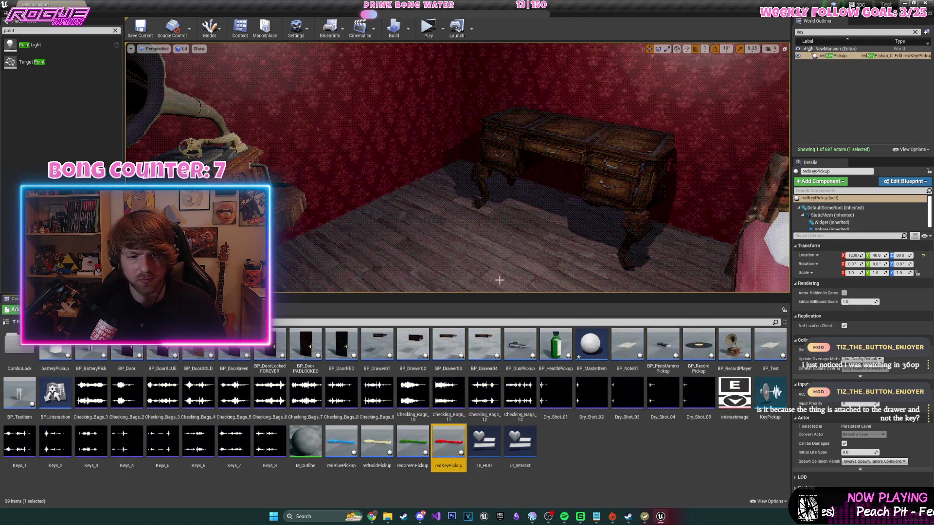
{"action": "double_click", "coordinate": [379, 445]}
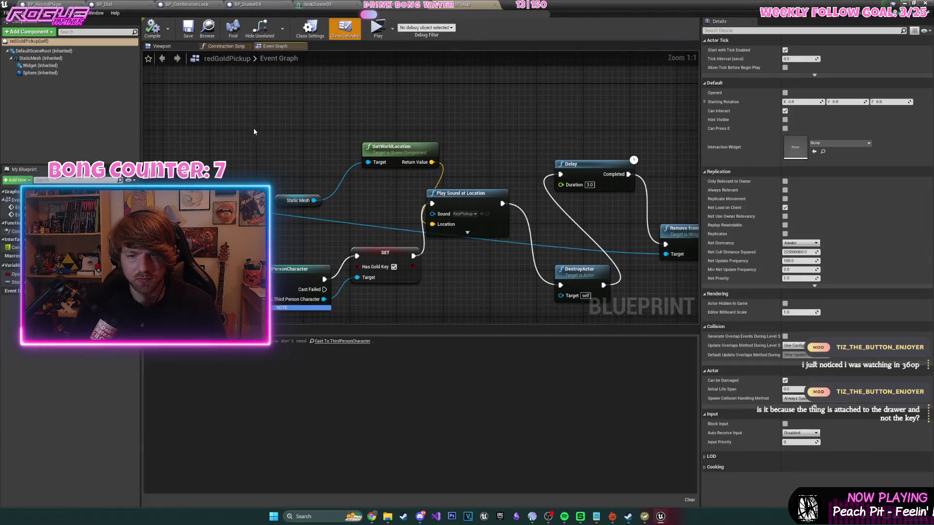
- Show the Viewport preview, select the key's StaticMesh component, and frame the key
{"action": "left_click", "coordinate": [162, 46]}
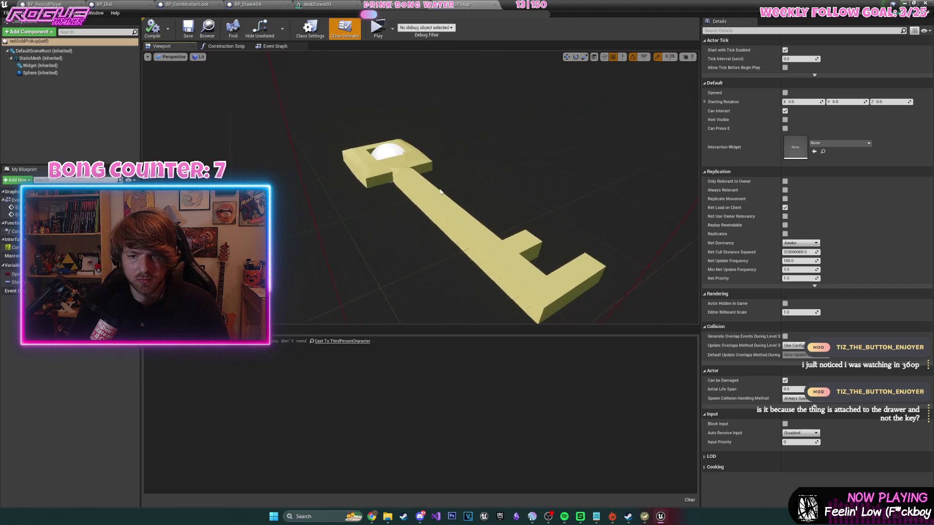
{"action": "left_click", "coordinate": [471, 200]}
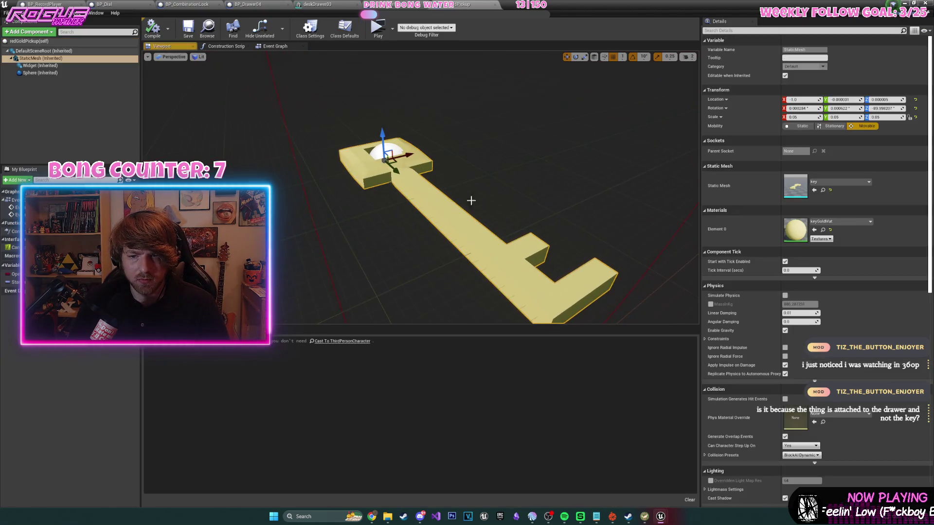
{"action": "left_click", "coordinate": [48, 58]}
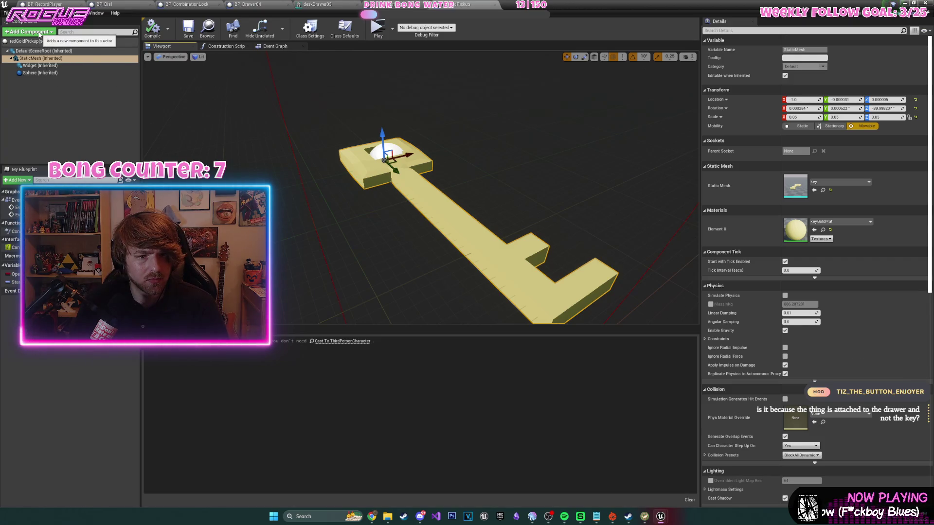
{"action": "left_click", "coordinate": [39, 33]}
{"action": "left_click", "coordinate": [40, 58]}
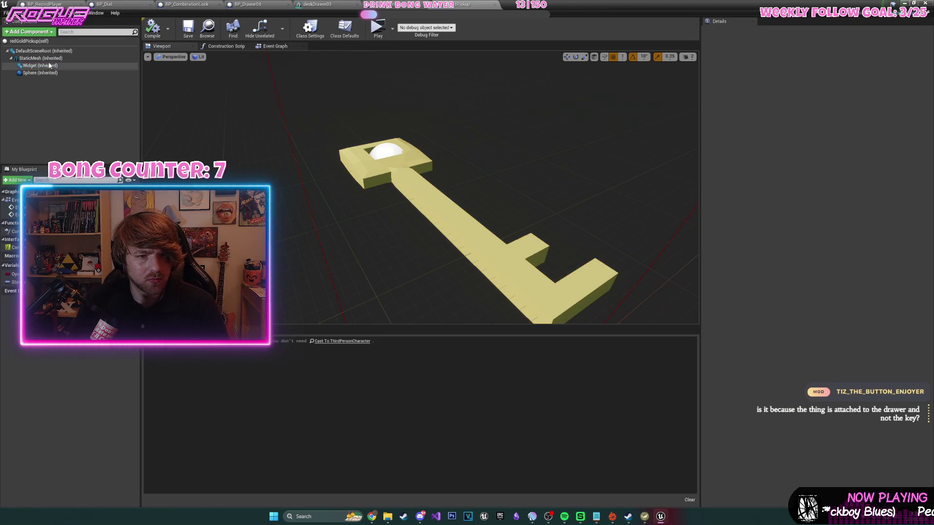
{"action": "key", "text": "f"}
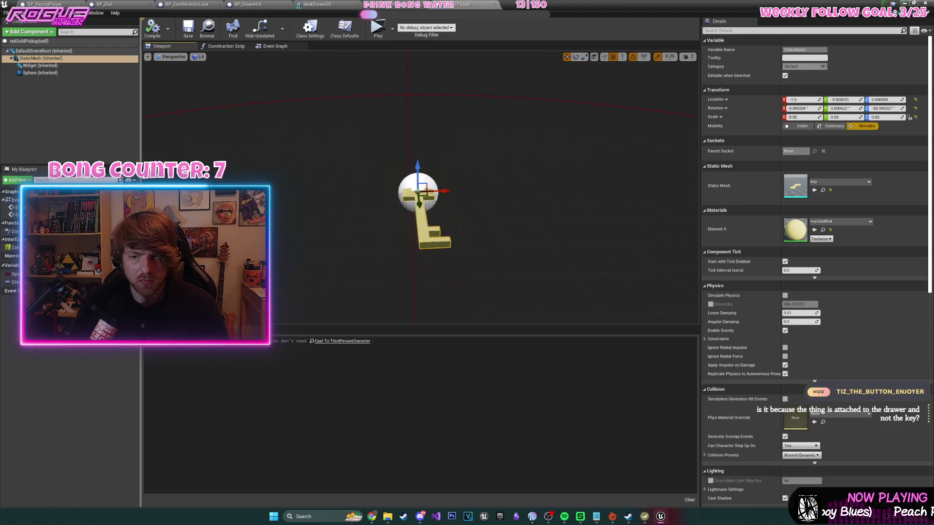
- Add a StaticMesh1 component using the 1M_Cube mesh and reattach it in the hierarchy
{"action": "left_click", "coordinate": [36, 32]}
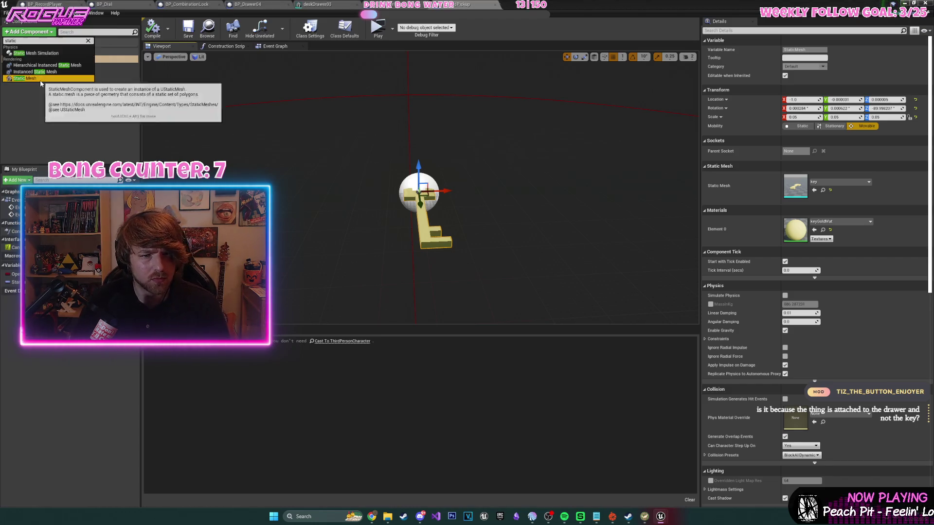
{"action": "left_click", "coordinate": [25, 79]}
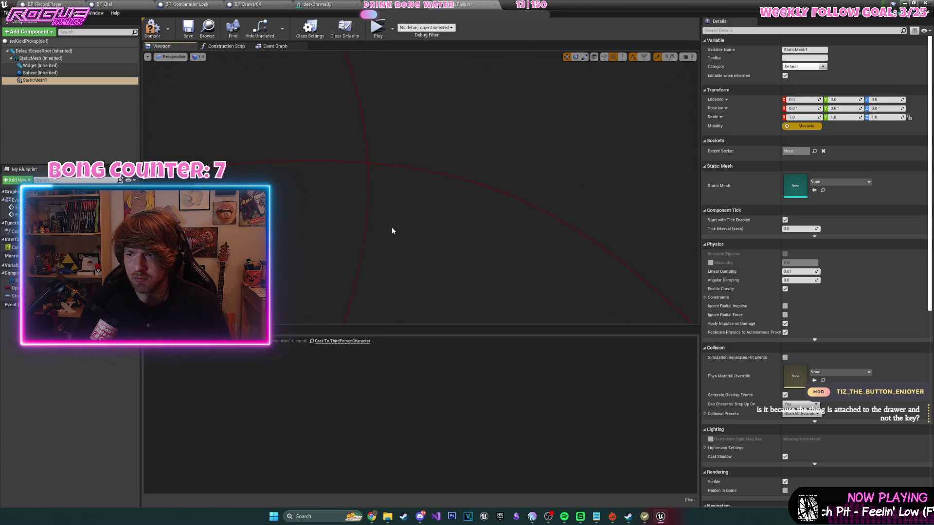
{"action": "left_click", "coordinate": [827, 183]}
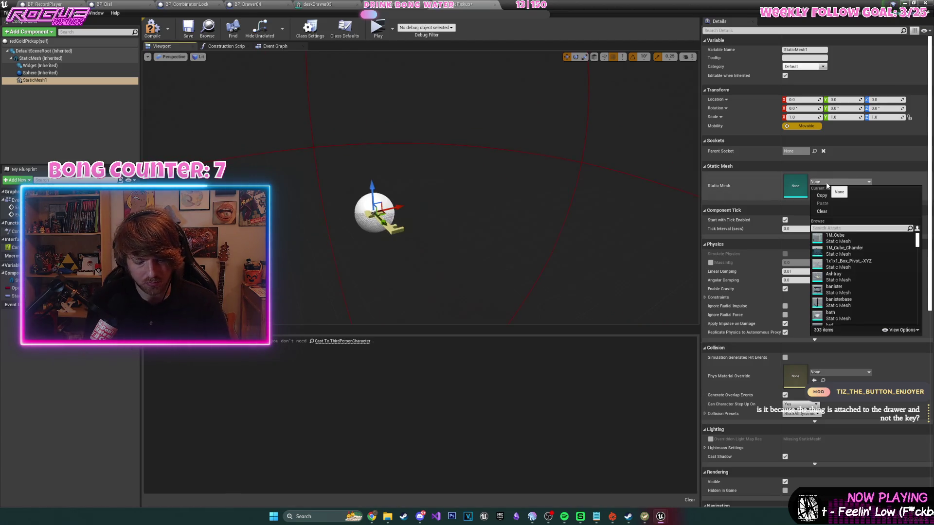
{"action": "key", "text": "BackSpace"}
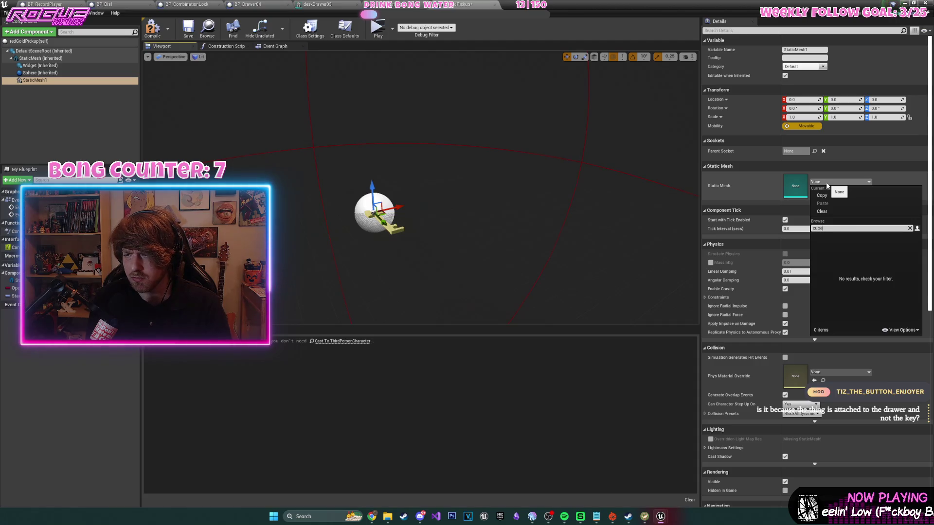
{"action": "left_click", "coordinate": [834, 238]}
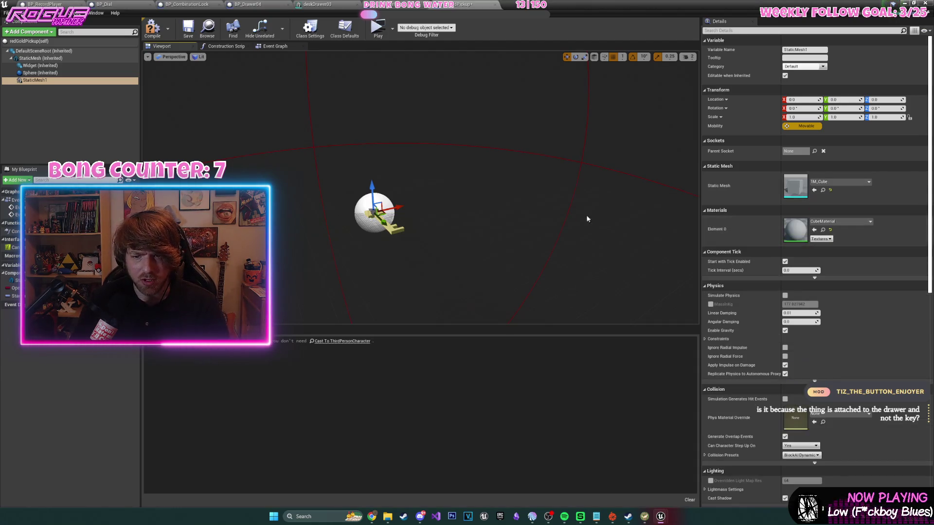
{"action": "mouse_move", "coordinate": [144, 109]}
{"action": "left_mouse_down"}
{"action": "mouse_move", "coordinate": [158, 107]}
{"action": "mouse_move", "coordinate": [144, 110]}
{"action": "left_mouse_up"}
{"action": "left_click_drag", "start_coordinate": [45, 80], "coordinate": [46, 62]}
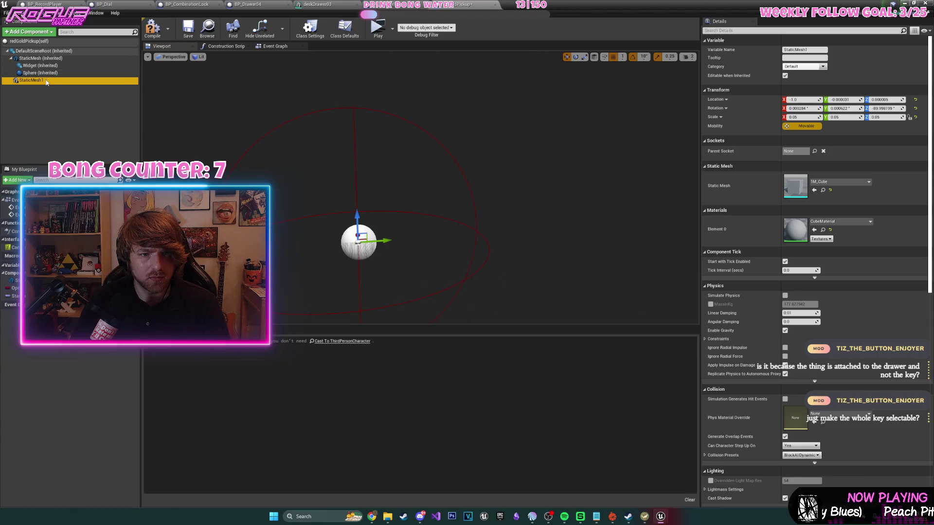
- Scale the cube to 0.3, move it over the gold key, and compile
{"action": "left_click_drag", "start_coordinate": [257, 146], "coordinate": [265, 124]}
{"action": "scroll", "coordinate": [433, 183], "scroll_direction": "down", "scroll_amount": 5}
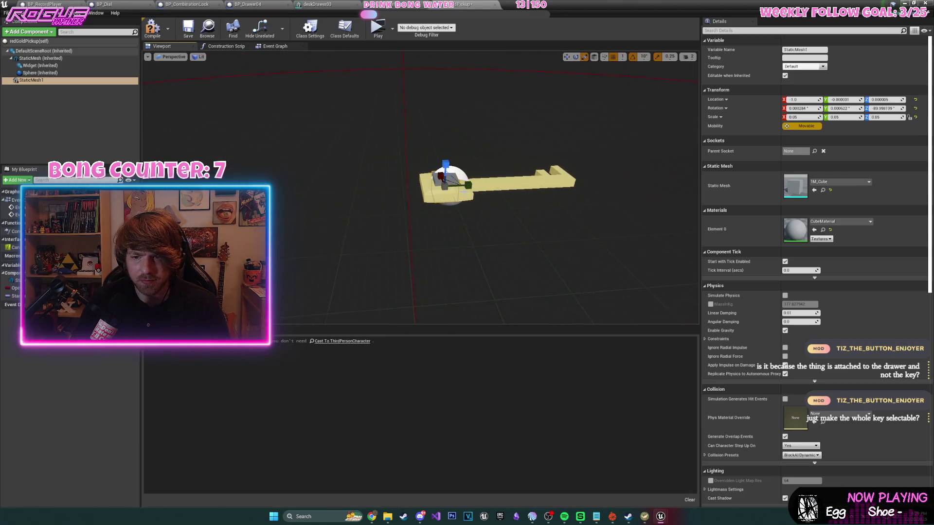
{"action": "type", "text": "0.3"}
{"action": "key", "text": "Return"}
{"action": "scroll", "coordinate": [458, 208], "scroll_direction": "down", "scroll_amount": 3}
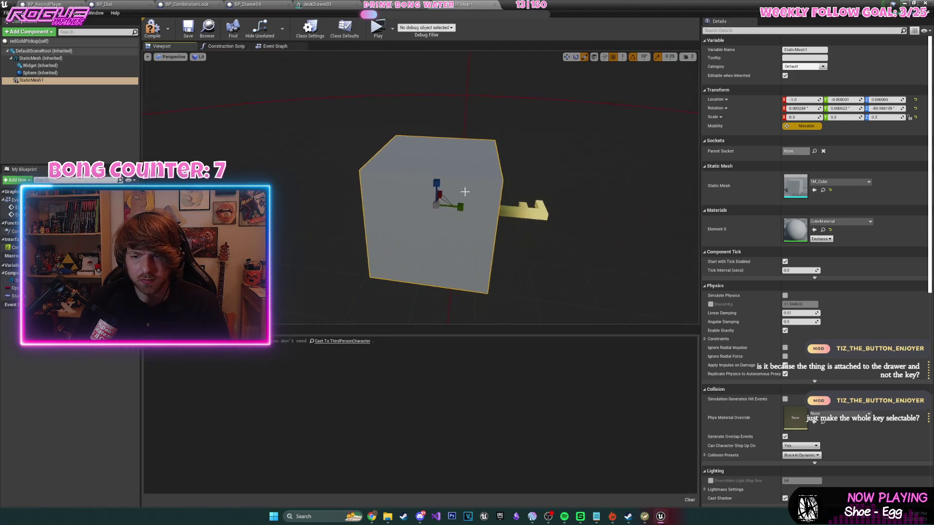
{"action": "mouse_move", "coordinate": [457, 208]}
{"action": "left_mouse_down"}
{"action": "mouse_move", "coordinate": [525, 202]}
{"action": "mouse_move", "coordinate": [461, 207]}
{"action": "mouse_move", "coordinate": [312, 243]}
{"action": "left_mouse_up"}
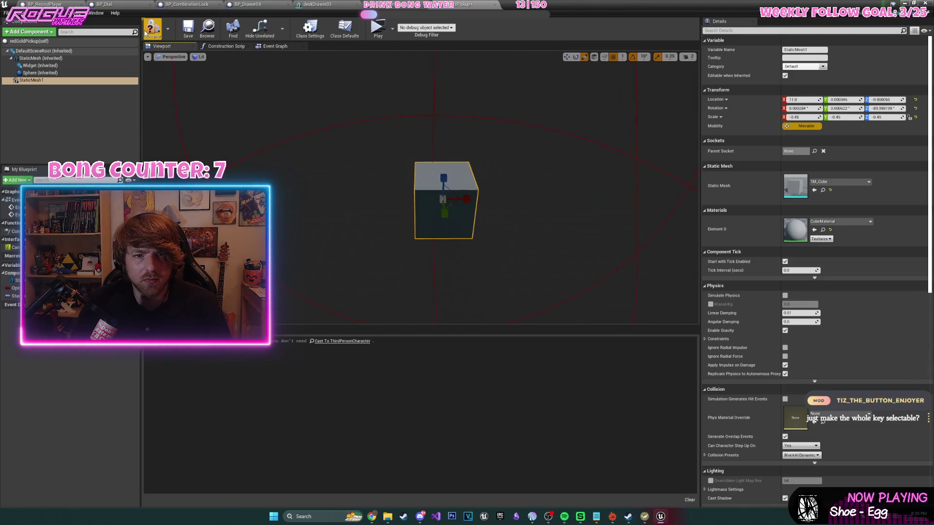
{"action": "left_click", "coordinate": [151, 30]}
{"action": "left_click", "coordinate": [276, 49]}
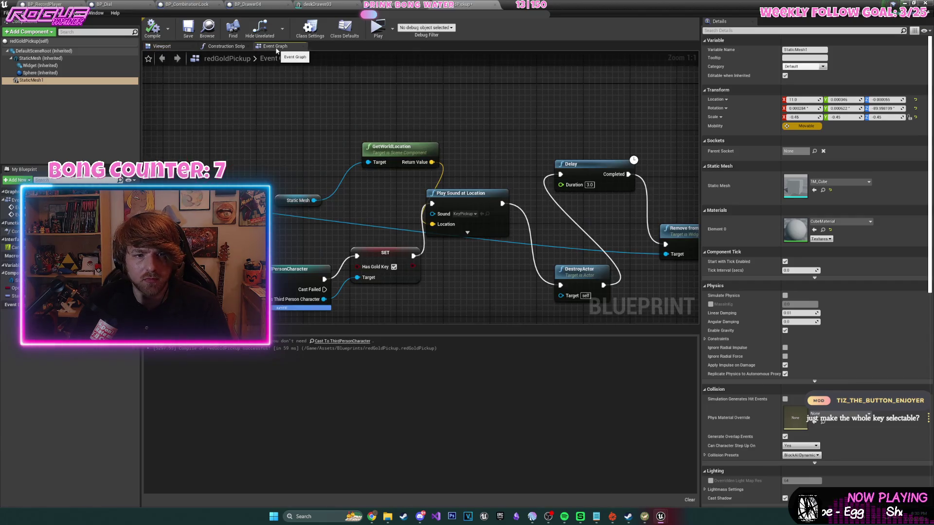
- Place a Static Mesh 1 reference in the graph; try a Set Visibility node, then delete it
{"action": "scroll", "coordinate": [469, 120], "scroll_direction": "down", "scroll_amount": 3}
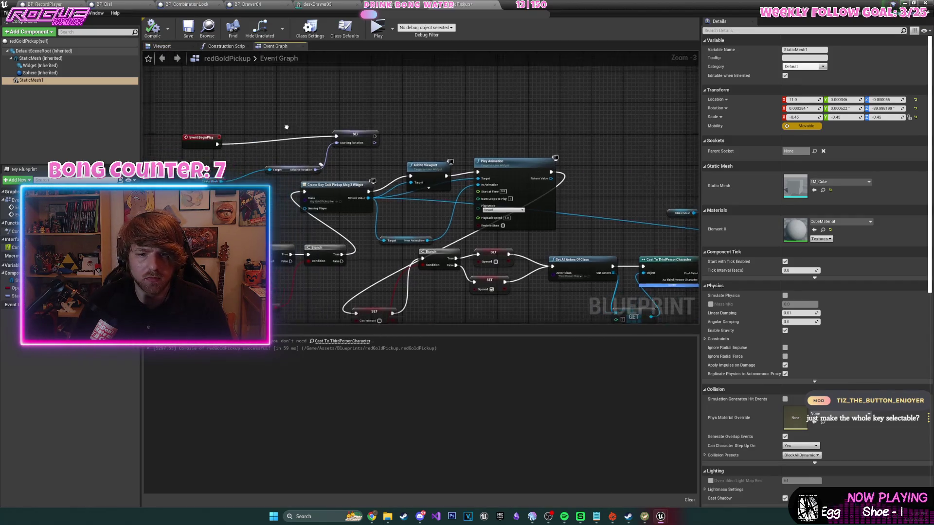
{"action": "scroll", "coordinate": [421, 155], "scroll_direction": "up", "scroll_amount": 3}
{"action": "right_click", "coordinate": [422, 163]}
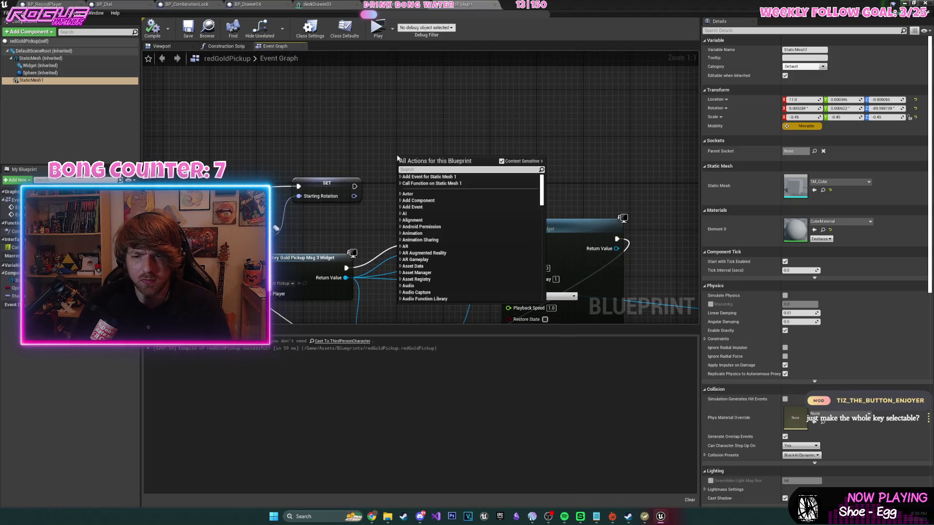
{"action": "left_click_drag", "start_coordinate": [31, 80], "coordinate": [455, 152]}
{"action": "type", "text": "set vis"}
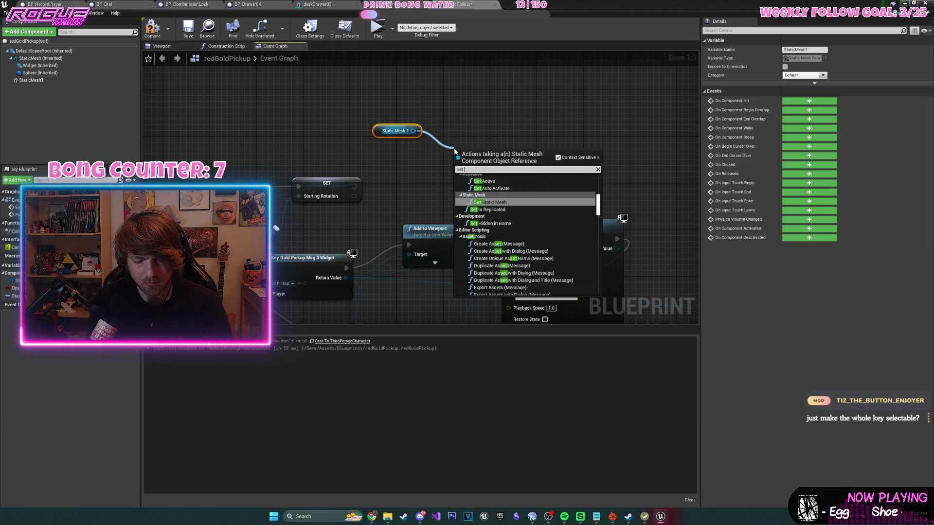
{"action": "key", "text": "Return"}
{"action": "left_click_drag", "start_coordinate": [356, 187], "coordinate": [461, 169]}
{"action": "key", "text": "Delete"}
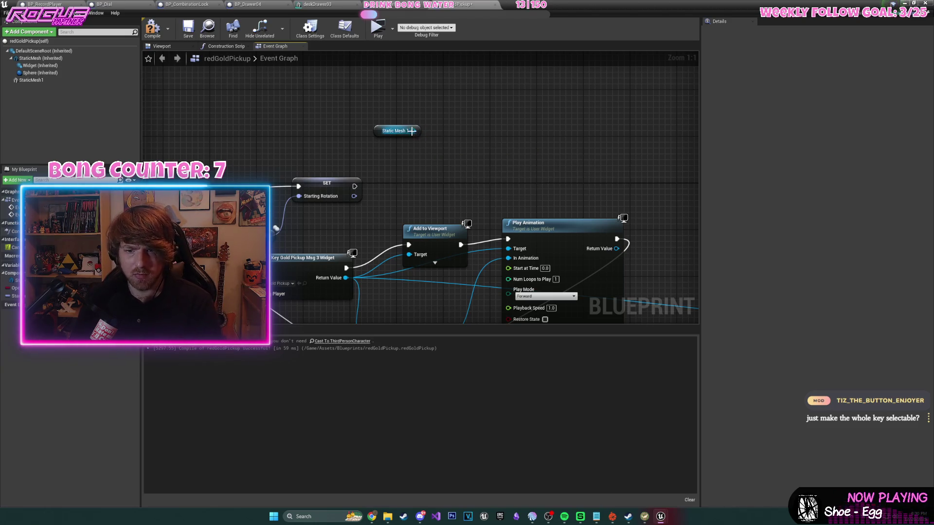
- Add Set Visibility for Static Mesh 1 after SET Starting Rotation, compile, and start Play
{"action": "left_click_drag", "start_coordinate": [411, 131], "coordinate": [424, 158]}
{"action": "type", "text": "set hi"}
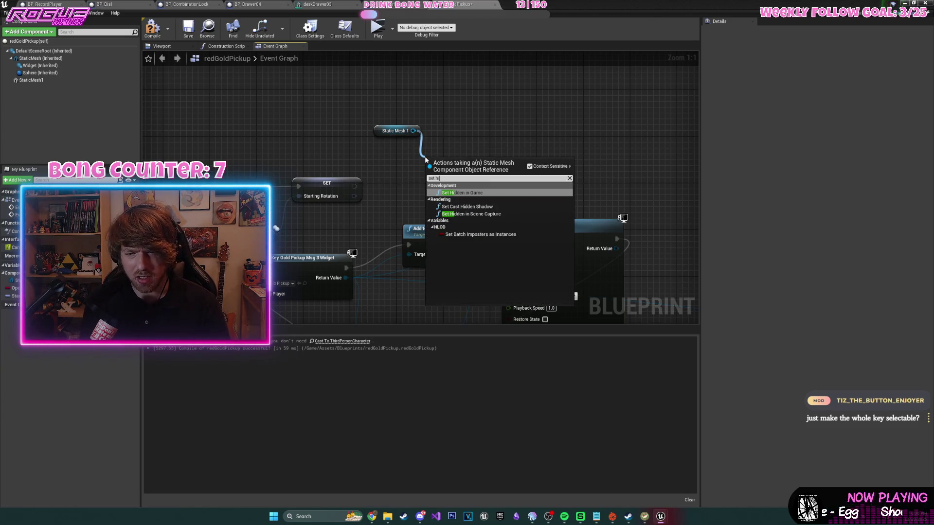
{"action": "key", "text": "BackSpace"}
{"action": "key", "text": "BackSpace"}
{"action": "key", "text": "BackSpace"}
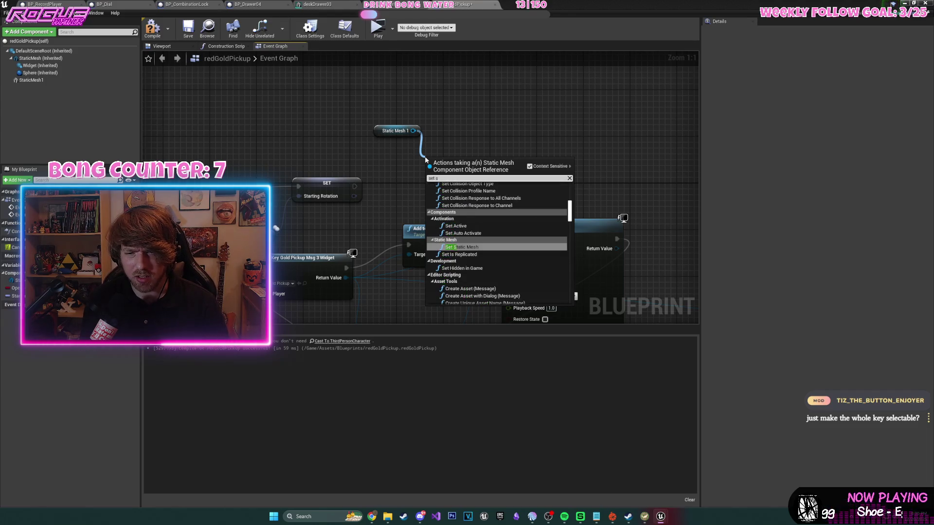
{"action": "key", "text": "BackSpace"}
{"action": "type", "text": "vis"}
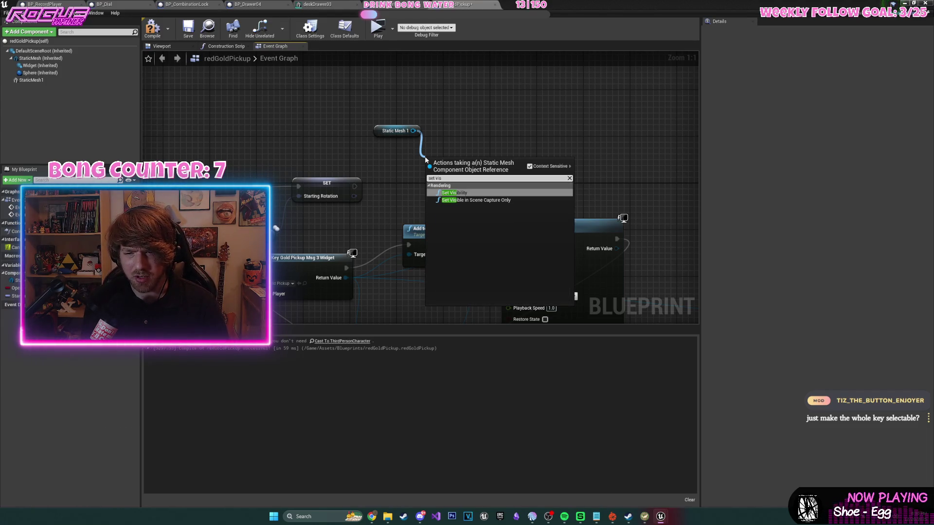
{"action": "key", "text": "Return"}
{"action": "left_click_drag", "start_coordinate": [355, 187], "coordinate": [432, 180]}
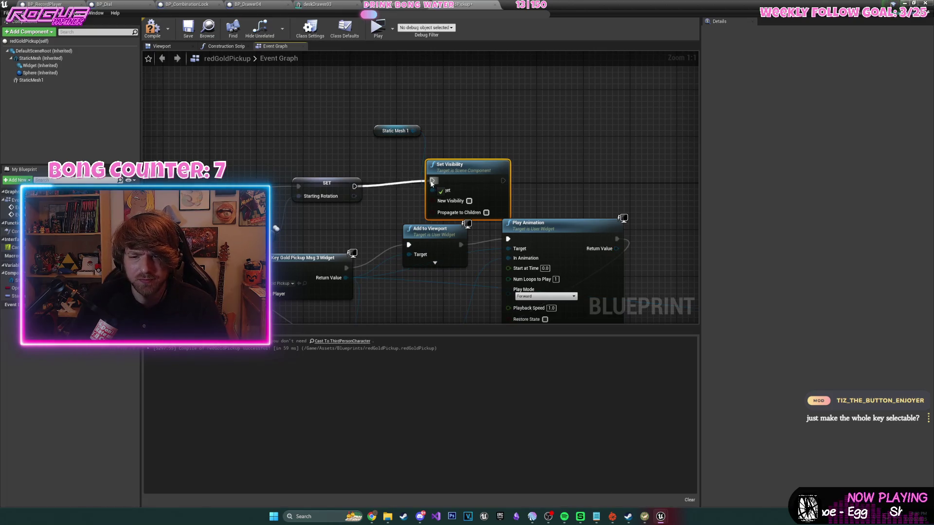
{"action": "left_click", "coordinate": [153, 28]}
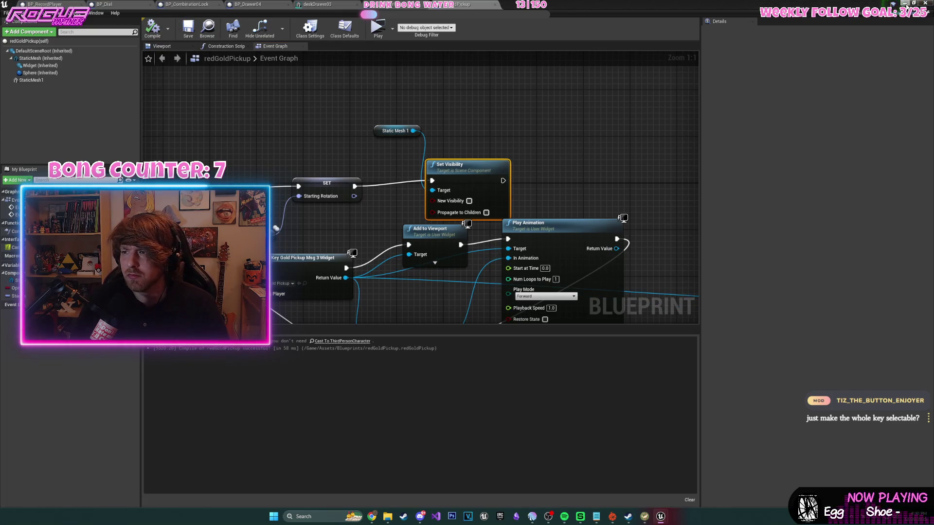
{"action": "left_click", "coordinate": [903, 3]}
{"action": "left_click", "coordinate": [428, 28]}
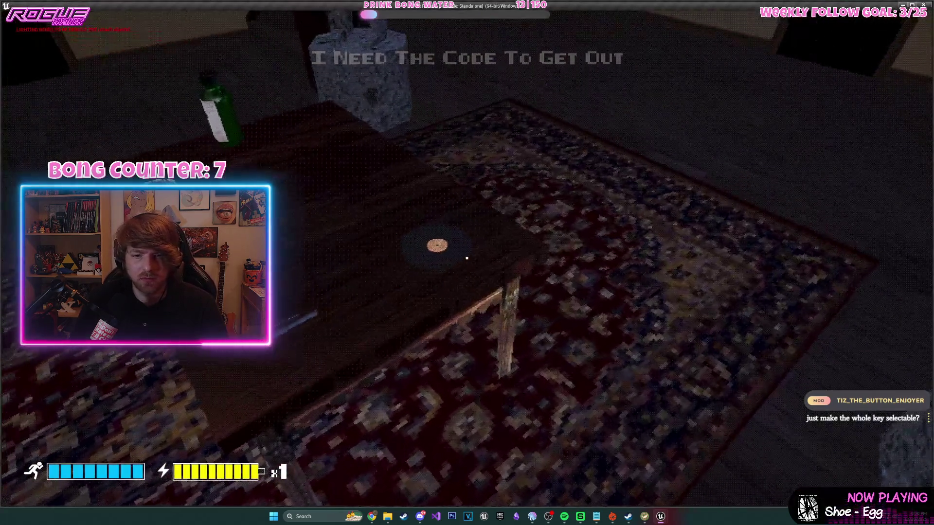
- Grab the gun and record, walk to the bedroom gramophone, take the gold key, then exit
{"action": "mouse_move", "coordinate": [467, 263]}
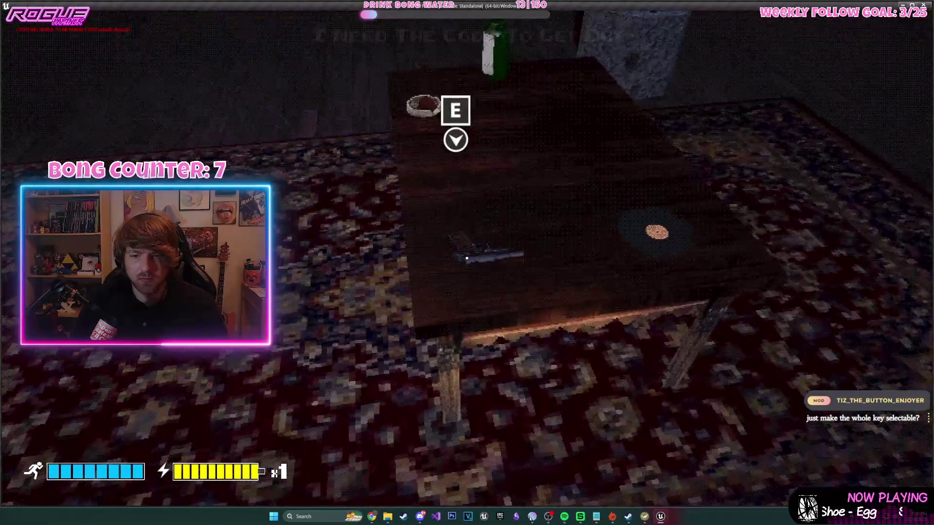
{"action": "key", "text": "e"}
{"action": "key", "text": "e"}
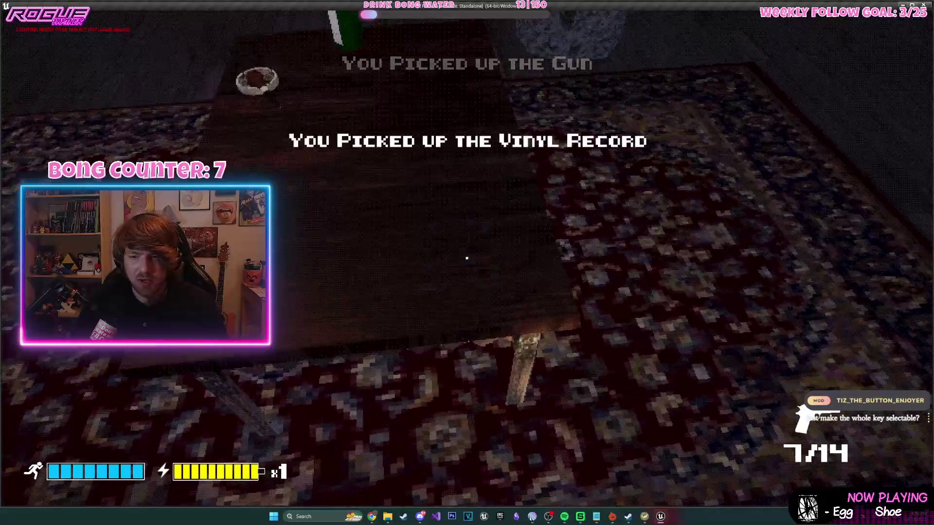
{"action": "key", "text": "w"}
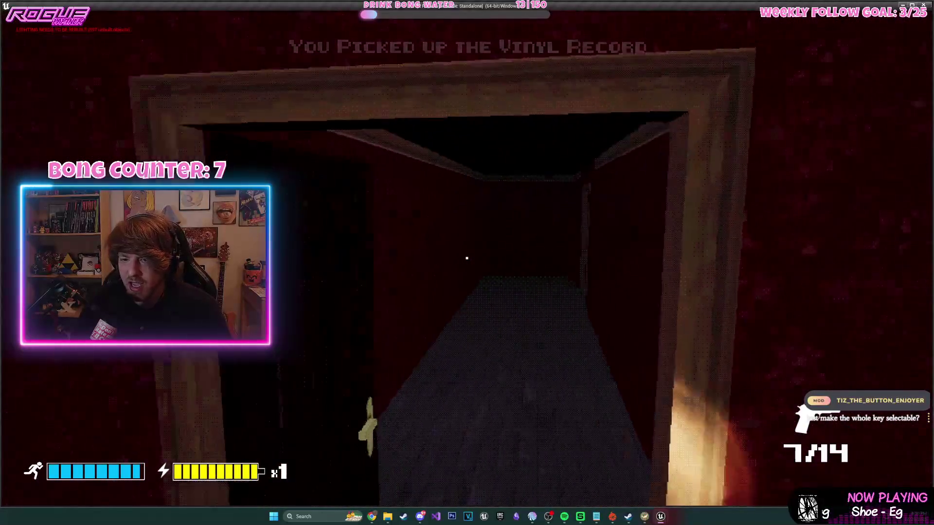
{"action": "key", "text": "w"}
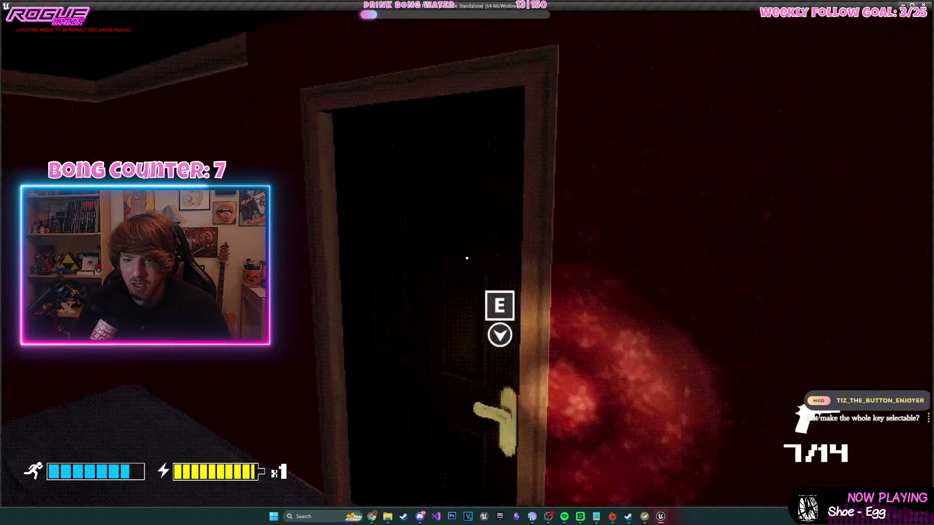
{"action": "key", "text": "e"}
{"action": "key", "text": "w"}
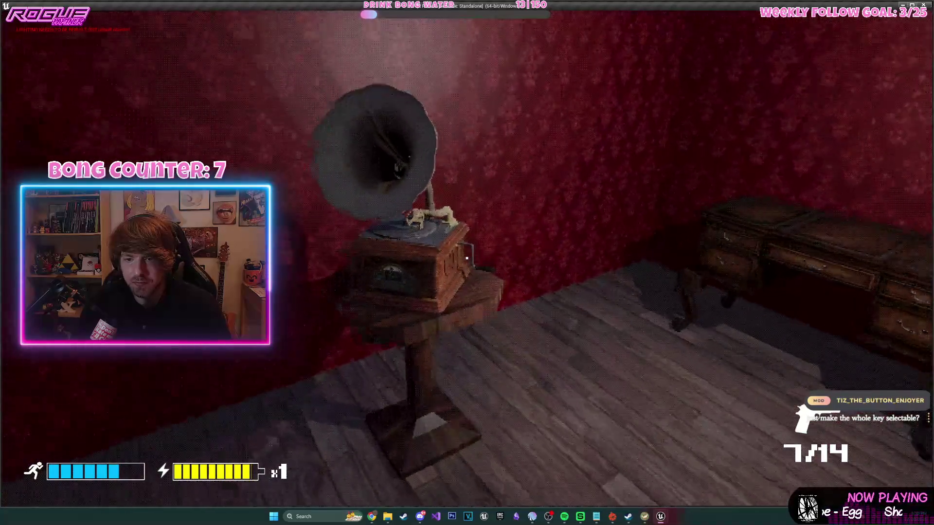
{"action": "key", "text": "e"}
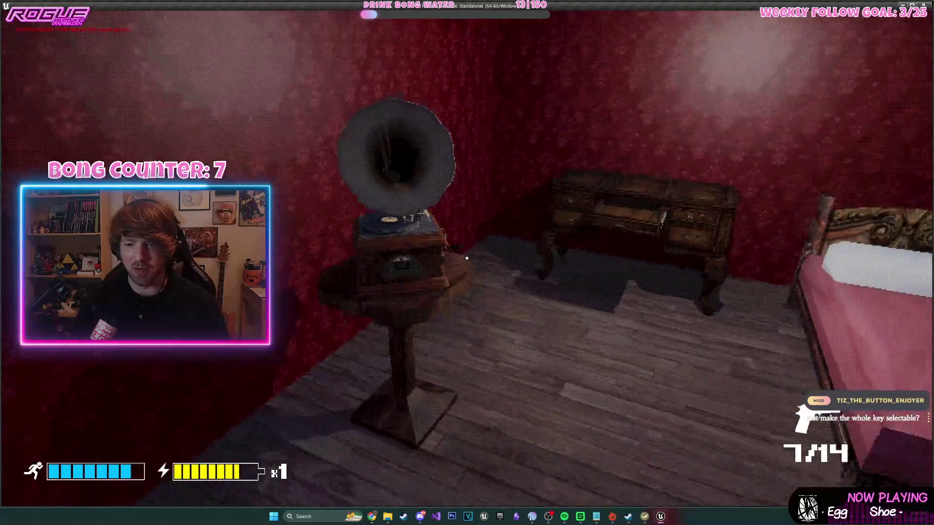
{"action": "key", "text": "Escape"}
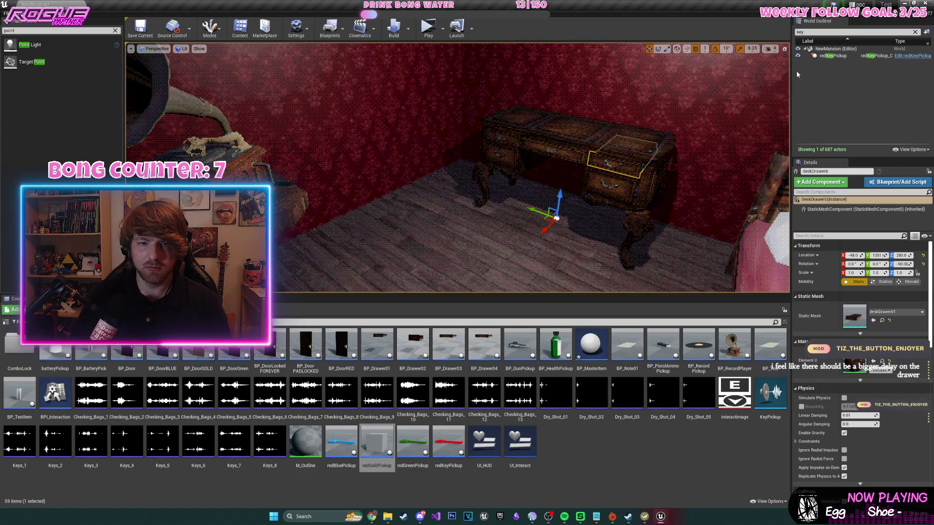
- Select the gramophone and open its BP_RecordPlayer Blueprint
{"action": "left_click", "coordinate": [196, 143]}
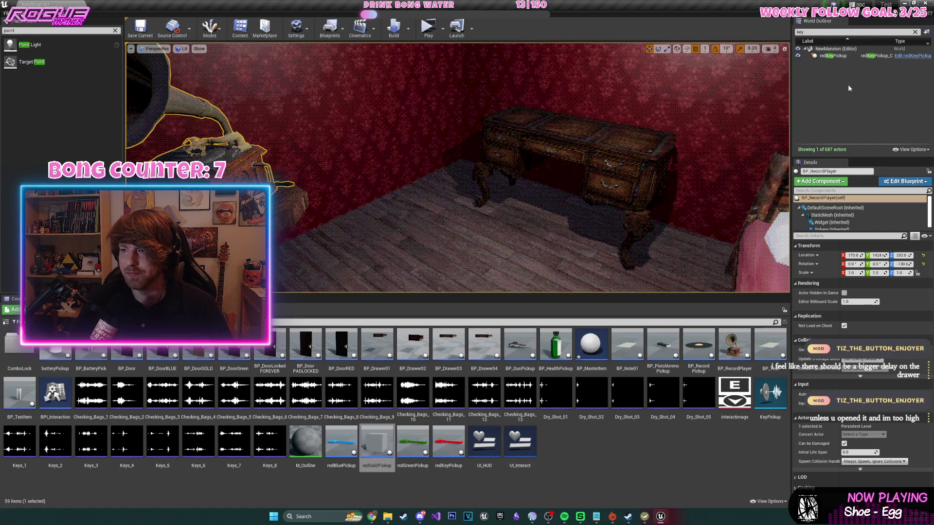
{"action": "left_click", "coordinate": [915, 31]}
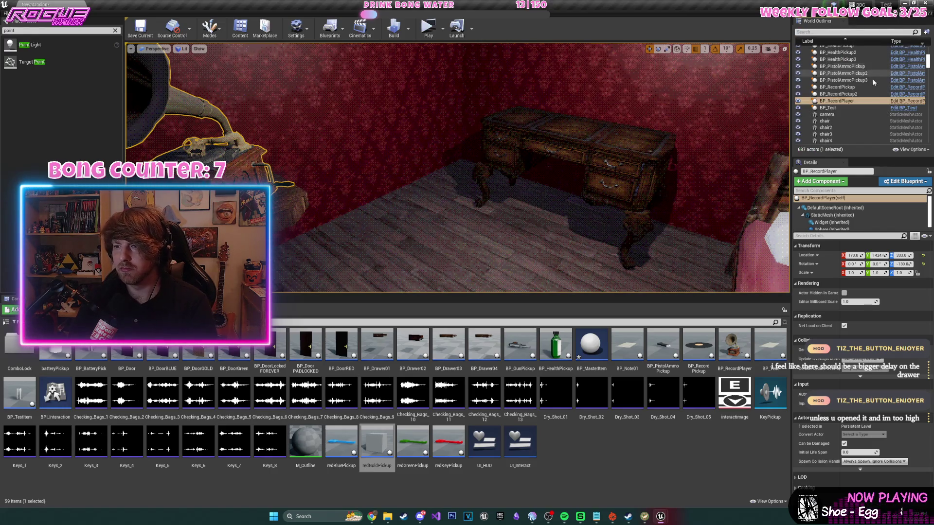
{"action": "left_click", "coordinate": [901, 104]}
{"action": "scroll", "coordinate": [396, 171], "scroll_direction": "up", "scroll_amount": 3}
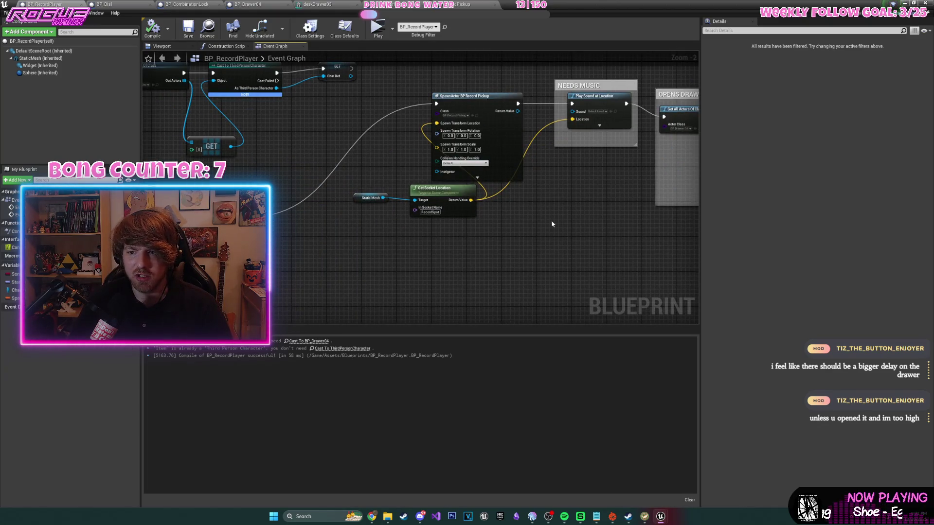
{"action": "scroll", "coordinate": [554, 225], "scroll_direction": "down", "scroll_amount": 1}
{"action": "scroll", "coordinate": [388, 89], "scroll_direction": "up", "scroll_amount": 1}
- Rearrange the spawn, socket, sound and Static Mesh nodes and the NEEDS MUSIC comment
{"action": "left_click_drag", "start_coordinate": [388, 89], "coordinate": [558, 260]}
{"action": "left_click_drag", "start_coordinate": [548, 103], "coordinate": [522, 98]}
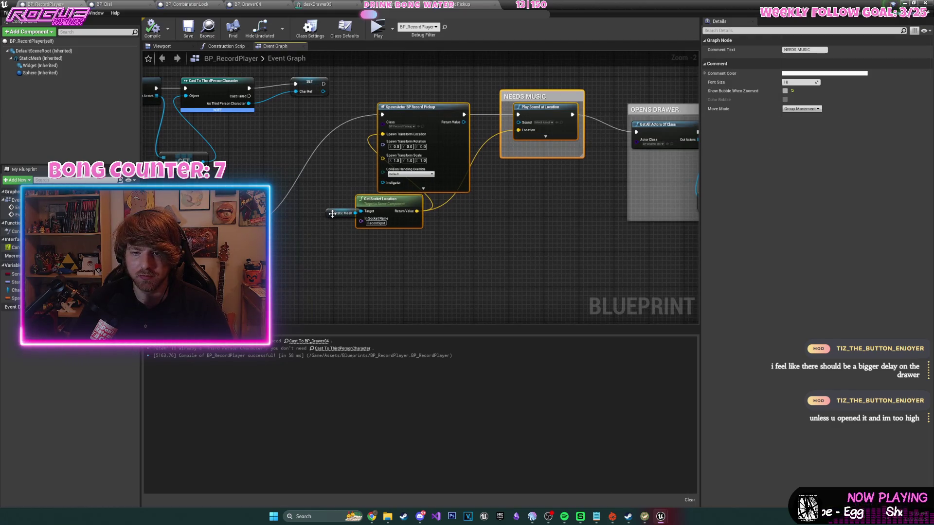
{"action": "left_click_drag", "start_coordinate": [332, 214], "coordinate": [300, 236]}
{"action": "mouse_move", "coordinate": [319, 96]}
{"action": "left_mouse_down"}
{"action": "mouse_move", "coordinate": [467, 195]}
{"action": "mouse_move", "coordinate": [573, 204]}
{"action": "left_mouse_up"}
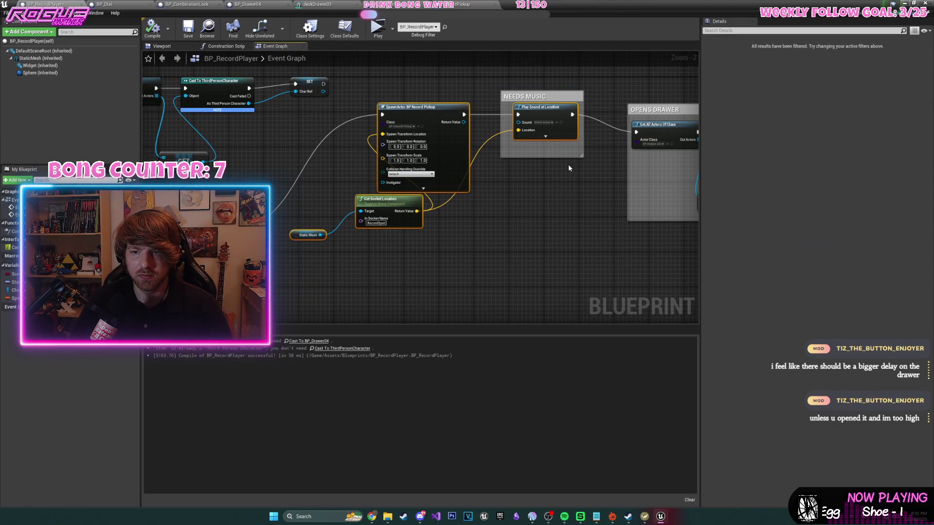
{"action": "left_click_drag", "start_coordinate": [553, 108], "coordinate": [505, 122]}
{"action": "left_click_drag", "start_coordinate": [548, 97], "coordinate": [503, 109]}
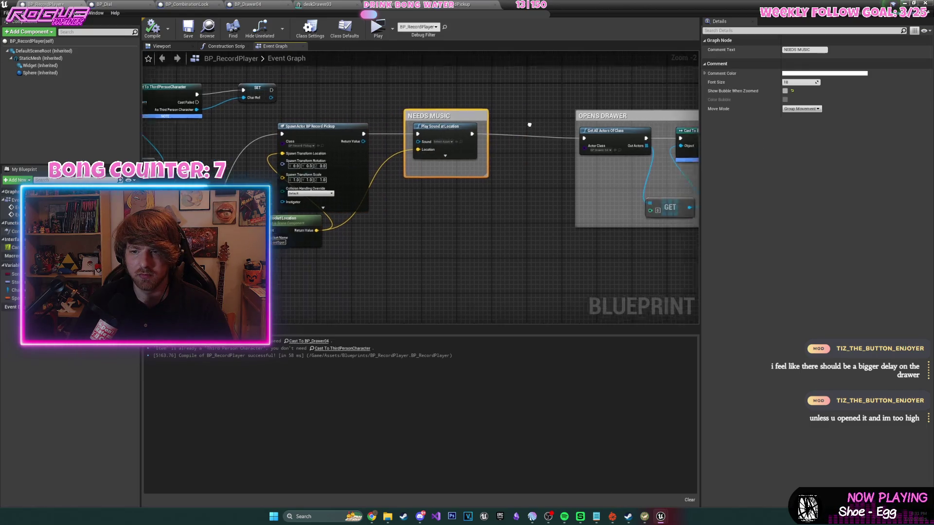
- Add a 1-second Delay node after Play Sound
{"action": "mouse_move", "coordinate": [389, 143]}
{"action": "left_mouse_down"}
{"action": "mouse_move", "coordinate": [430, 148]}
{"action": "mouse_move", "coordinate": [417, 140]}
{"action": "left_mouse_up"}
{"action": "type", "text": "delay"}
{"action": "key", "text": "Return"}
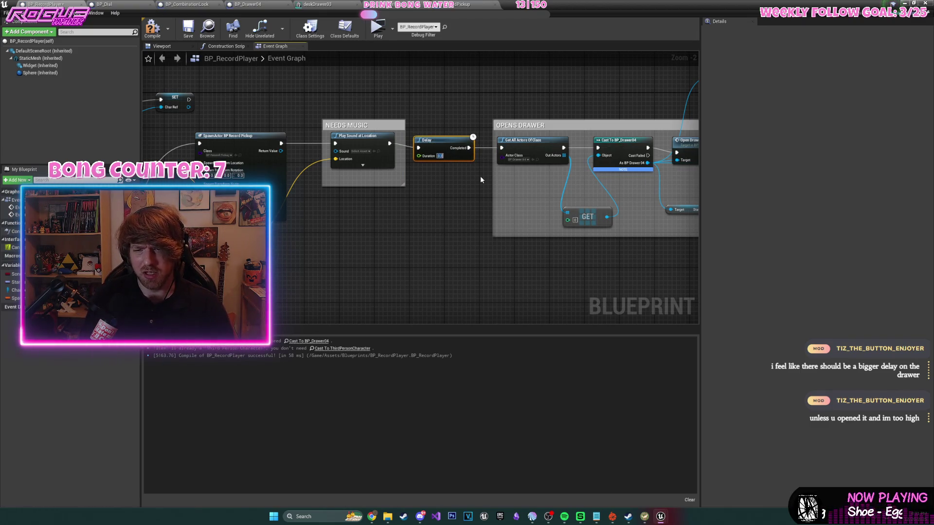
{"action": "type", "text": "1"}
- Add a GetActorLocation node from the drawer reference
{"action": "mouse_move", "coordinate": [480, 176]}
{"action": "left_mouse_down"}
{"action": "mouse_move", "coordinate": [344, 162]}
{"action": "mouse_move", "coordinate": [312, 205]}
{"action": "mouse_move", "coordinate": [286, 187]}
{"action": "left_mouse_up"}
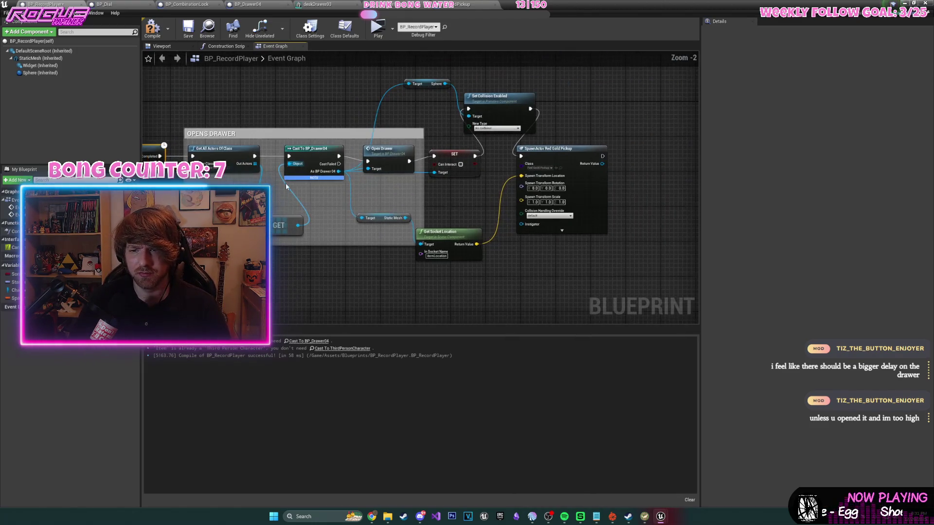
{"action": "mouse_move", "coordinate": [354, 196]}
{"action": "left_mouse_down"}
{"action": "mouse_move", "coordinate": [146, 194]}
{"action": "mouse_move", "coordinate": [480, 179]}
{"action": "left_mouse_up"}
{"action": "left_click_drag", "start_coordinate": [363, 169], "coordinate": [391, 278]}
{"action": "type", "text": "get actor"}
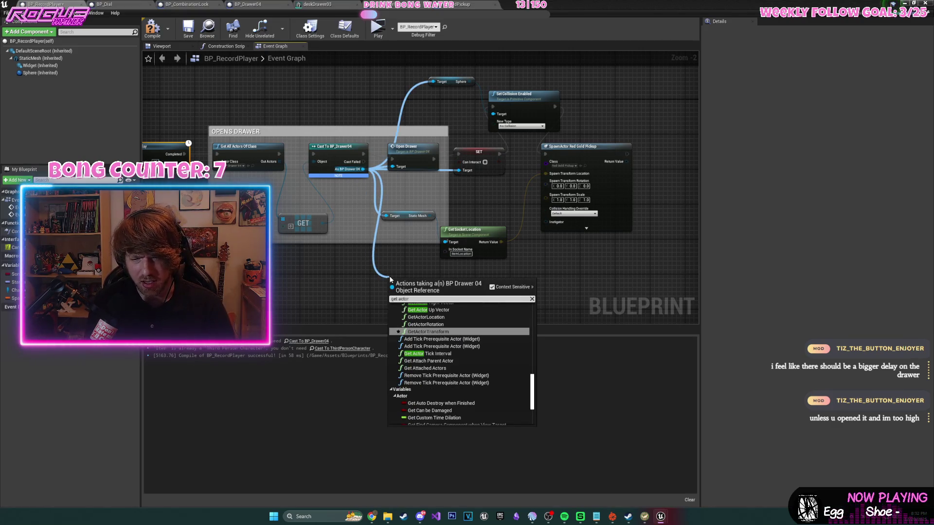
{"action": "type", "text": " location"}
{"action": "key", "text": "Return"}
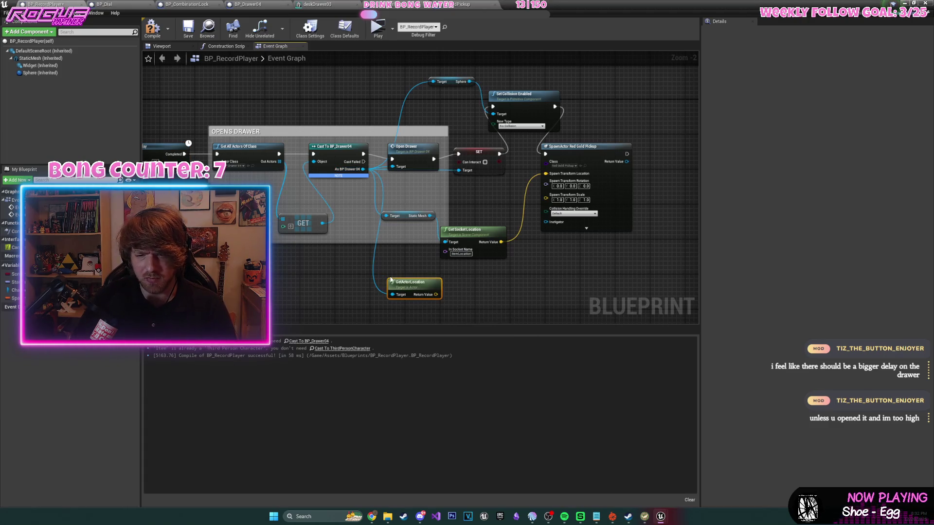
- Add Play Sound at Location after the gold key spawn, wire its location, compile, and close
{"action": "left_click_drag", "start_coordinate": [629, 161], "coordinate": [411, 131]}
{"action": "left_click_drag", "start_coordinate": [442, 127], "coordinate": [476, 123]}
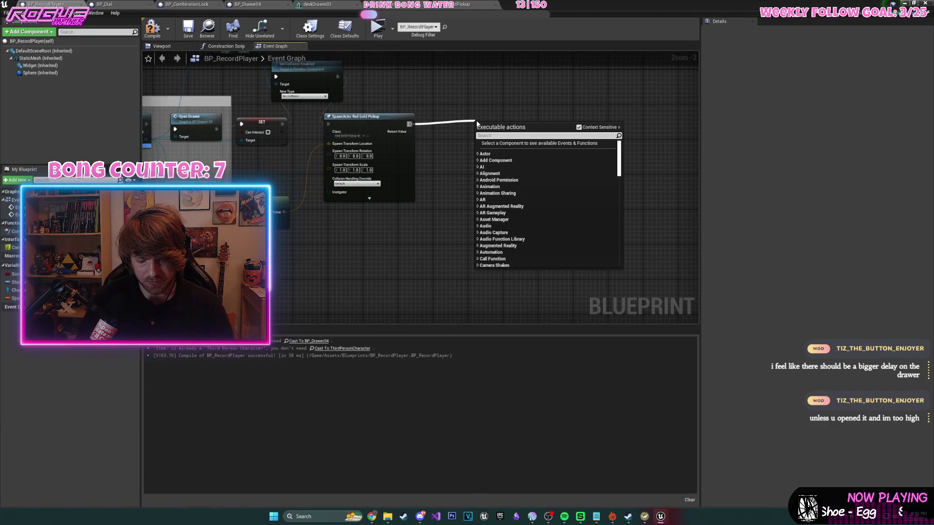
{"action": "type", "text": "paly"}
{"action": "key", "text": "BackSpace"}
{"action": "key", "text": "BackSpace"}
{"action": "key", "text": "BackSpace"}
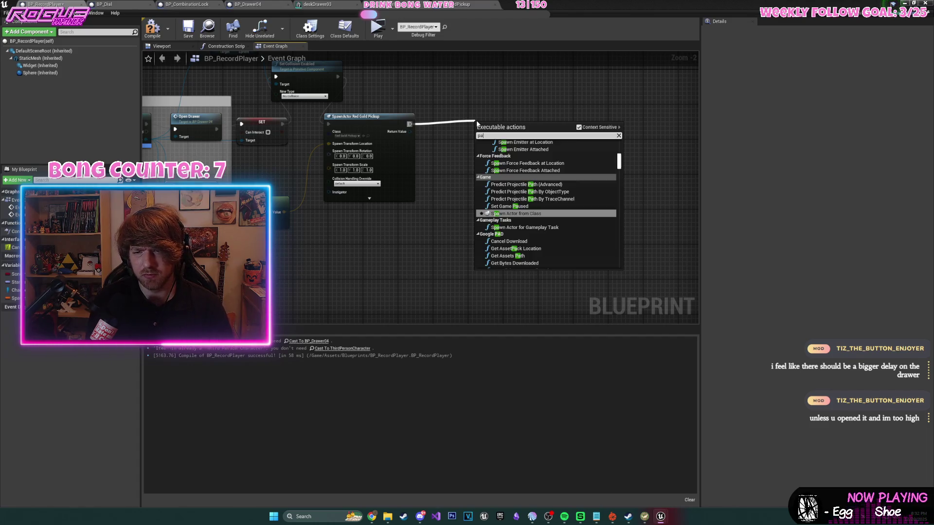
{"action": "type", "text": "lay sound"}
{"action": "key", "text": "Return"}
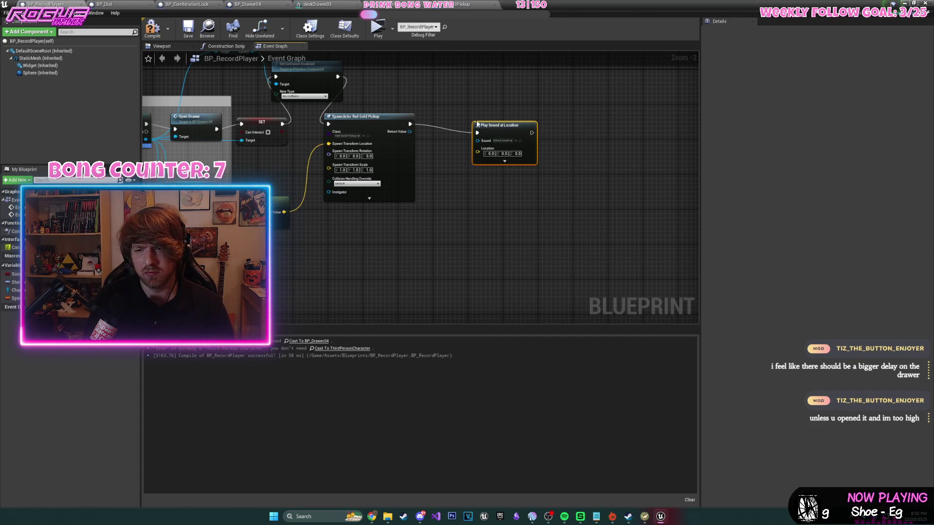
{"action": "mouse_move", "coordinate": [243, 272]}
{"action": "left_mouse_down"}
{"action": "mouse_move", "coordinate": [475, 163]}
{"action": "mouse_move", "coordinate": [477, 148]}
{"action": "left_mouse_up"}
{"action": "left_click", "coordinate": [505, 154]}
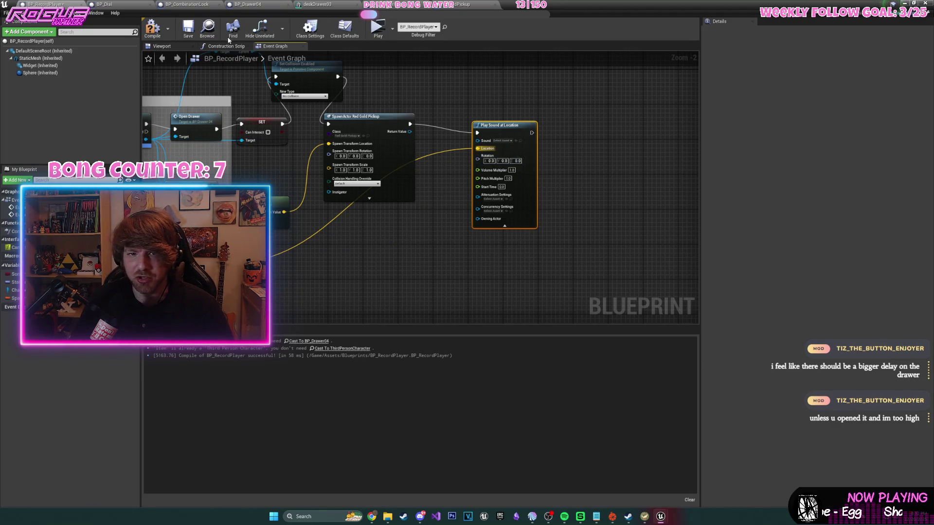
{"action": "left_click", "coordinate": [162, 35]}
{"action": "left_click", "coordinate": [188, 35]}
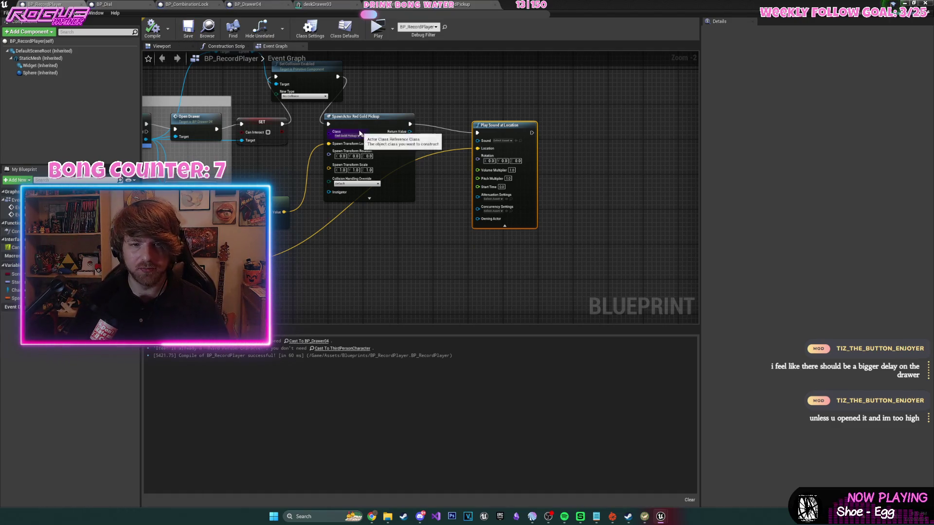
{"action": "left_click", "coordinate": [904, 4]}
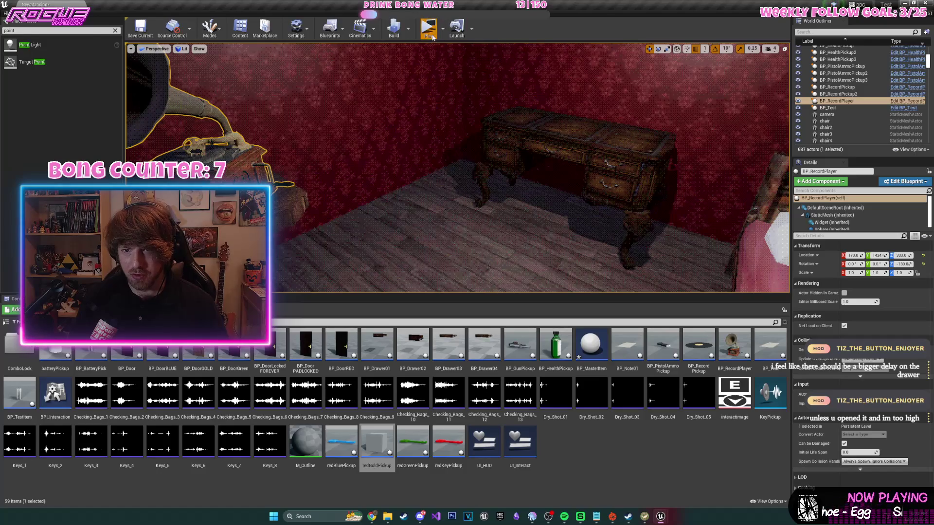
- Play again: take the record, play it on the gramophone, grab the gold key from the drawer, exit
{"action": "left_click", "coordinate": [429, 30]}
{"action": "key", "text": "e"}
{"action": "key", "text": "e"}
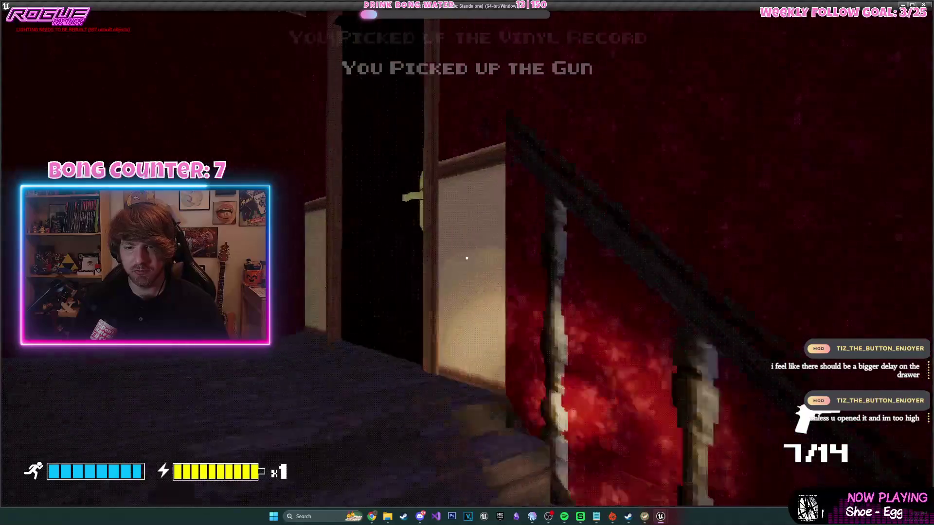
{"action": "key", "text": "w"}
{"action": "key", "text": "e"}
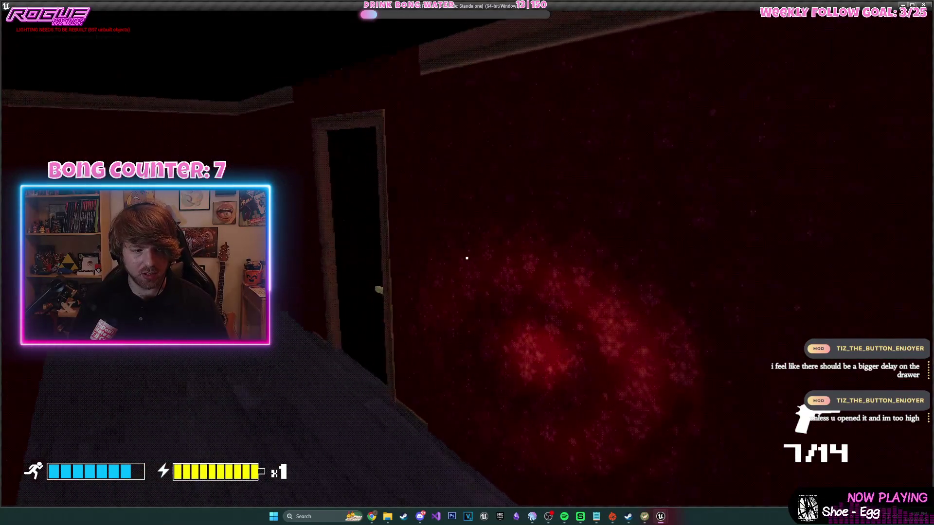
{"action": "key", "text": "w"}
{"action": "key", "text": "e"}
{"action": "key", "text": "w"}
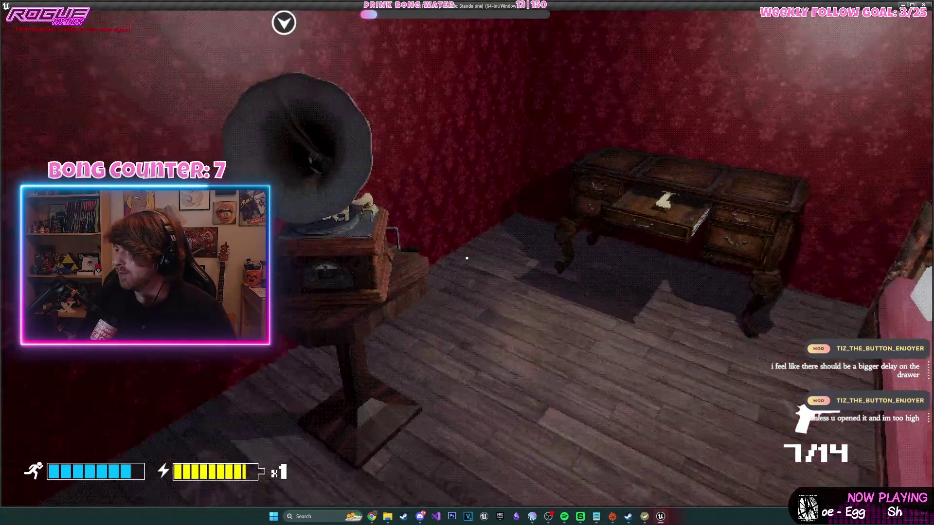
{"action": "key", "text": "s"}
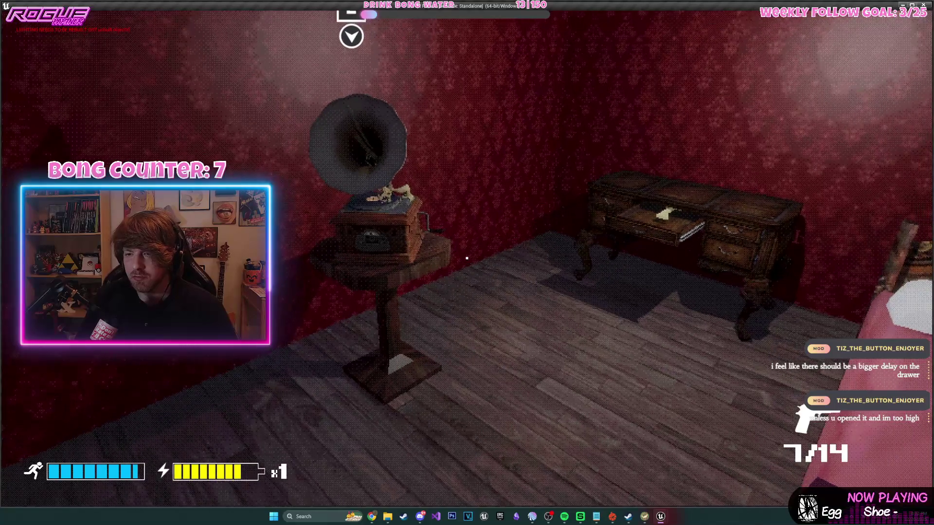
{"action": "key", "text": "w"}
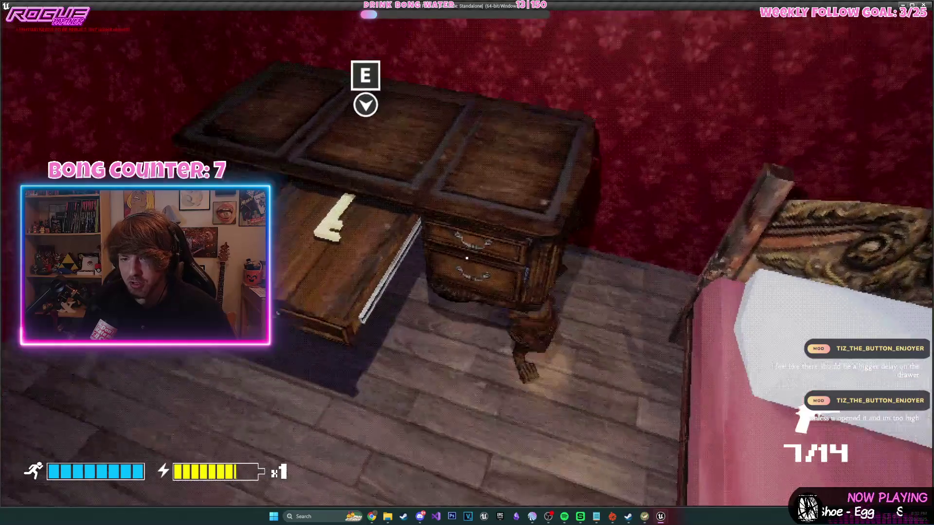
{"action": "key", "text": "e"}
{"action": "key", "text": "s"}
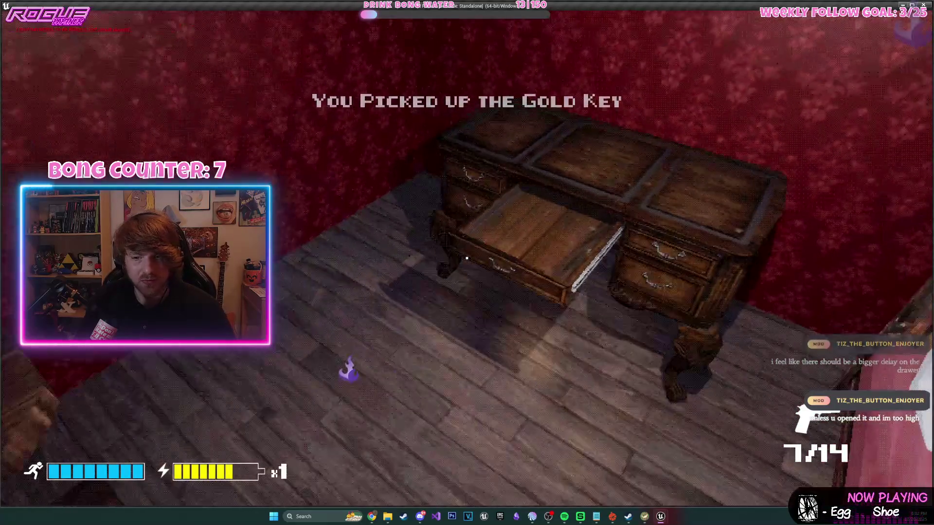
{"action": "key", "text": "Escape"}
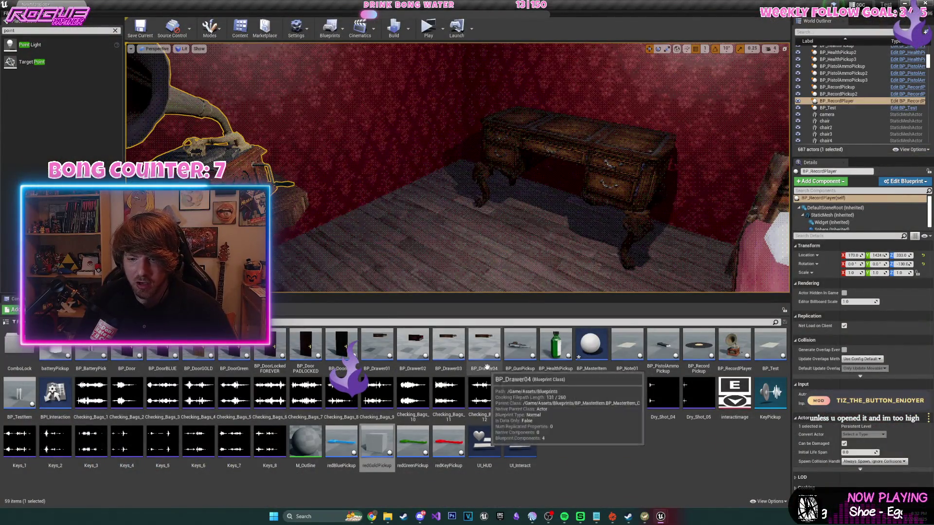
- Select BP_Drawer04 and open its Blueprint and deskDrawer mesh for inspection
{"action": "left_click", "coordinate": [565, 155]}
{"action": "left_click", "coordinate": [906, 99]}
{"action": "left_click", "coordinate": [316, 4]}
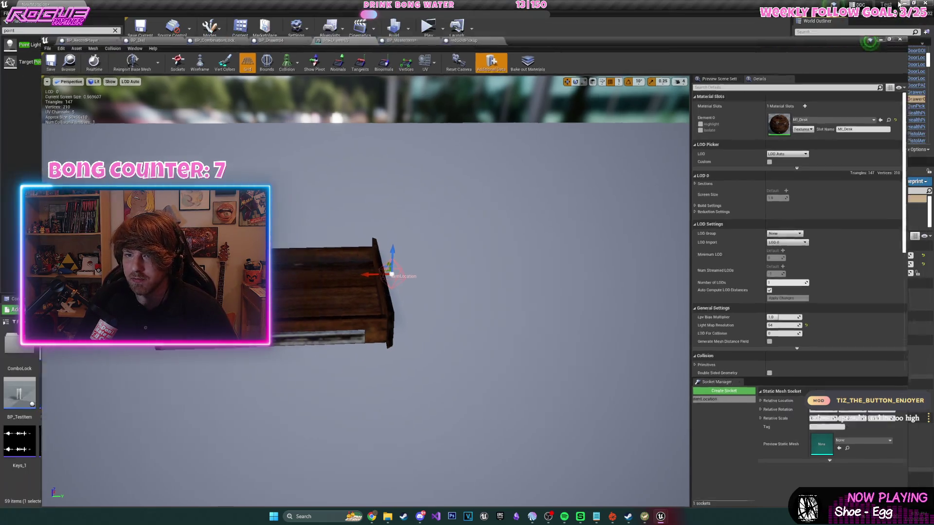
- Playtest: pick up the vinyl record, reach the gramophone, take the gold key, then Esc
{"action": "key", "text": "alt+Tab"}
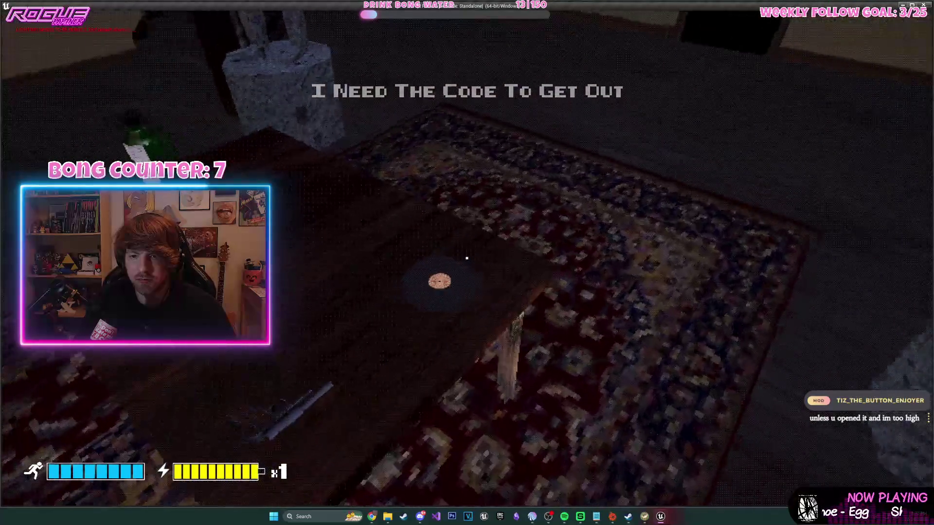
{"action": "key", "text": "e"}
{"action": "key", "text": "w"}
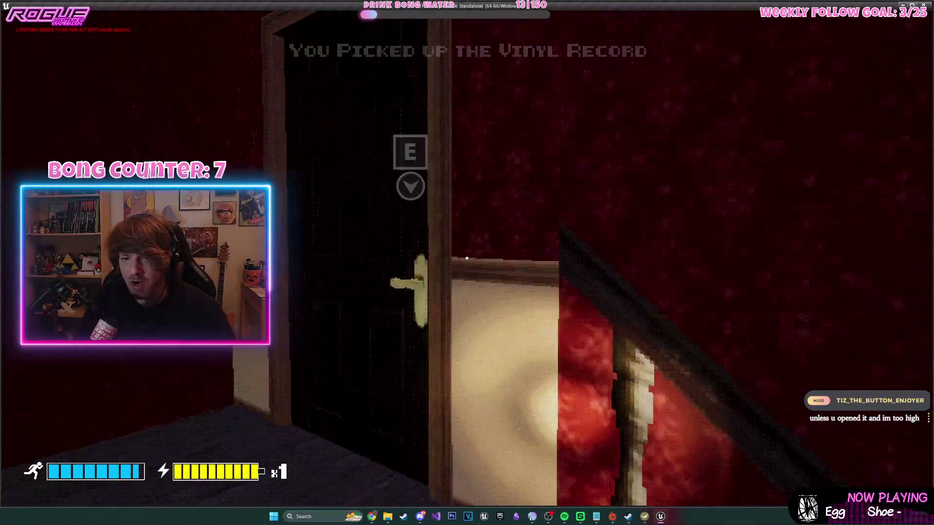
{"action": "key", "text": "w"}
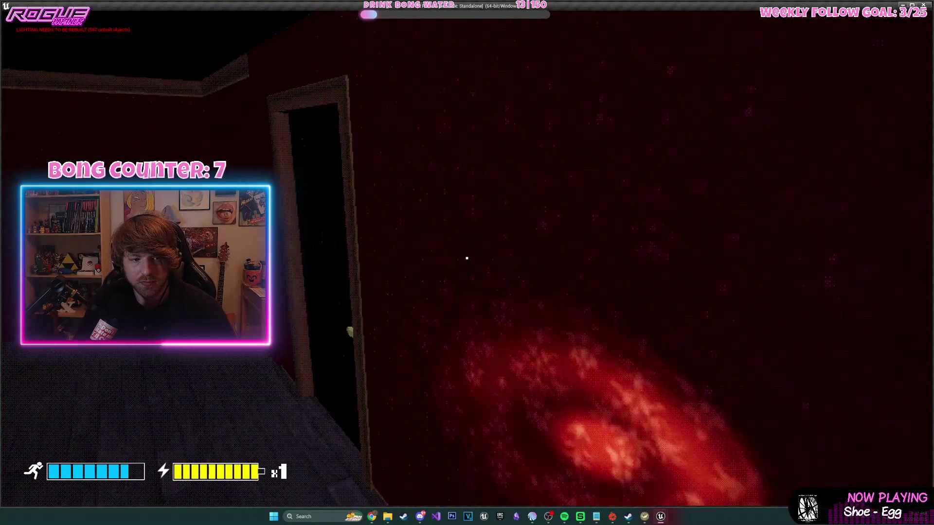
{"action": "key", "text": "e"}
{"action": "key", "text": "w"}
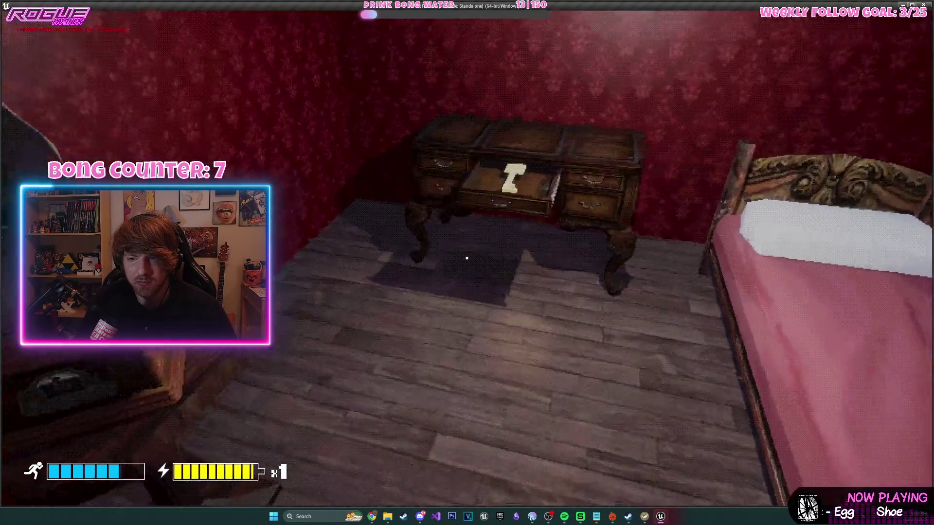
{"action": "key", "text": "w"}
{"action": "key", "text": "e"}
{"action": "key", "text": "s"}
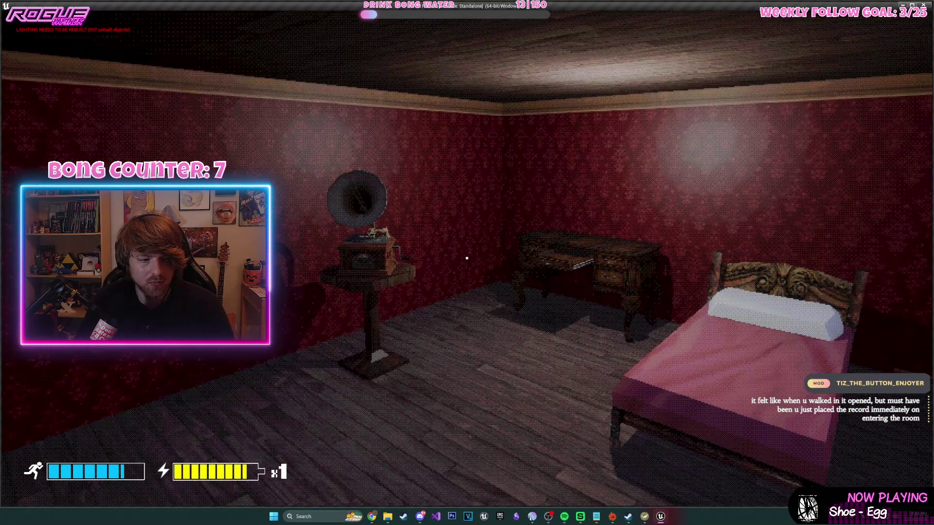
{"action": "key", "text": "Escape"}
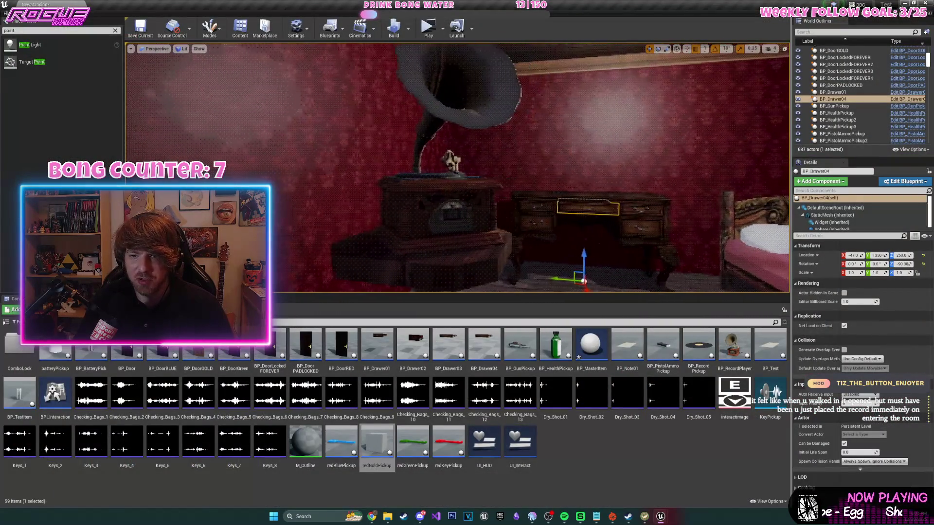
- Set BP_RecordPickup's StaticMesh scale to 2.0 on all axes and save
{"action": "key", "text": "d"}
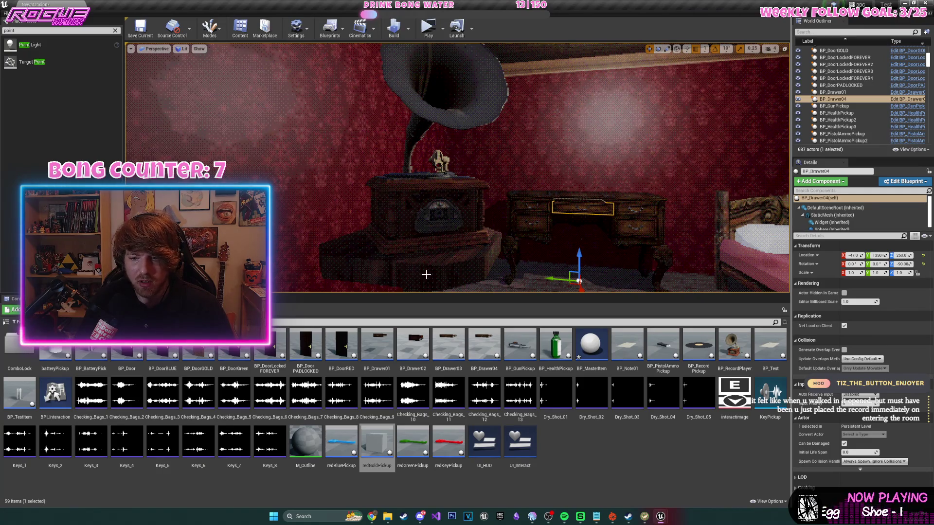
{"action": "double_click", "coordinate": [698, 346]}
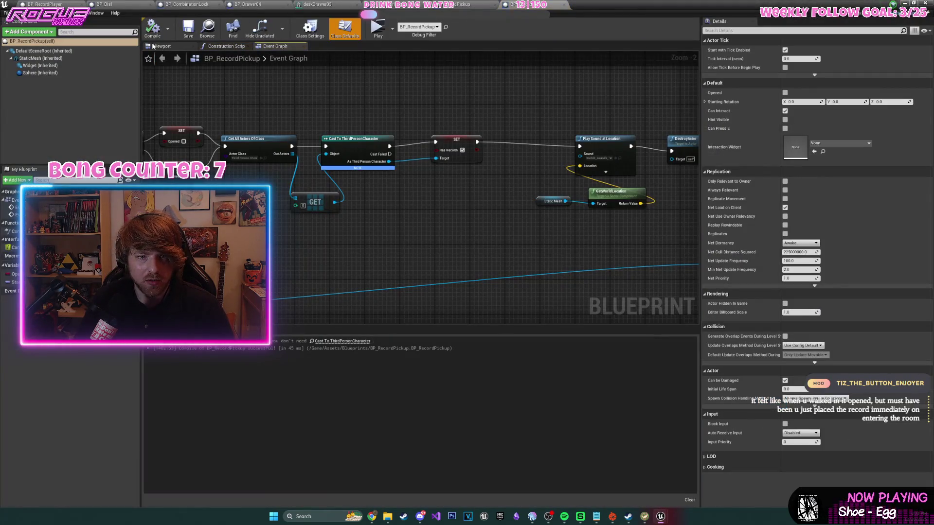
{"action": "left_click", "coordinate": [154, 46]}
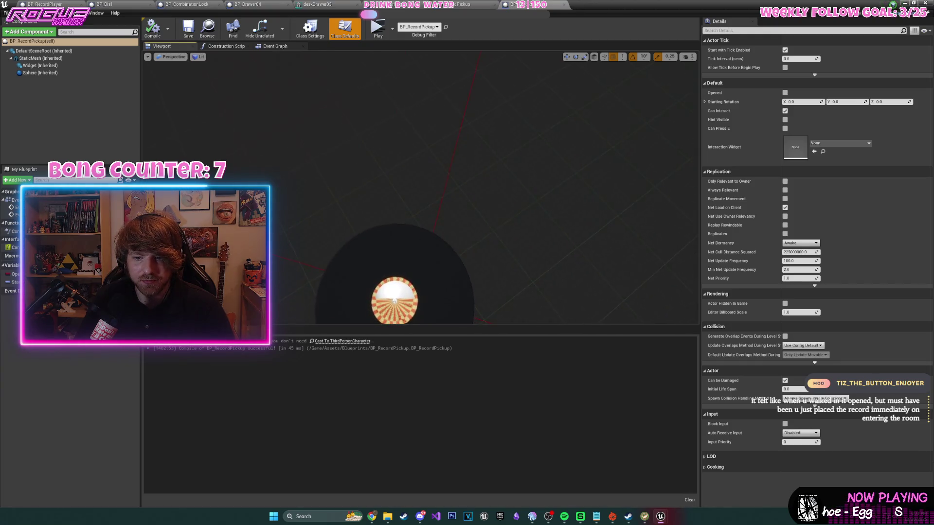
{"action": "left_click", "coordinate": [40, 57]}
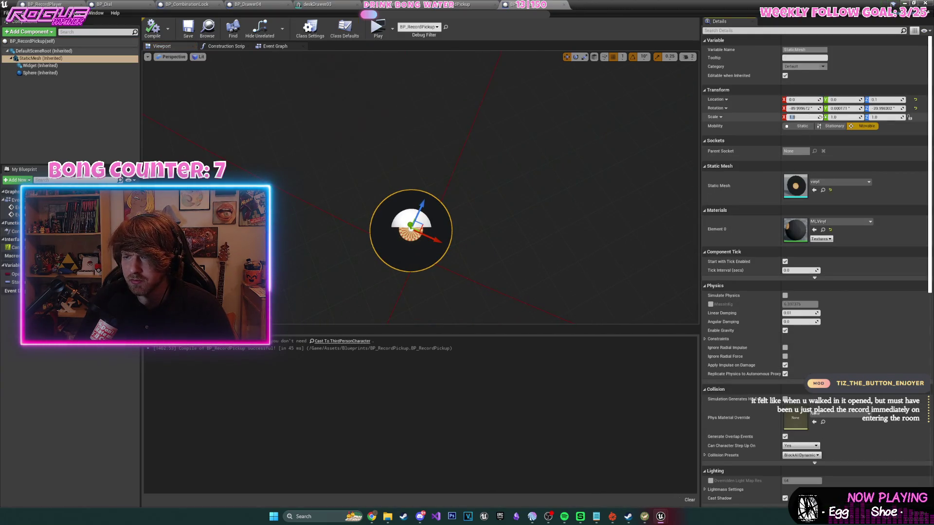
{"action": "type", "text": "2"}
{"action": "key", "text": "Tab"}
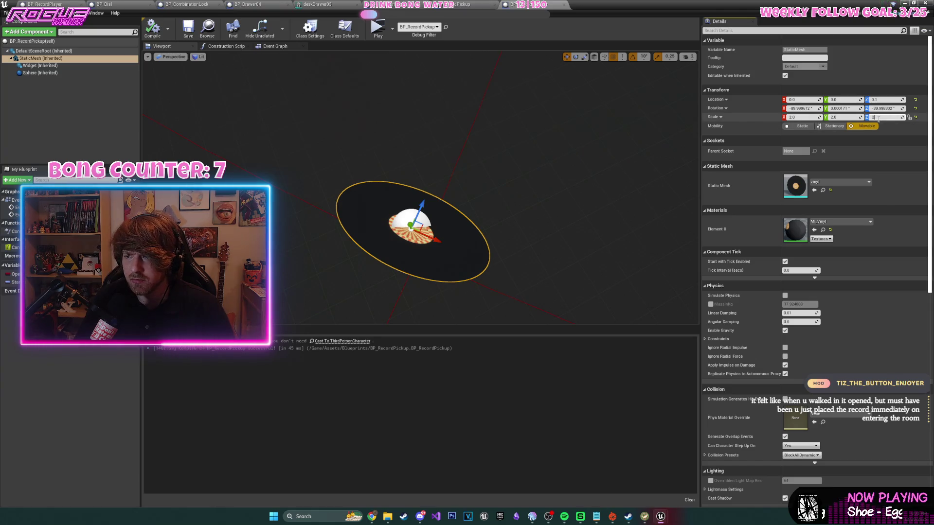
{"action": "key", "text": "Return"}
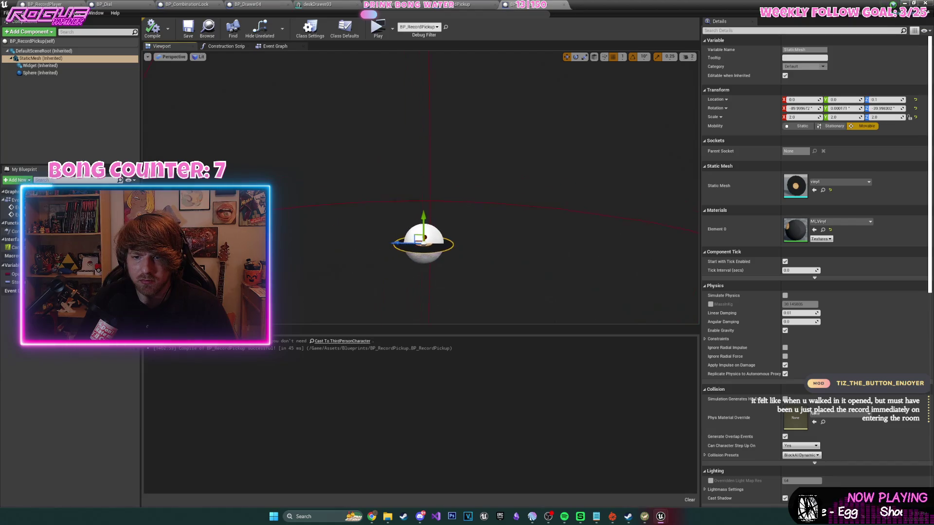
{"action": "left_click", "coordinate": [189, 35]}
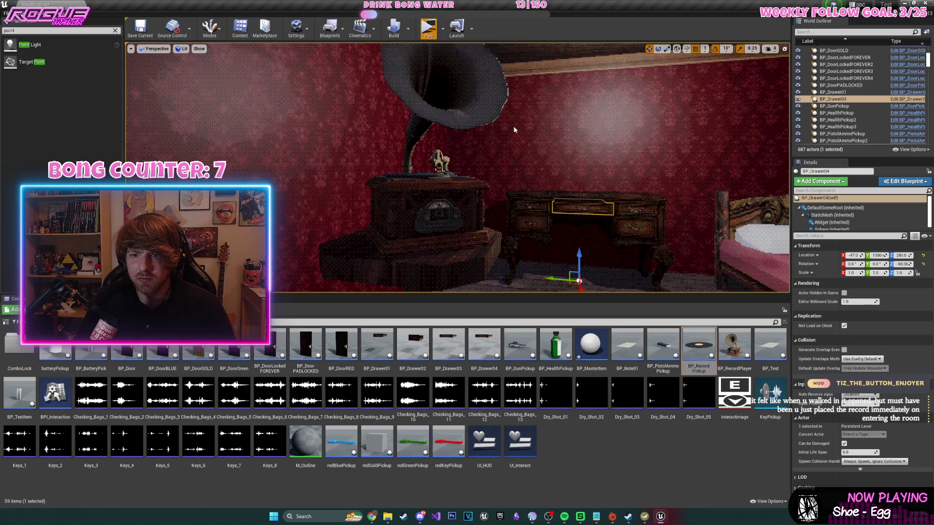
- Playtest with the resized record: pick it up, enter the bedroom, reach the gramophone, exit
{"action": "key", "text": "e"}
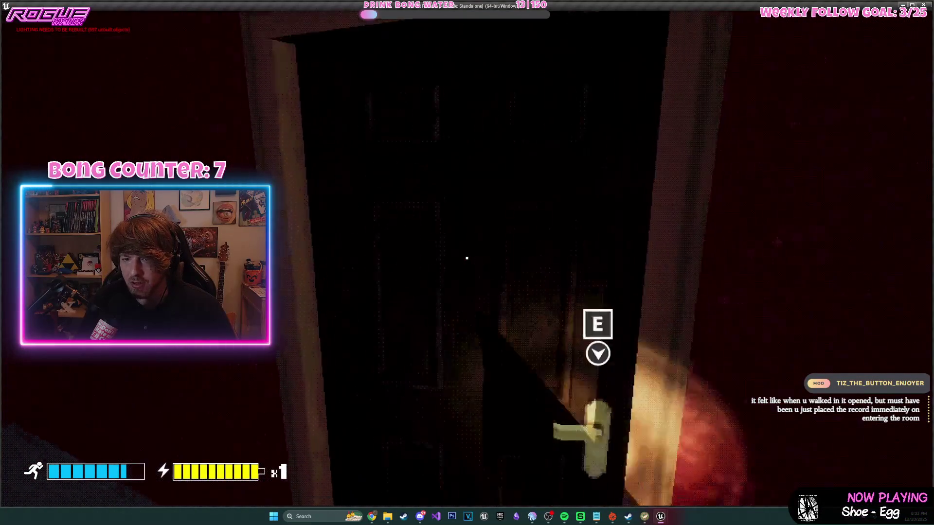
{"action": "key", "text": "e"}
{"action": "key", "text": "w"}
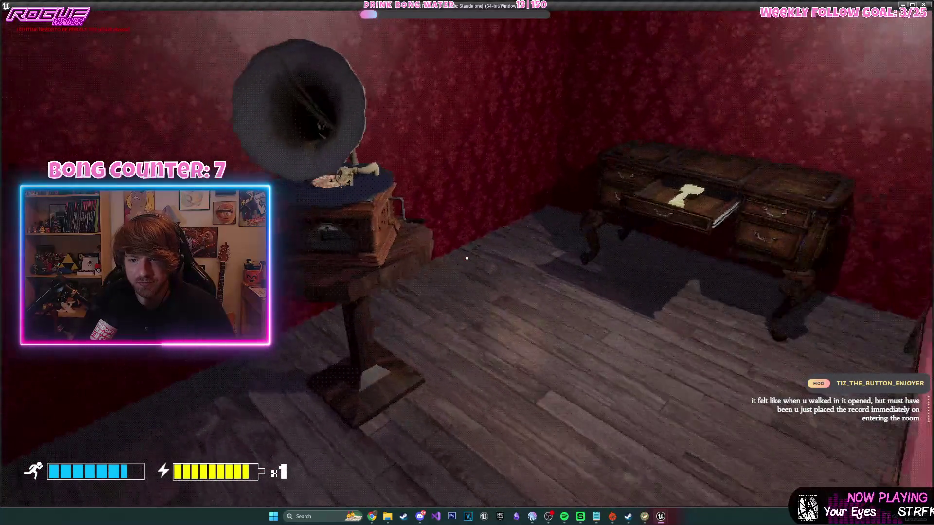
{"action": "key", "text": "Escape"}
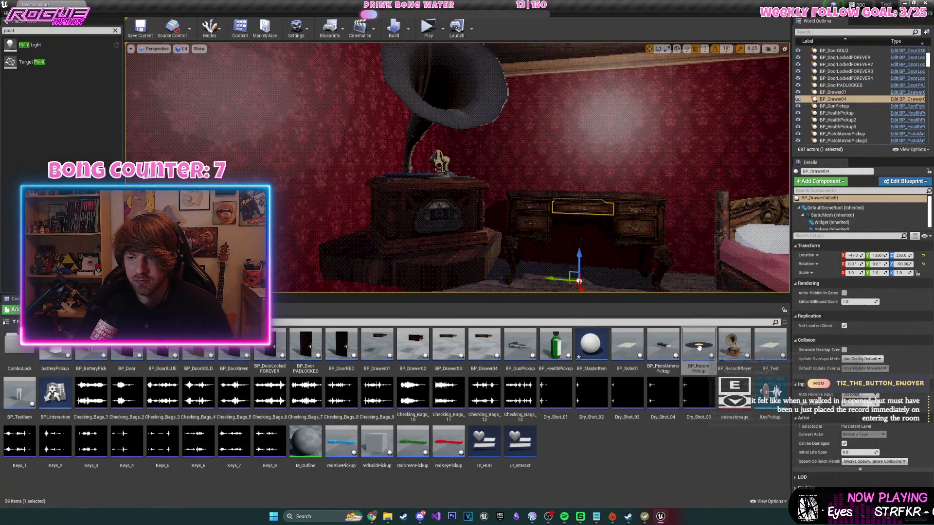
- Reopen BP_RecordPickup briefly, then playtest: grab record and gun, reach gramophone, take gold key, Esc
{"action": "double_click", "coordinate": [699, 346]}
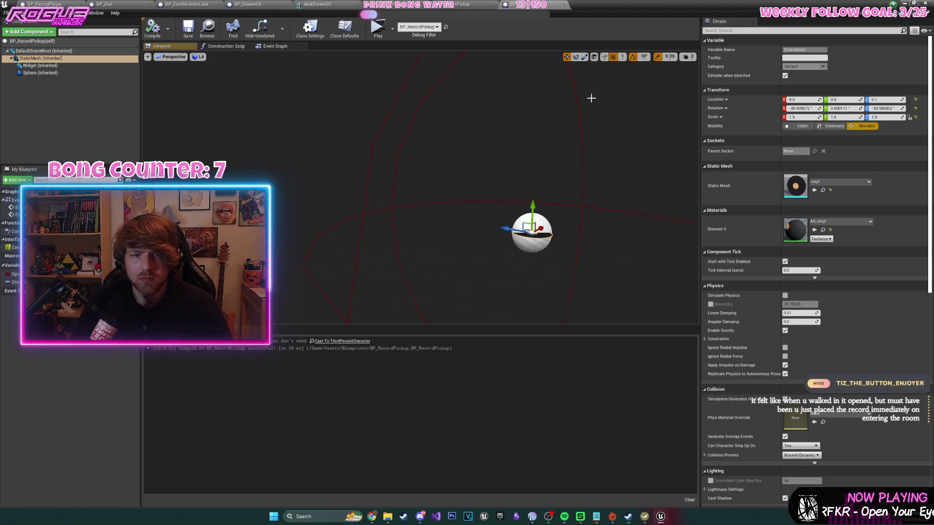
{"action": "left_click", "coordinate": [903, 3]}
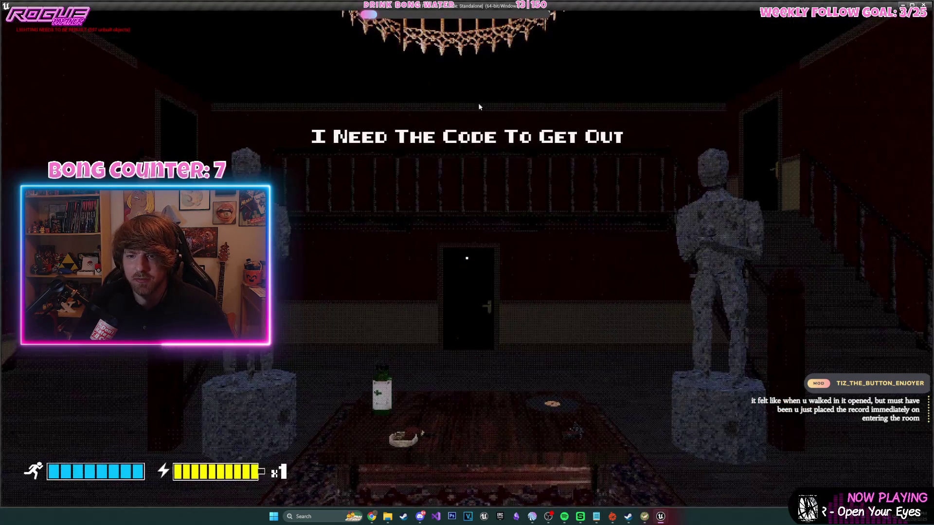
{"action": "key", "text": "e"}
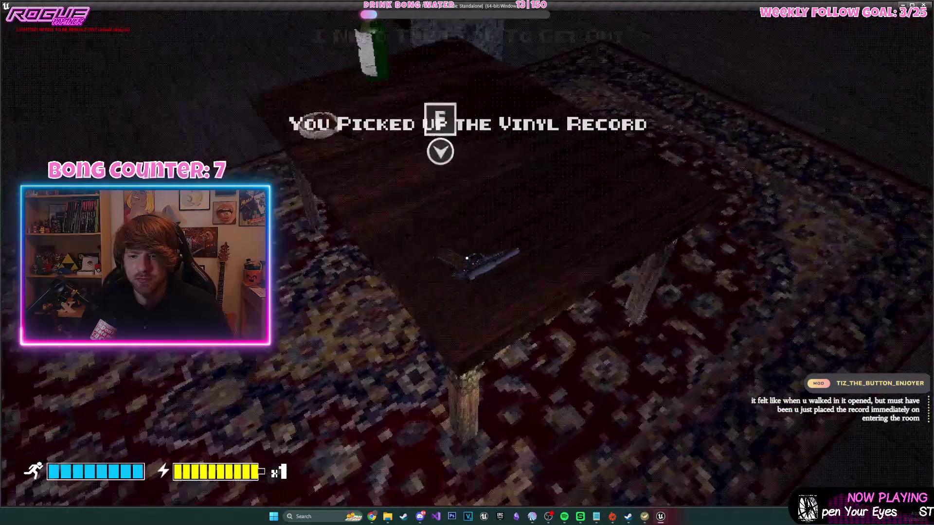
{"action": "key", "text": "e"}
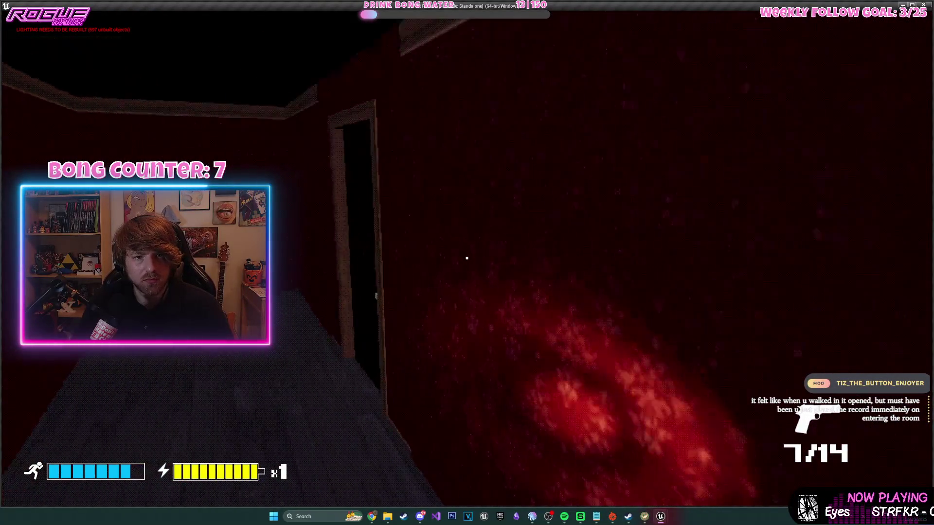
{"action": "key", "text": "e"}
{"action": "key", "text": "w"}
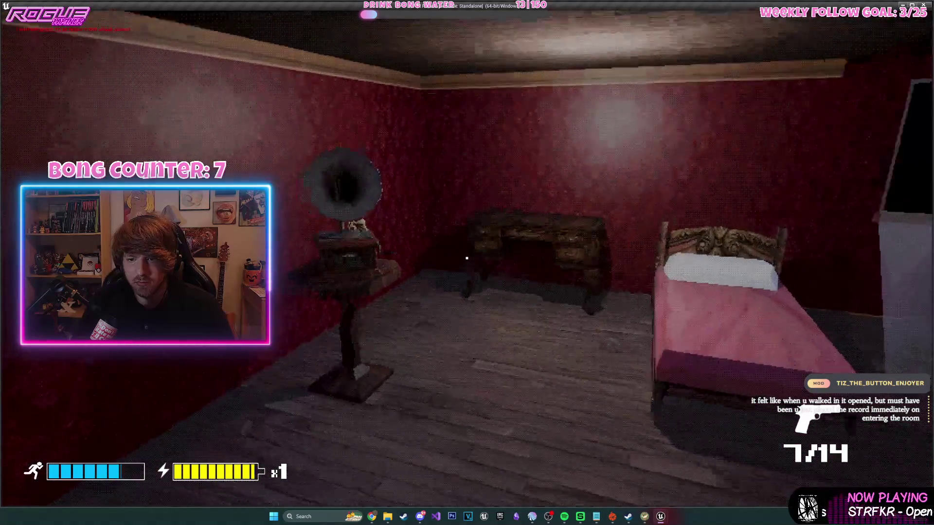
{"action": "key", "text": "w"}
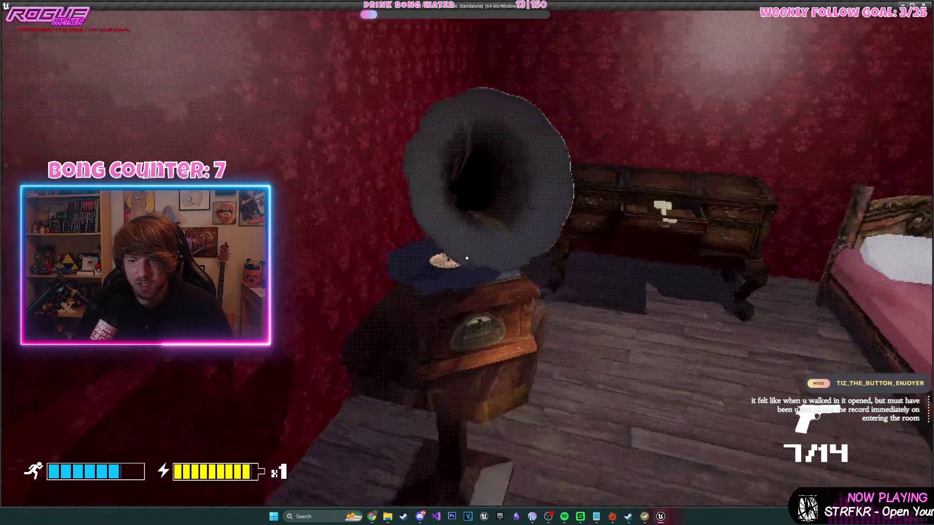
{"action": "key", "text": "s"}
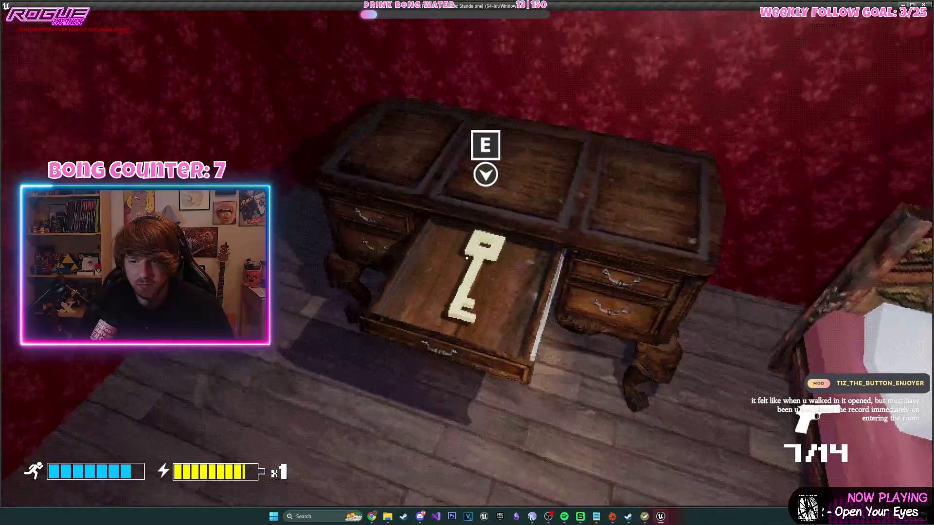
{"action": "key", "text": "e"}
{"action": "key", "text": "s"}
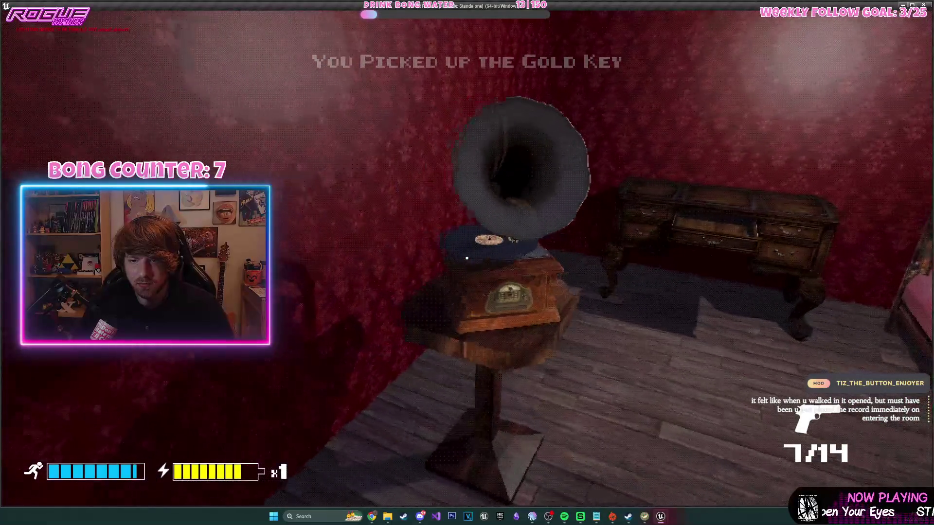
{"action": "key", "text": "s"}
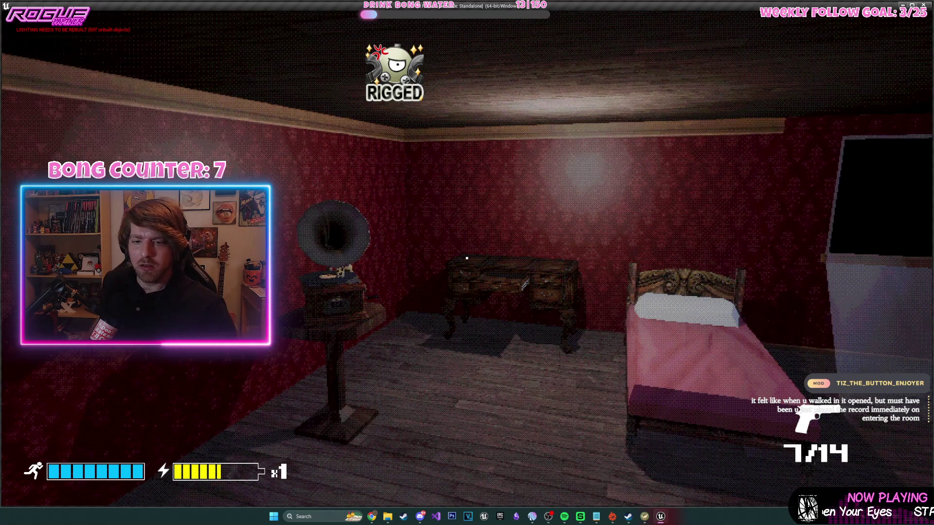
{"action": "key", "text": "Escape"}
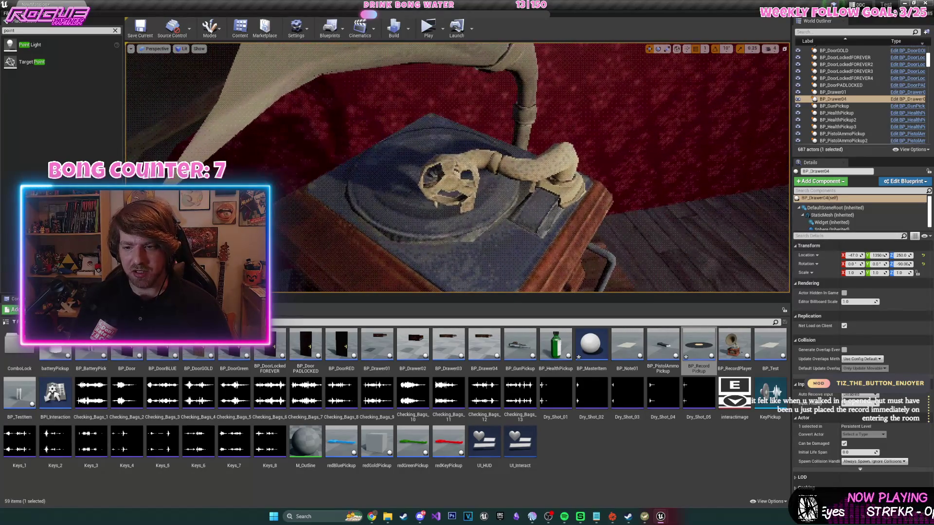
- Set BP_RecordPickup's mesh scale to 1.4, compile, close it, and start Play
{"action": "double_click", "coordinate": [688, 350]}
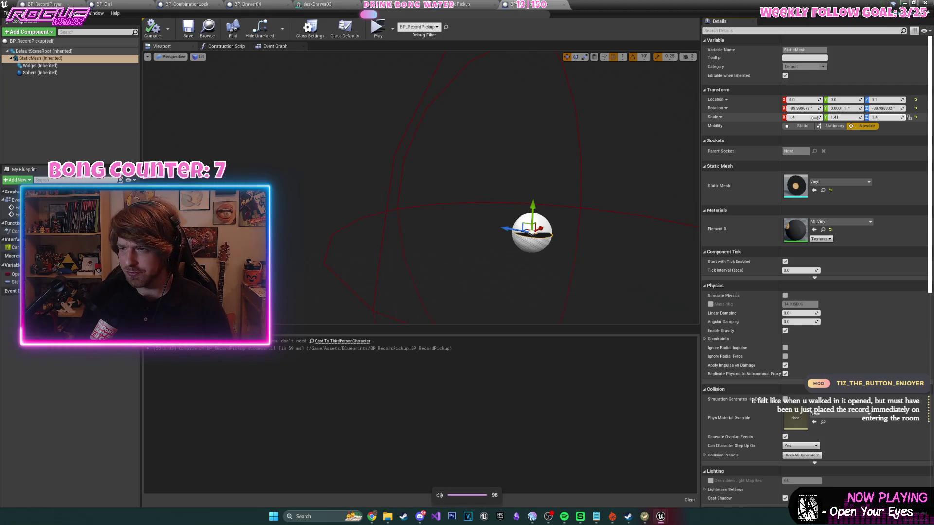
{"action": "type", "text": "1.4"}
{"action": "key", "text": "Return"}
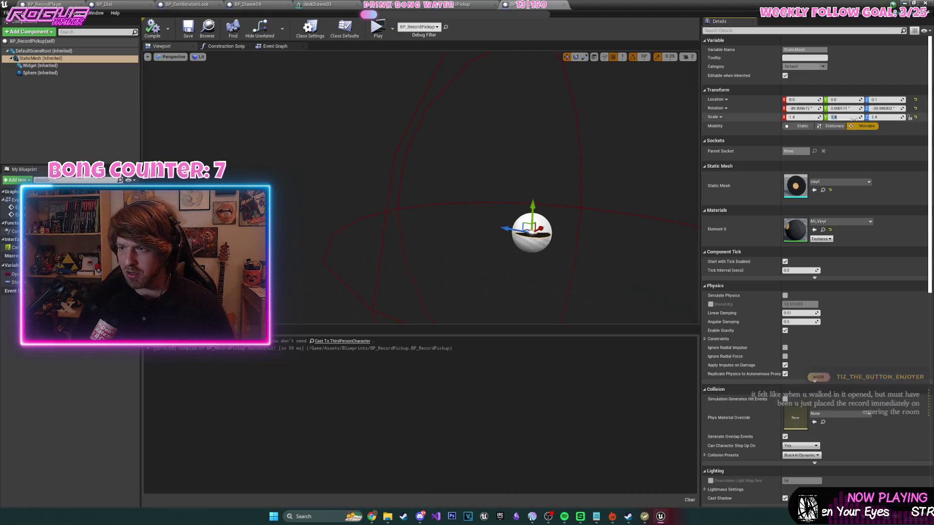
{"action": "left_click", "coordinate": [169, 35]}
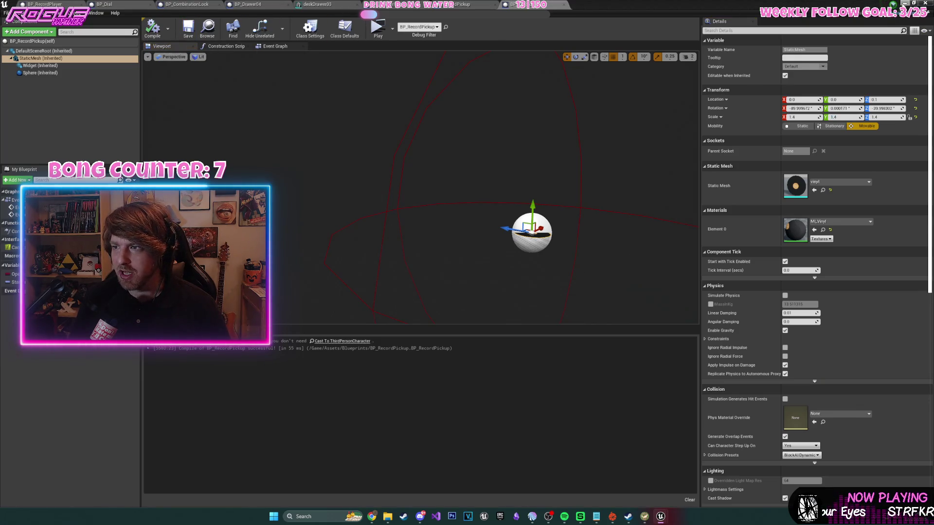
{"action": "left_click", "coordinate": [903, 3]}
{"action": "left_click", "coordinate": [430, 35]}
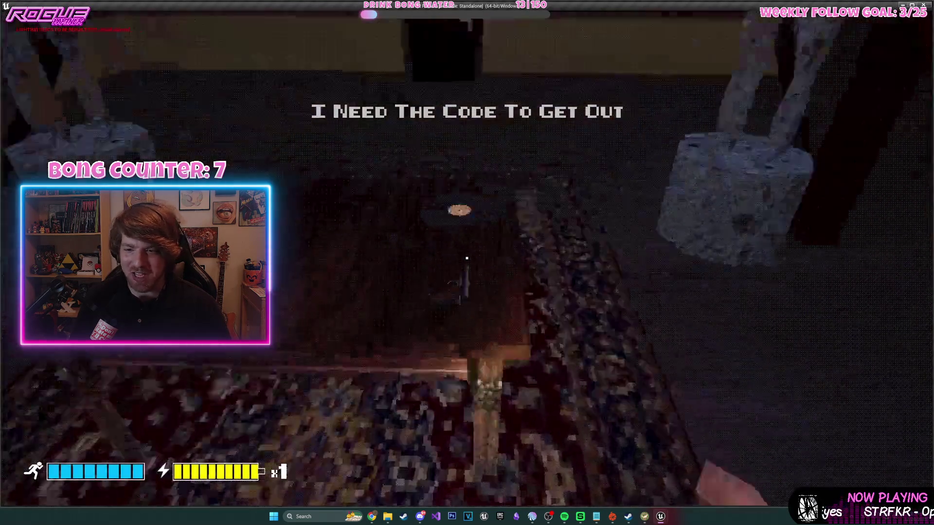
- Pick up the vinyl record and walk through the dark hallway into the red bedroom
{"action": "key", "text": "e"}
{"action": "key", "text": "e"}
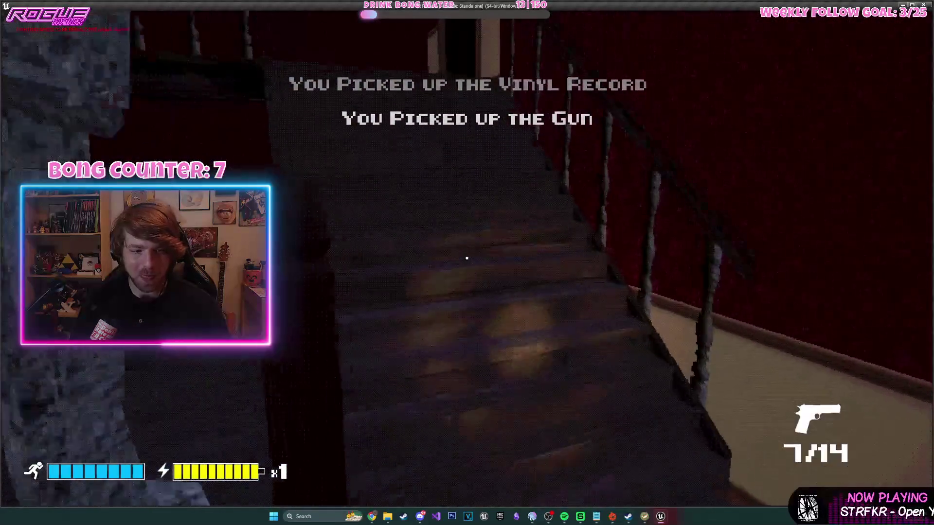
{"action": "key", "text": "w"}
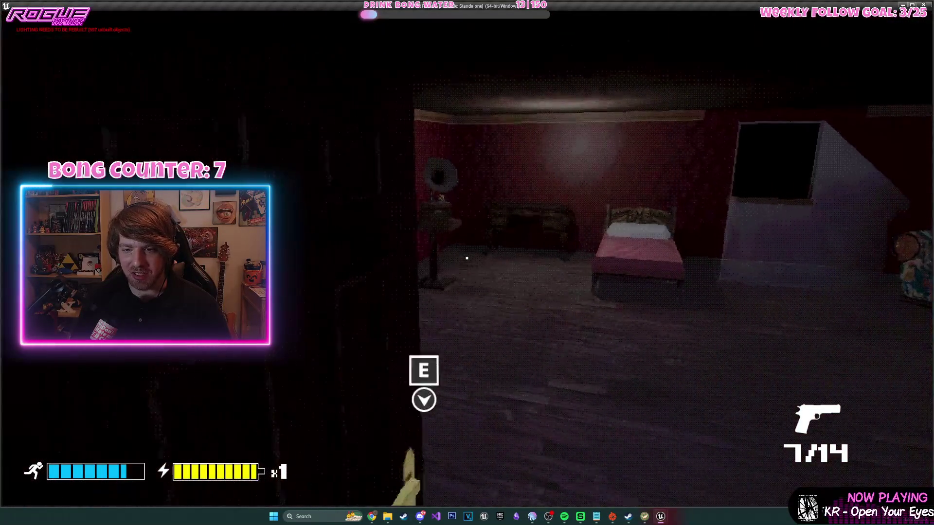
{"action": "key", "text": "w"}
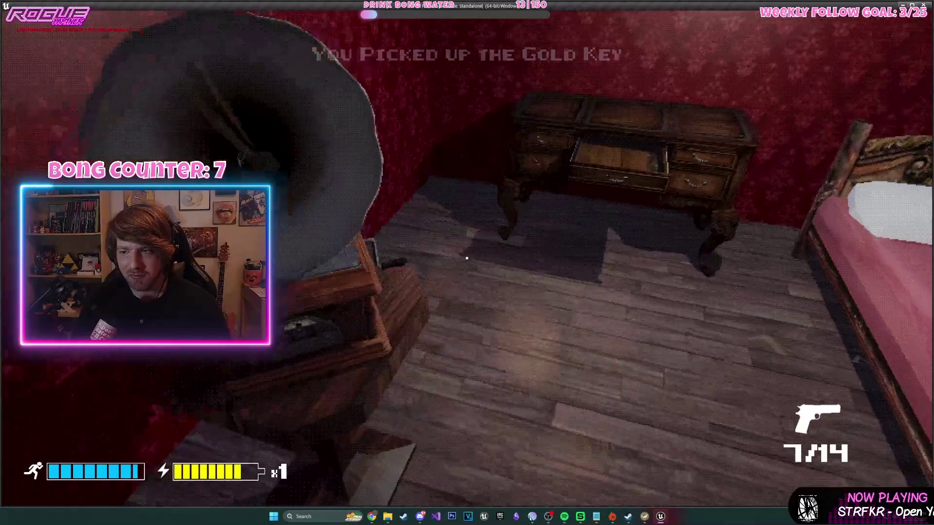
{"action": "key", "text": "w"}
{"action": "key", "text": "w"}
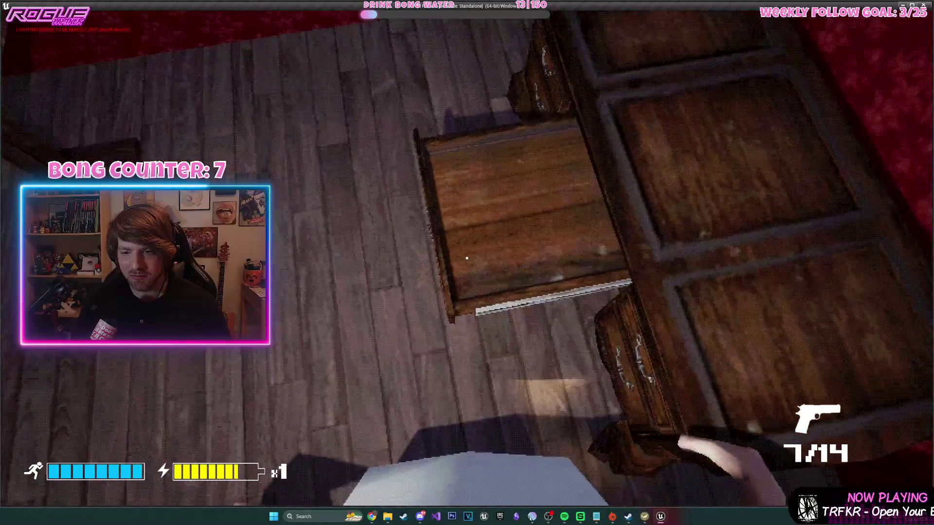
{"action": "key", "text": "s"}
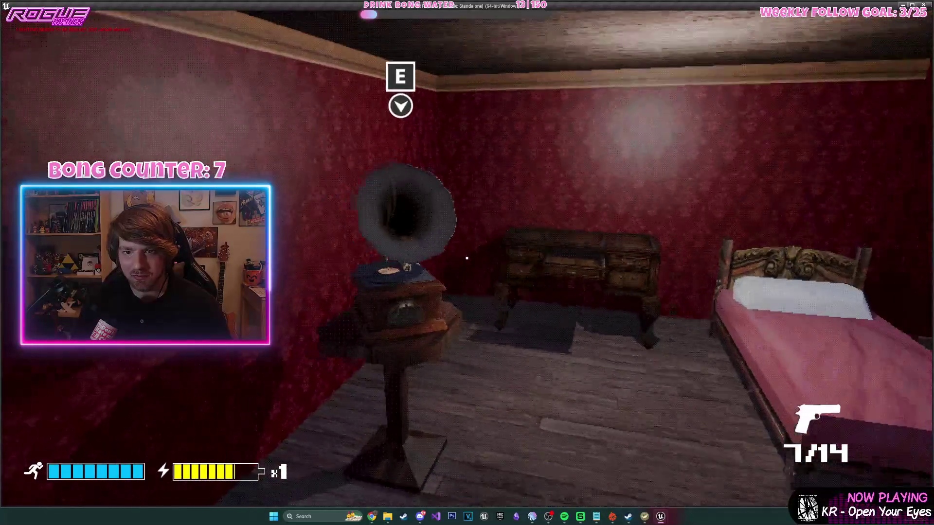
- Re-enter the bedroom through the doorway, approach the gramophone, and exit the playtest
{"action": "key", "text": "w"}
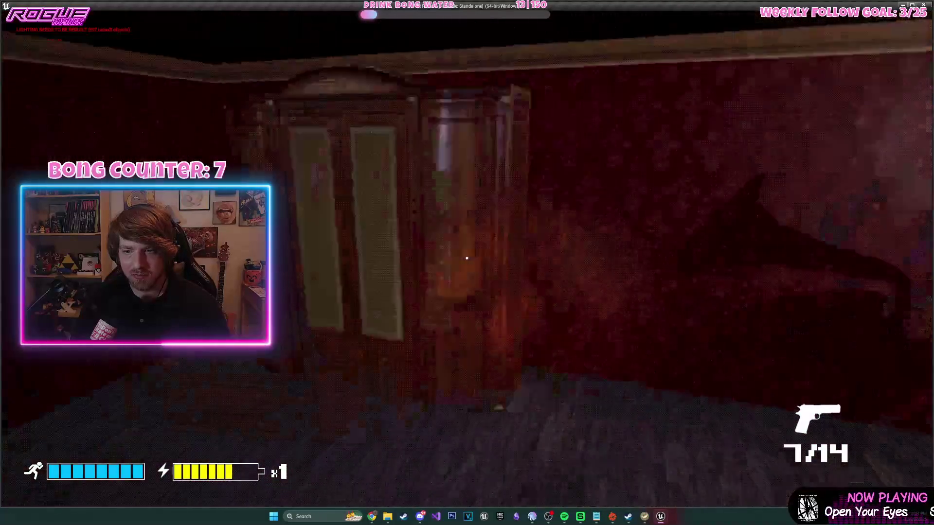
{"action": "key", "text": "s"}
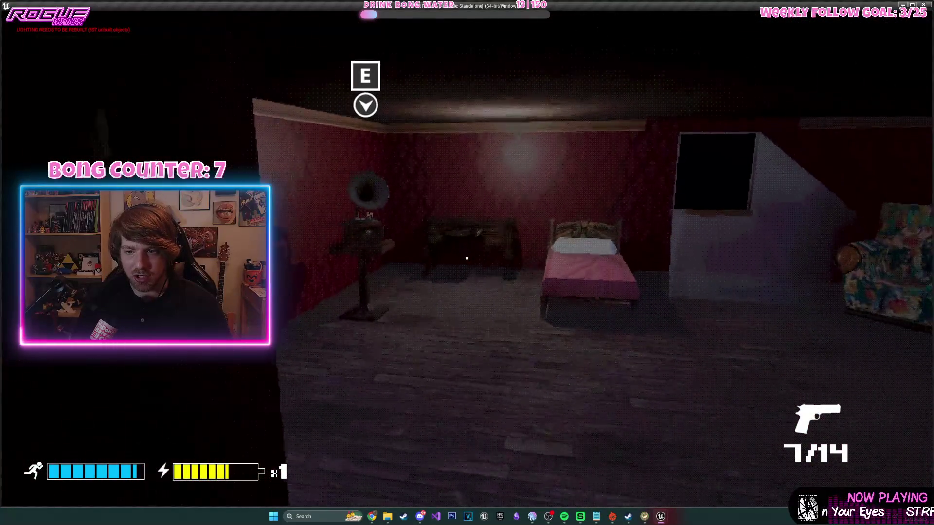
{"action": "key", "text": "s"}
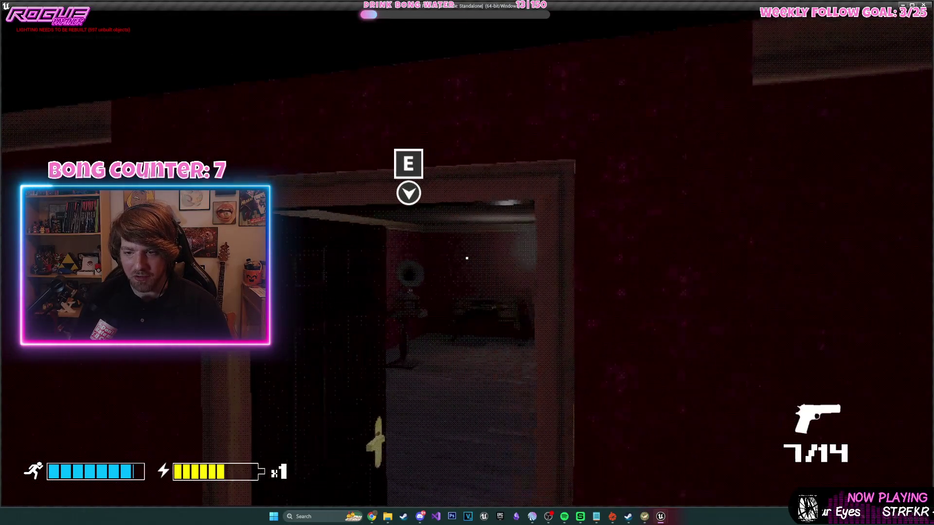
{"action": "key", "text": "w"}
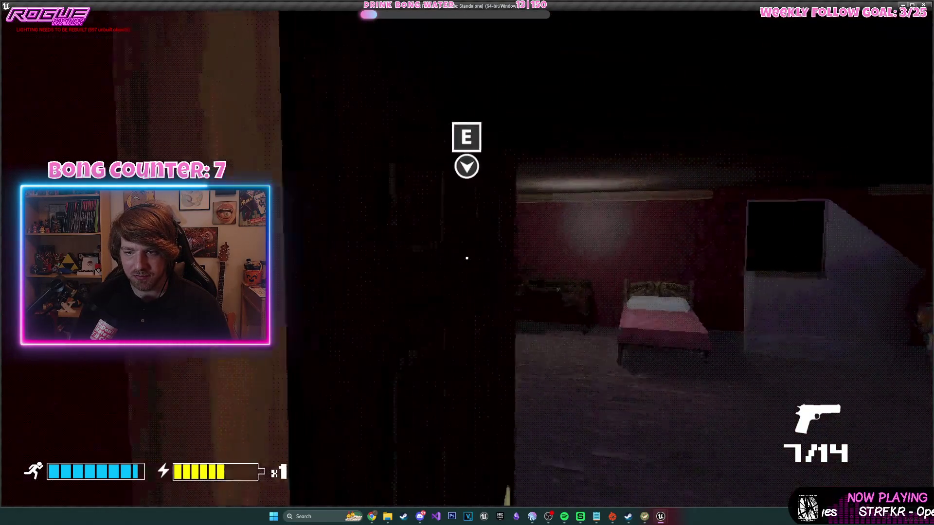
{"action": "key", "text": "w"}
{"action": "key", "text": "Escape"}
- In BP_RecordPlayer's Event Graph, add a Sphere reference with a Set Collision Enabled node
{"action": "scroll", "coordinate": [533, 193], "scroll_direction": "down", "scroll_amount": 6}
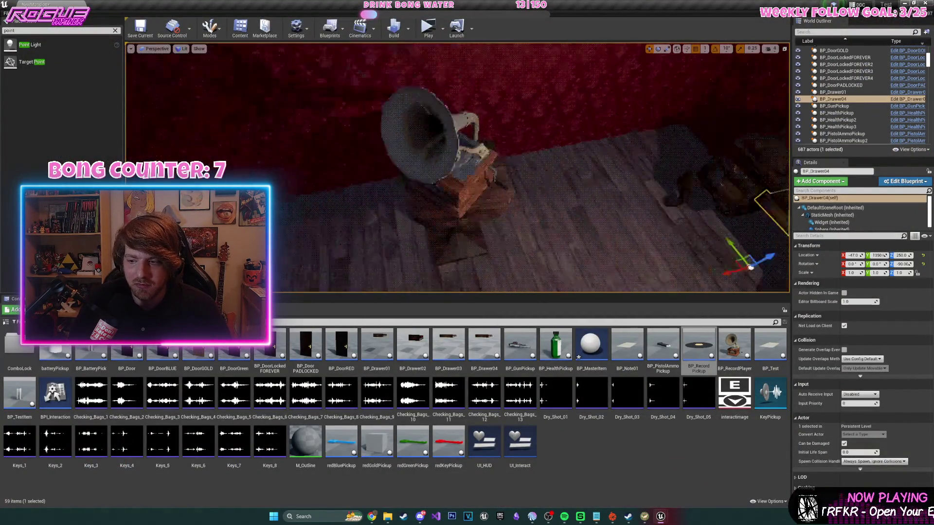
{"action": "left_click_drag", "start_coordinate": [609, 288], "coordinate": [574, 282]}
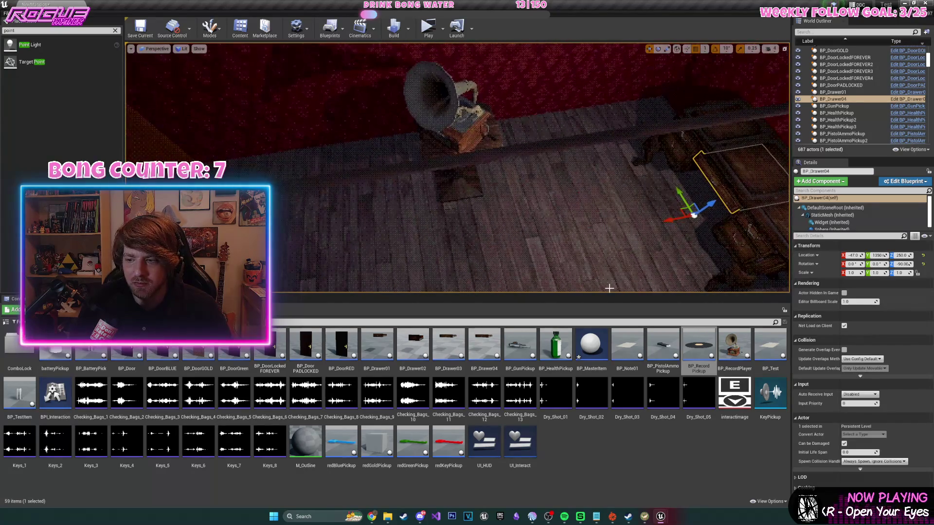
{"action": "double_click", "coordinate": [740, 368]}
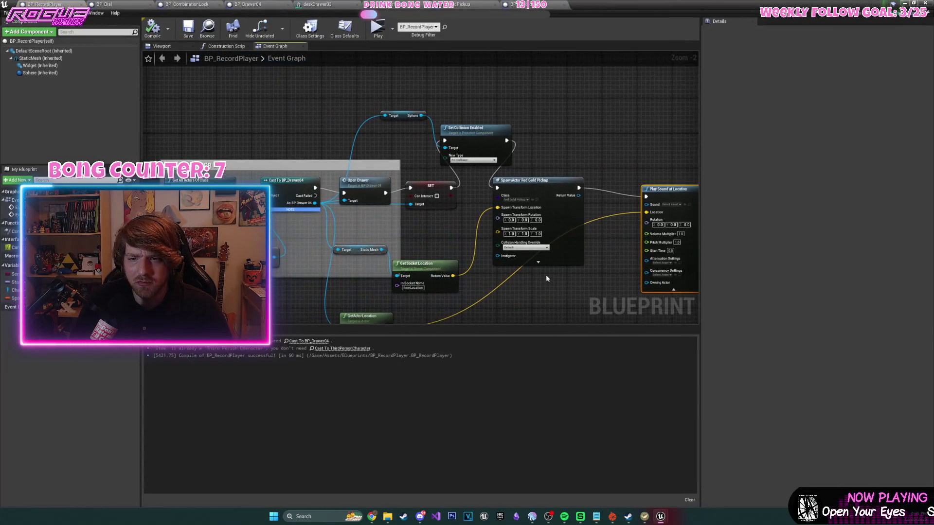
{"action": "mouse_move", "coordinate": [49, 81]}
{"action": "left_mouse_down"}
{"action": "mouse_move", "coordinate": [564, 100]}
{"action": "mouse_move", "coordinate": [298, 101]}
{"action": "left_mouse_up"}
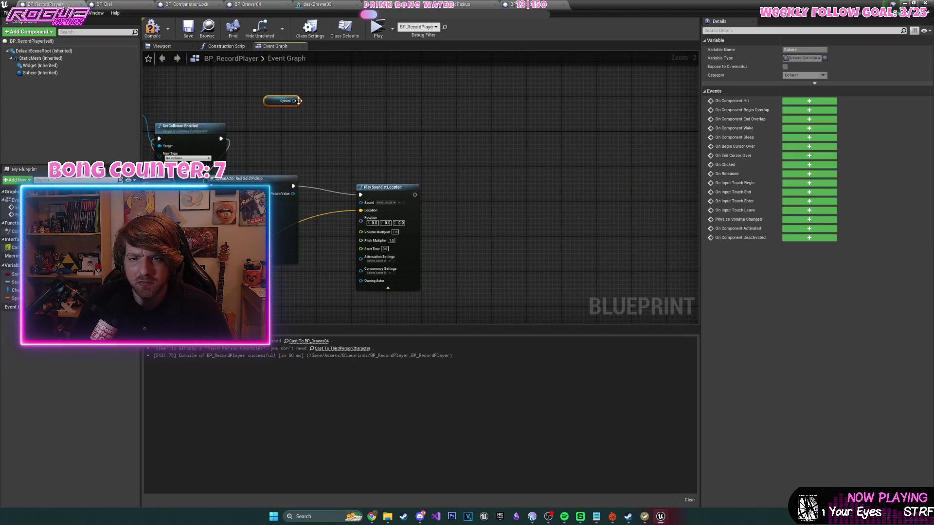
{"action": "left_click_drag", "start_coordinate": [385, 140], "coordinate": [481, 176]}
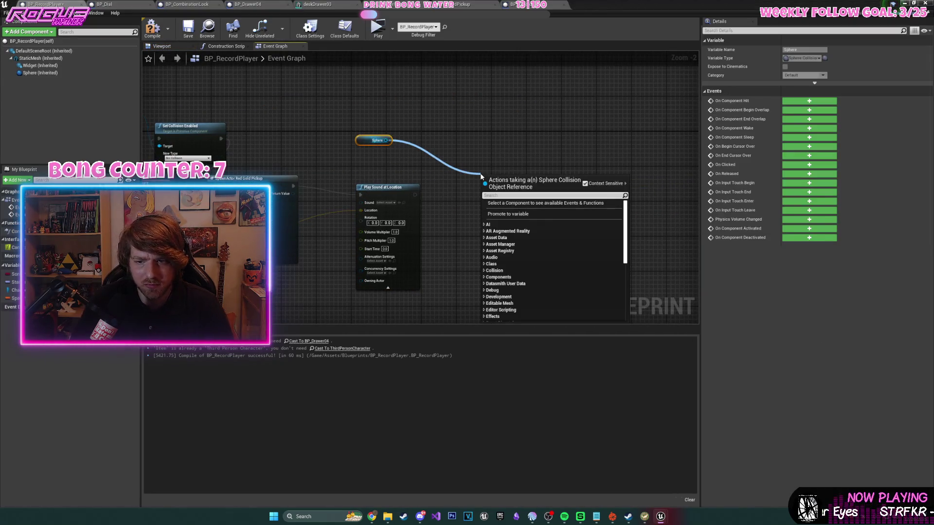
{"action": "type", "text": "disable collision"}
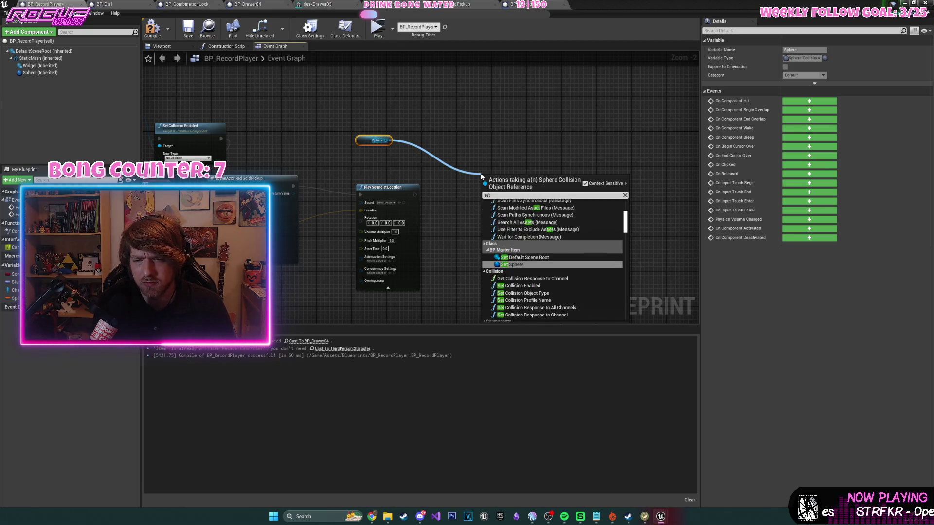
{"action": "key", "text": "Return"}
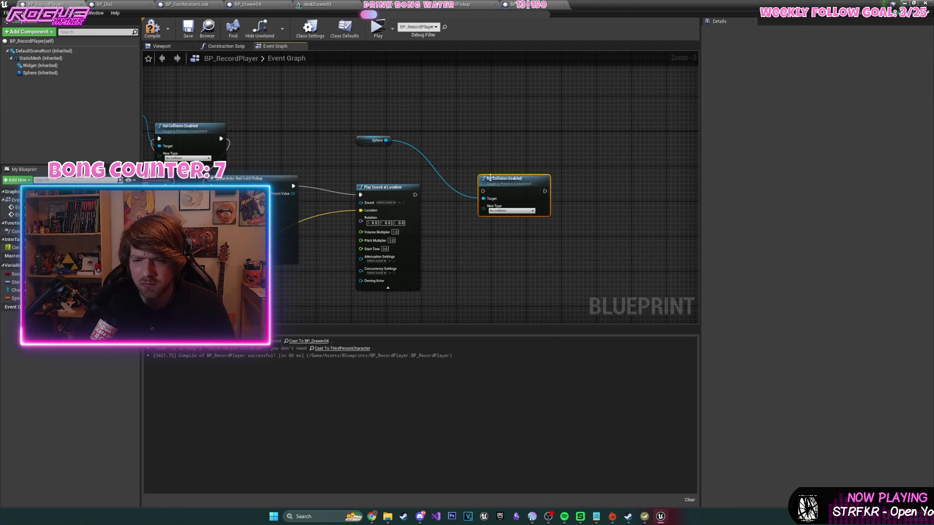
- Save the blueprint, then delete and restore the Sphere and collision nodes
{"action": "left_click", "coordinate": [182, 27]}
{"action": "left_click_drag", "start_coordinate": [378, 121], "coordinate": [583, 119]}
{"action": "mouse_move", "coordinate": [460, 107]}
{"action": "left_mouse_down"}
{"action": "mouse_move", "coordinate": [595, 156]}
{"action": "mouse_move", "coordinate": [601, 167]}
{"action": "mouse_move", "coordinate": [652, 166]}
{"action": "mouse_move", "coordinate": [501, 161]}
{"action": "mouse_move", "coordinate": [541, 138]}
{"action": "left_mouse_up"}
{"action": "key", "text": "Delete"}
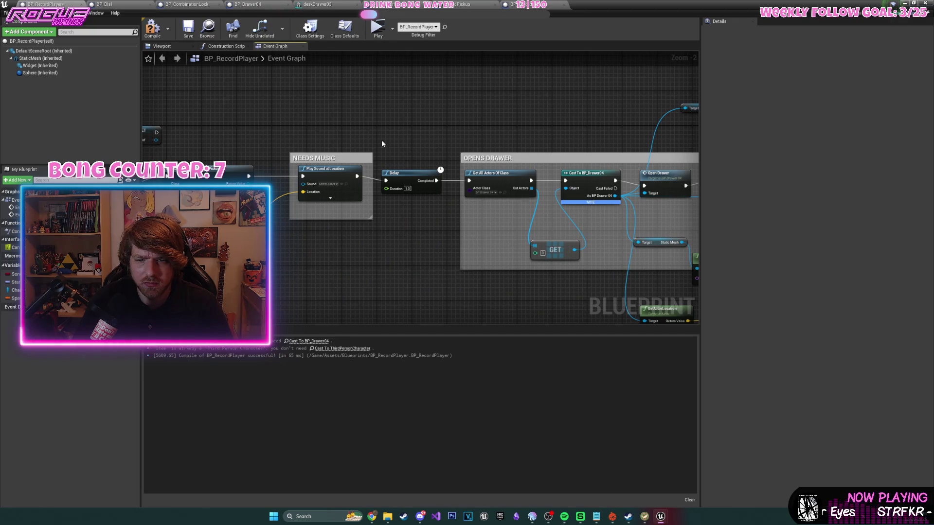
{"action": "left_click_drag", "start_coordinate": [383, 142], "coordinate": [625, 145]}
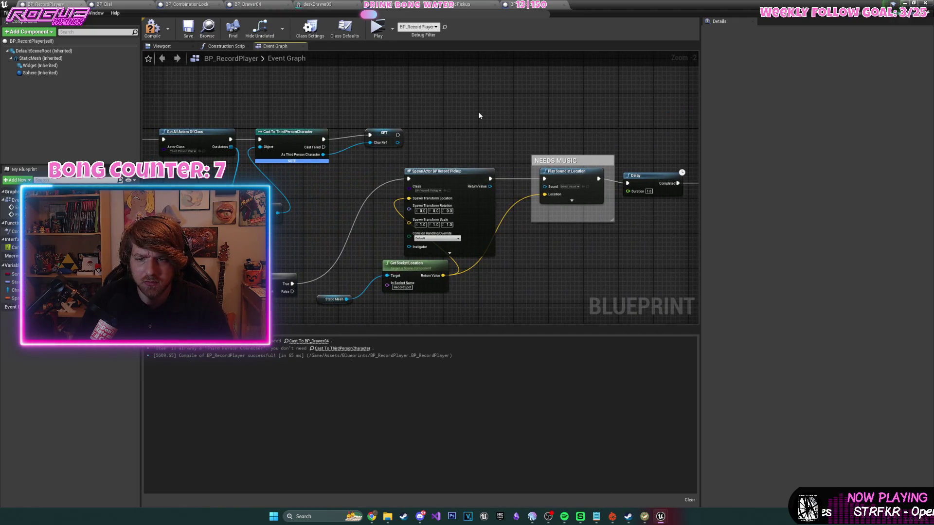
{"action": "key", "text": "ctrl+z"}
- Place the collision nodes above NEEDS MUSIC, wire them between the sound and Delay, and compile
{"action": "mouse_move", "coordinate": [553, 101]}
{"action": "left_mouse_down"}
{"action": "mouse_move", "coordinate": [494, 120]}
{"action": "mouse_move", "coordinate": [503, 108]}
{"action": "left_mouse_up"}
{"action": "left_click_drag", "start_coordinate": [508, 174], "coordinate": [475, 115]}
{"action": "mouse_move", "coordinate": [537, 115]}
{"action": "left_mouse_down"}
{"action": "mouse_move", "coordinate": [564, 133]}
{"action": "mouse_move", "coordinate": [536, 179]}
{"action": "left_mouse_up"}
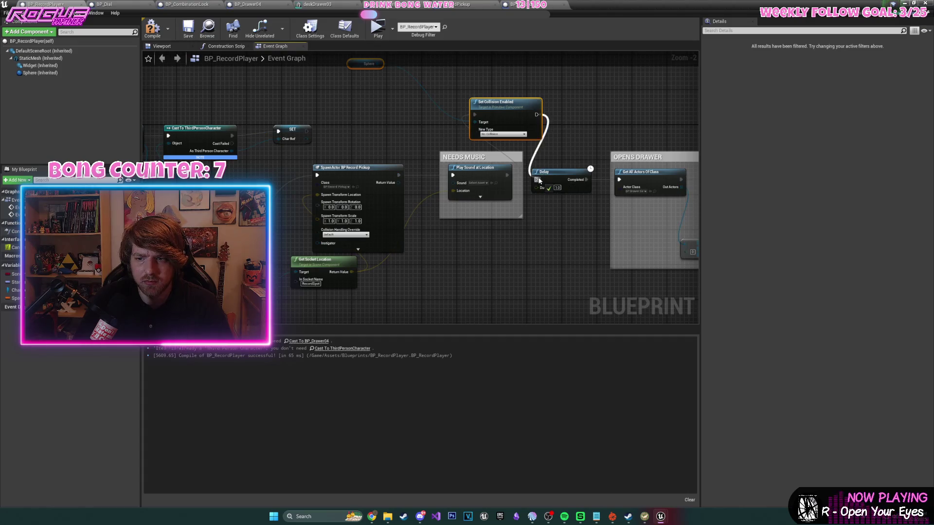
{"action": "left_click", "coordinate": [151, 32]}
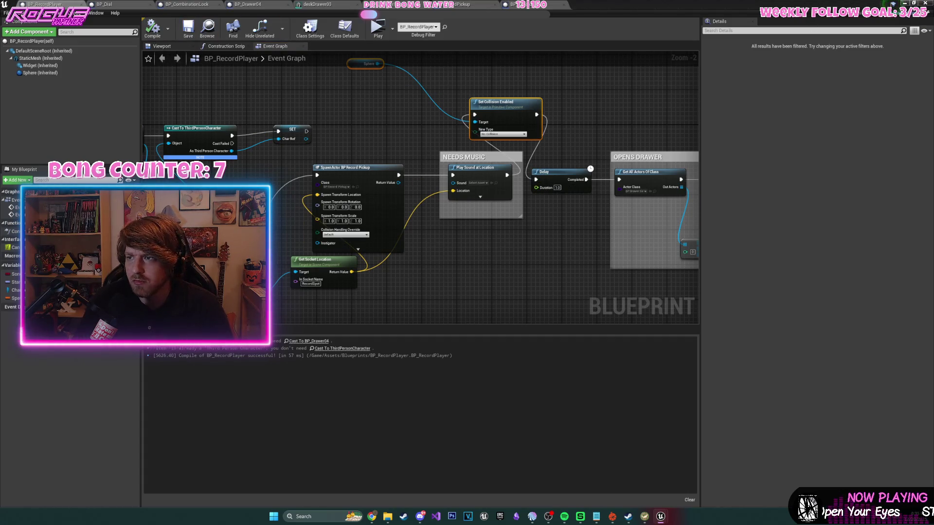
- Start a new playtest, grab the gun and vinyl record, and enter the bedroom through its door
{"action": "key", "text": "alt+Tab"}
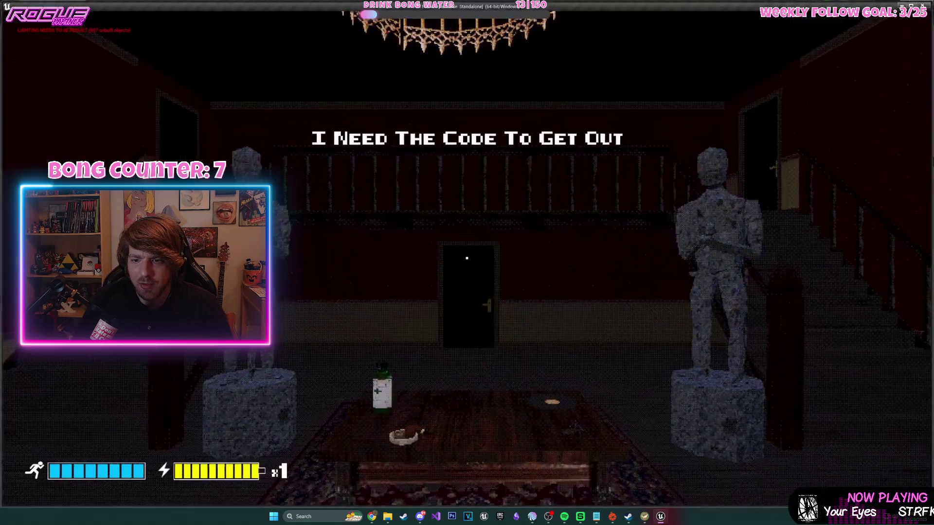
{"action": "key", "text": "e"}
{"action": "key", "text": "e"}
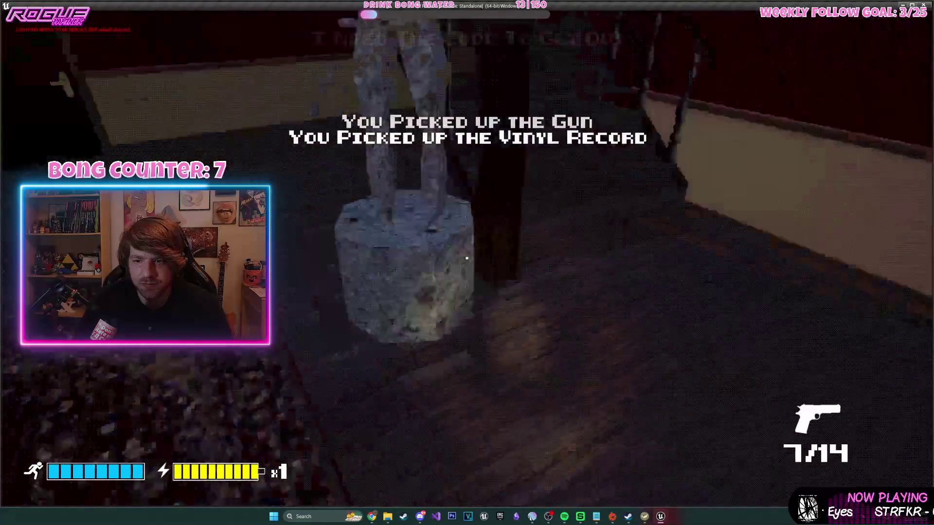
{"action": "key", "text": "w"}
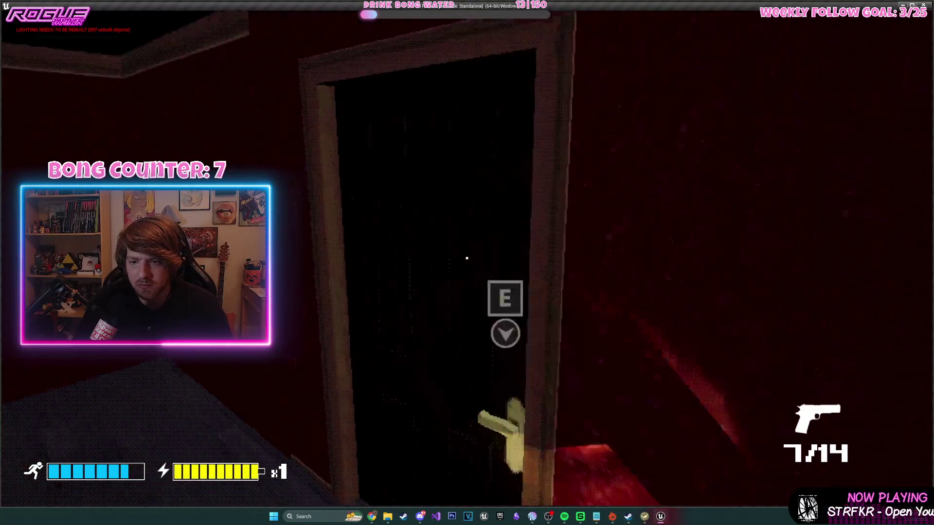
{"action": "key", "text": "e"}
{"action": "key", "text": "w"}
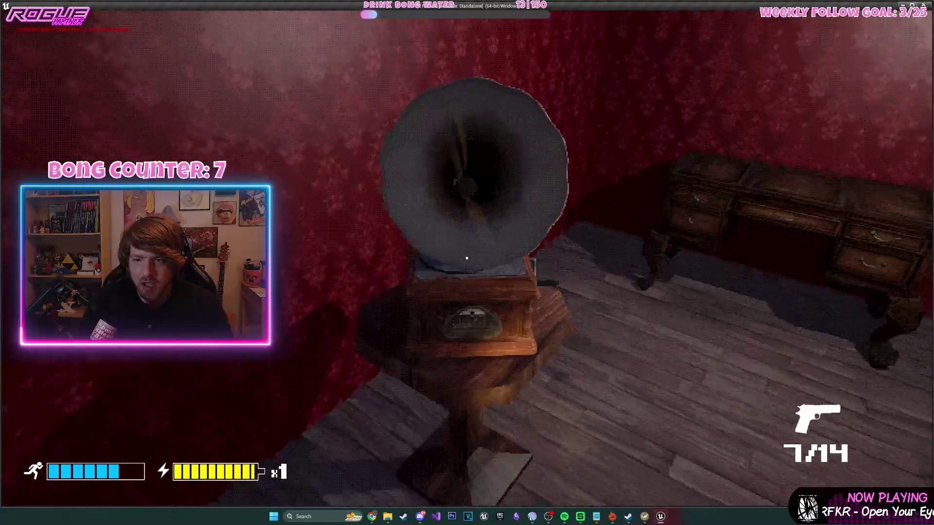
- Take the gold key from the desk drawer, revisit the gramophone, and quit to the editor
{"action": "key", "text": "s"}
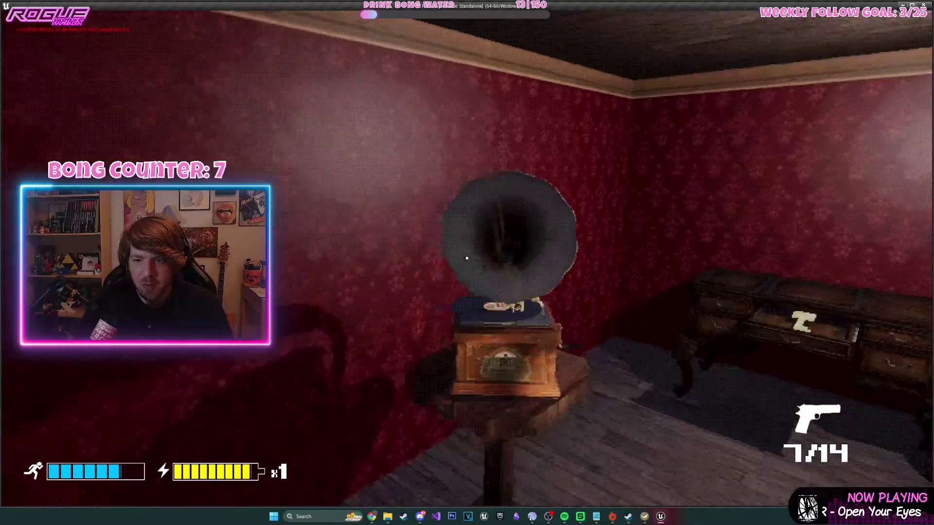
{"action": "key", "text": "w"}
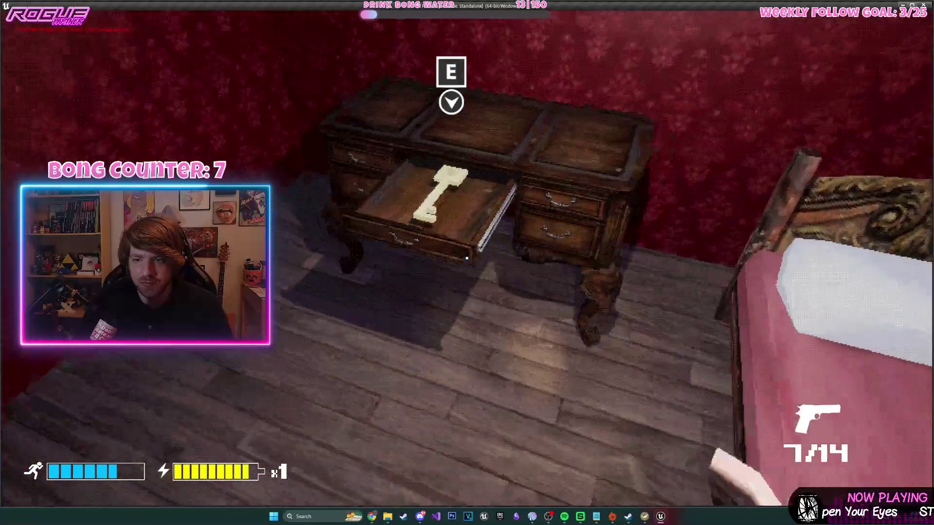
{"action": "key", "text": "e"}
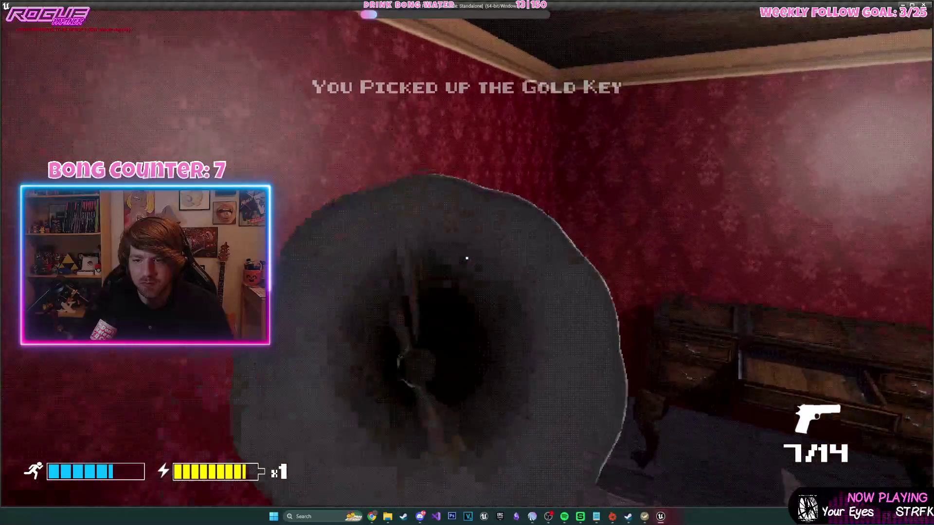
{"action": "key", "text": "s"}
{"action": "key", "text": "w"}
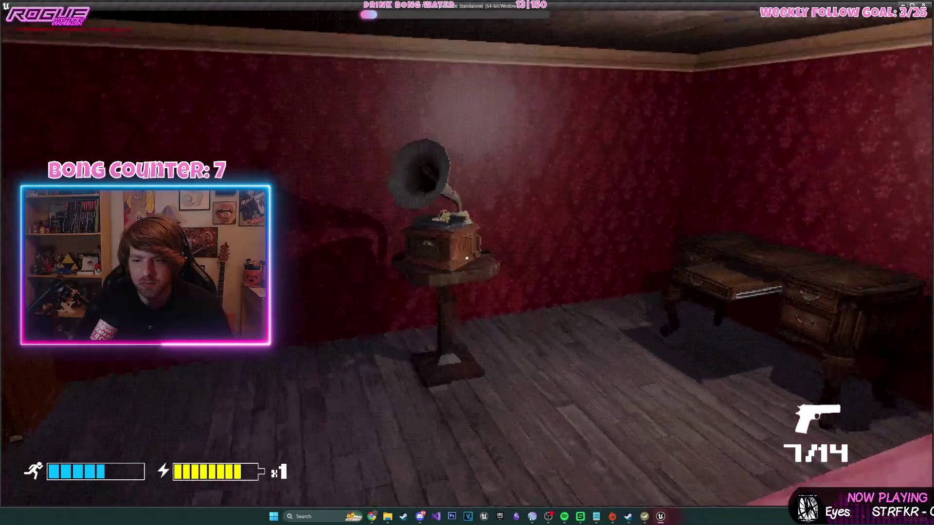
{"action": "key", "text": "s"}
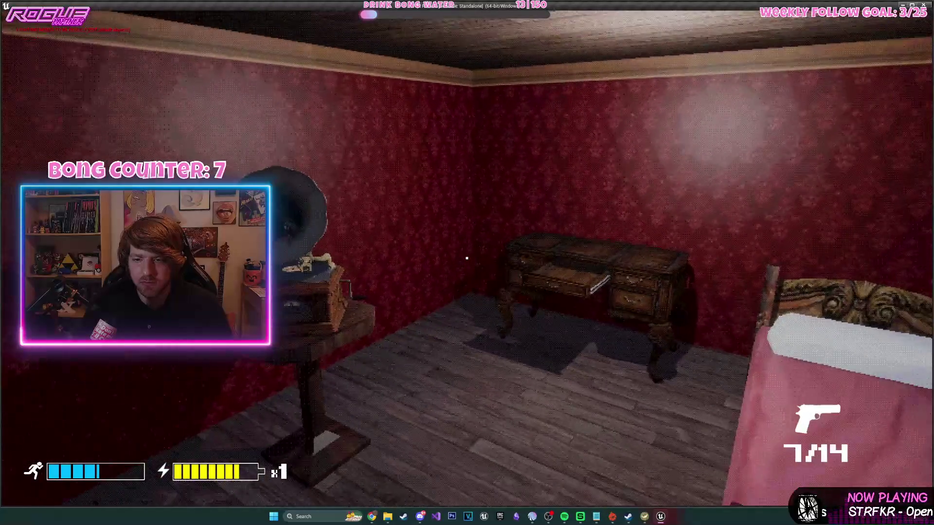
{"action": "key", "text": "Escape"}
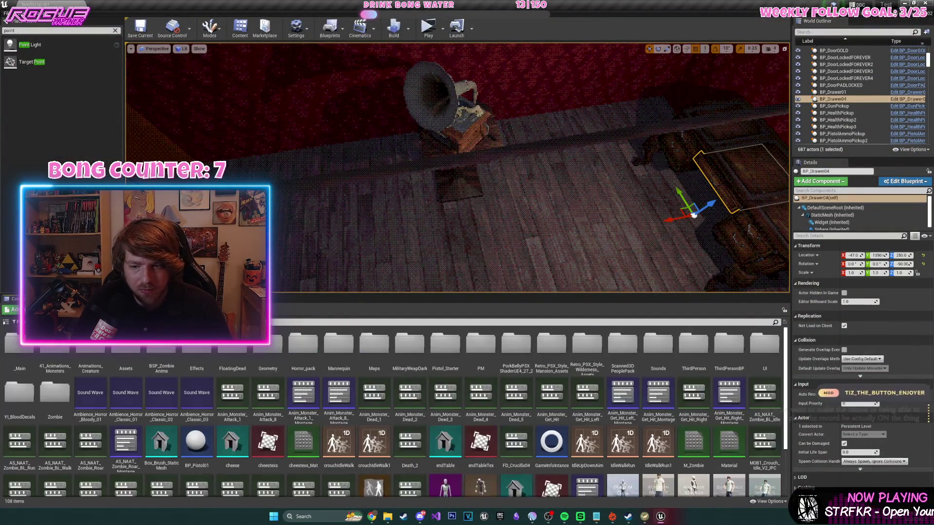
- Duplicate gunPickupMsg in the UI folder as NeedRecordMsg, open it, and select its message text
{"action": "double_click", "coordinate": [753, 349]}
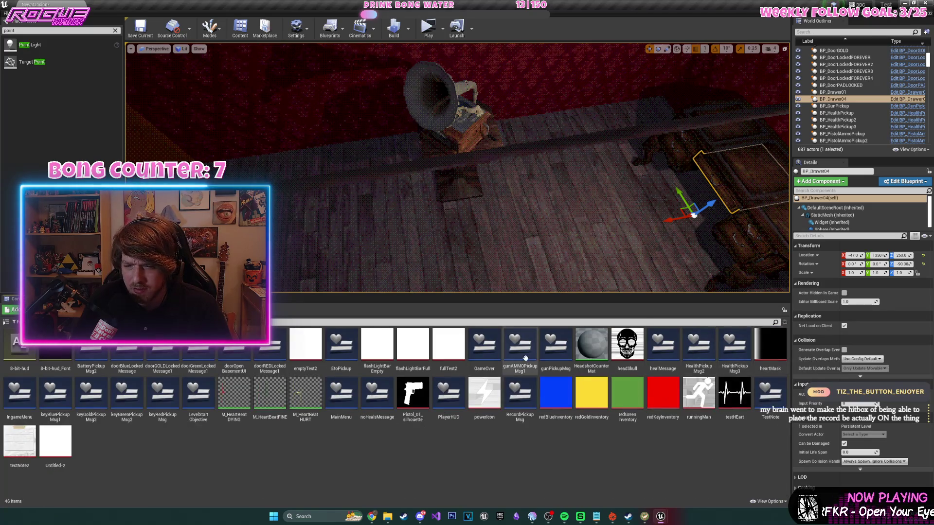
{"action": "right_click", "coordinate": [561, 359]}
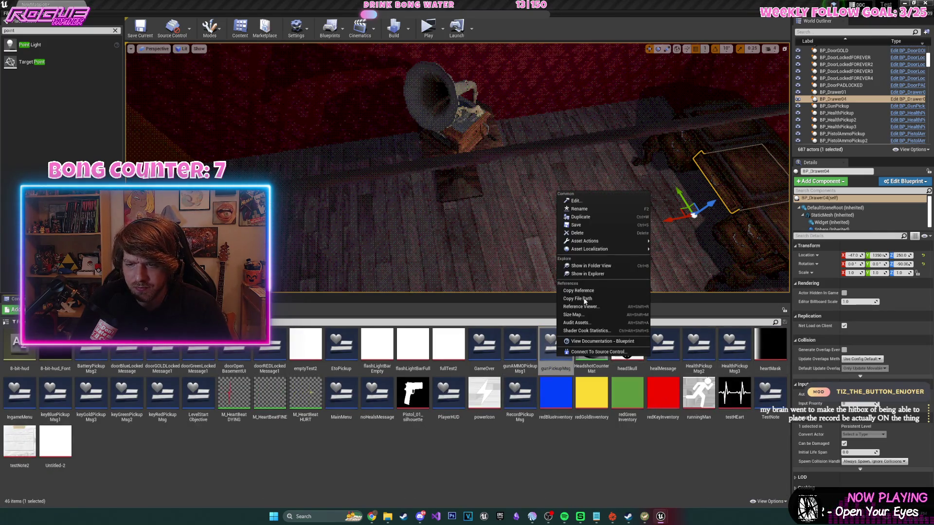
{"action": "left_click", "coordinate": [593, 216]}
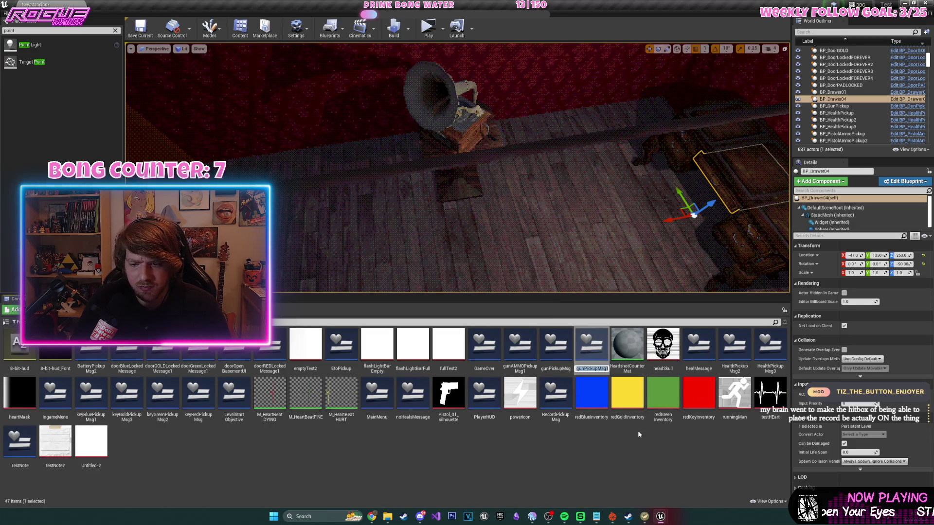
{"action": "type", "text": "NeedRecor"}
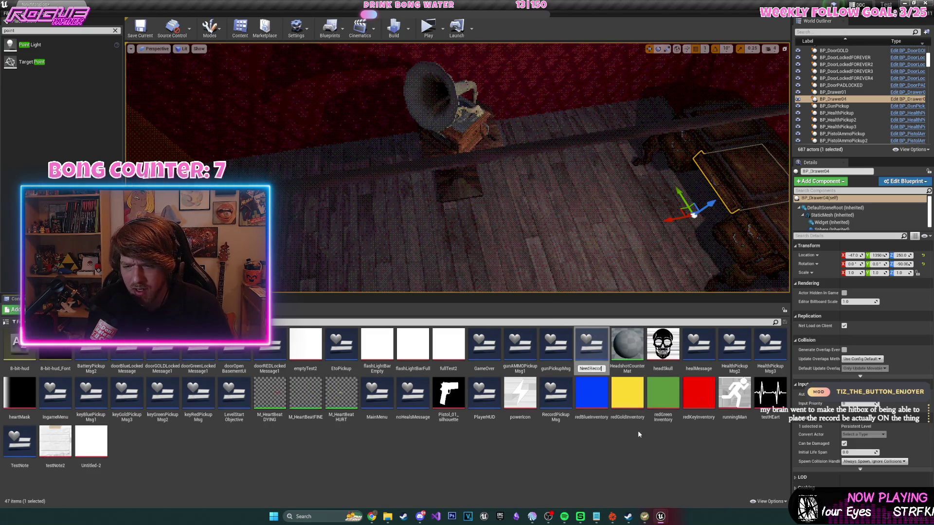
{"action": "type", "text": "dMsg"}
{"action": "key", "text": "Return"}
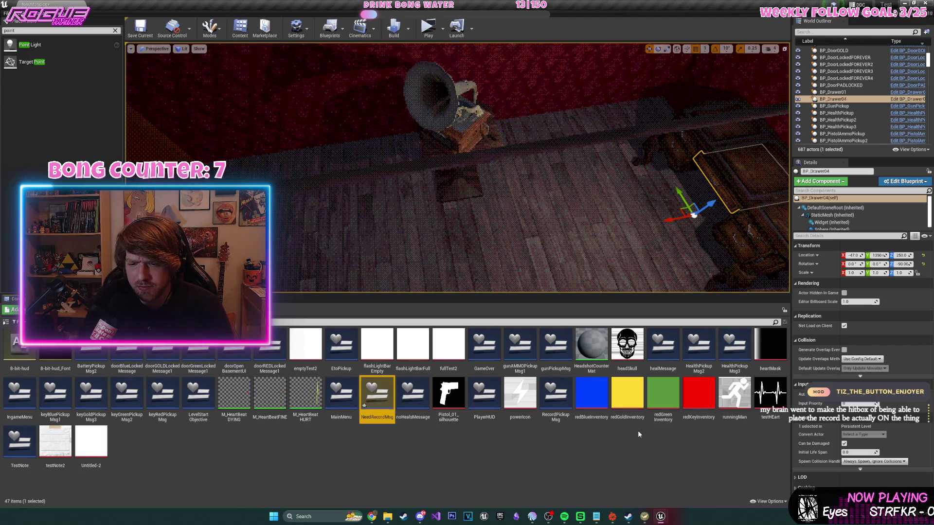
{"action": "double_click", "coordinate": [387, 406]}
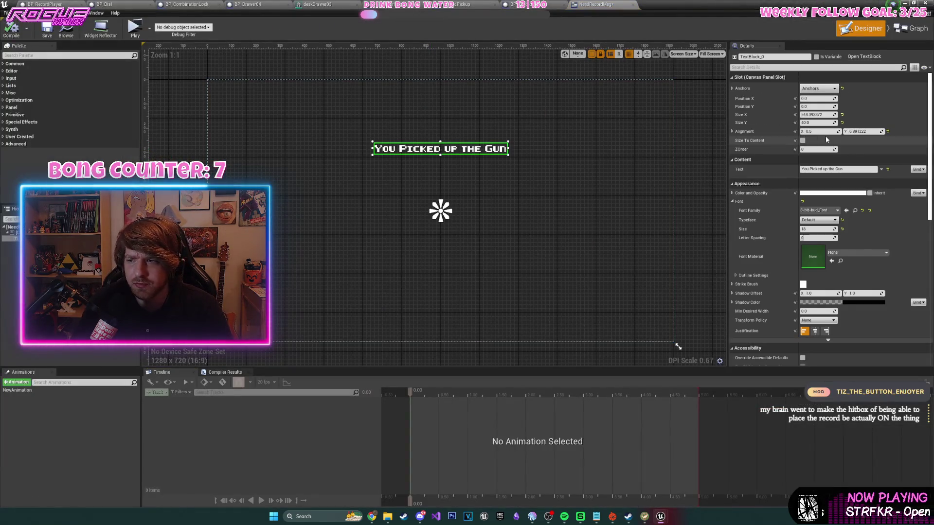
{"action": "left_click_drag", "start_coordinate": [809, 169], "coordinate": [854, 168]}
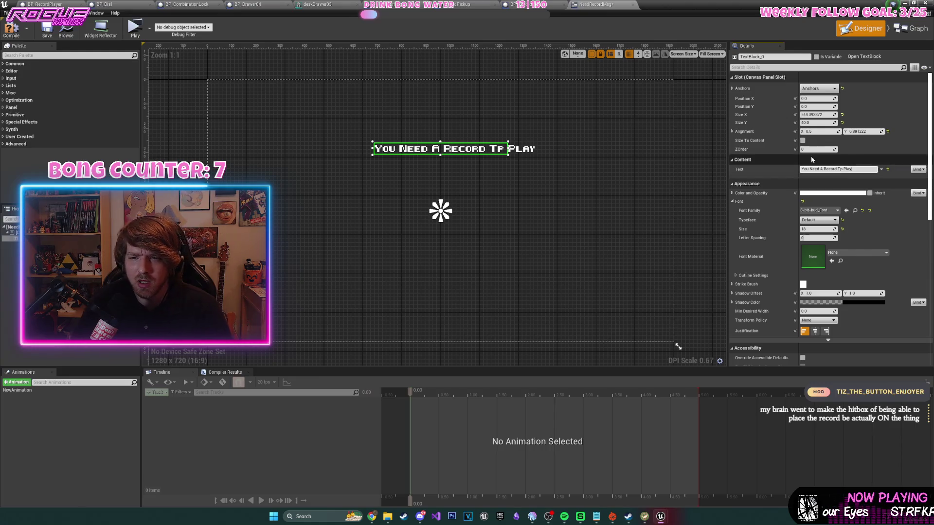
- Change the message to 'You Need A Record To Play', set Position X to 0, and save the widget
{"action": "left_click", "coordinate": [847, 169]}
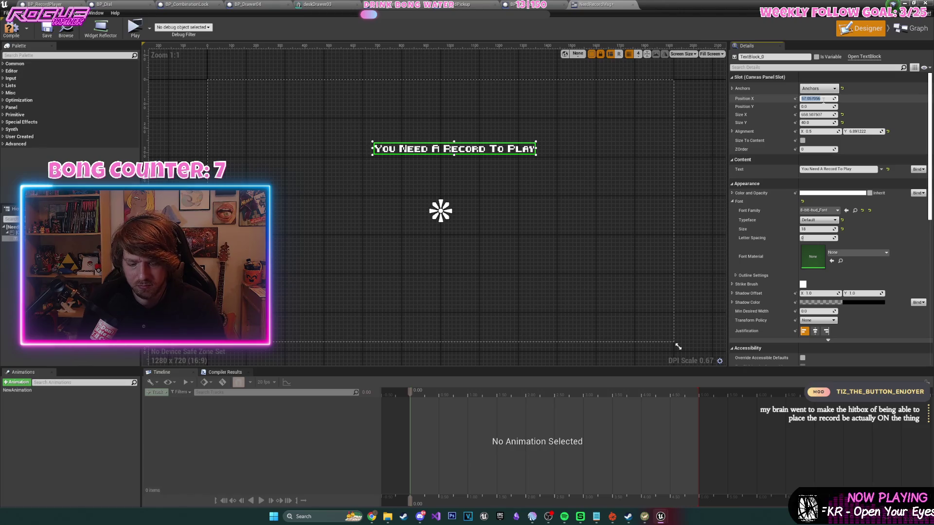
{"action": "type", "text": "0"}
{"action": "key", "text": "Return"}
{"action": "left_click", "coordinate": [47, 28]}
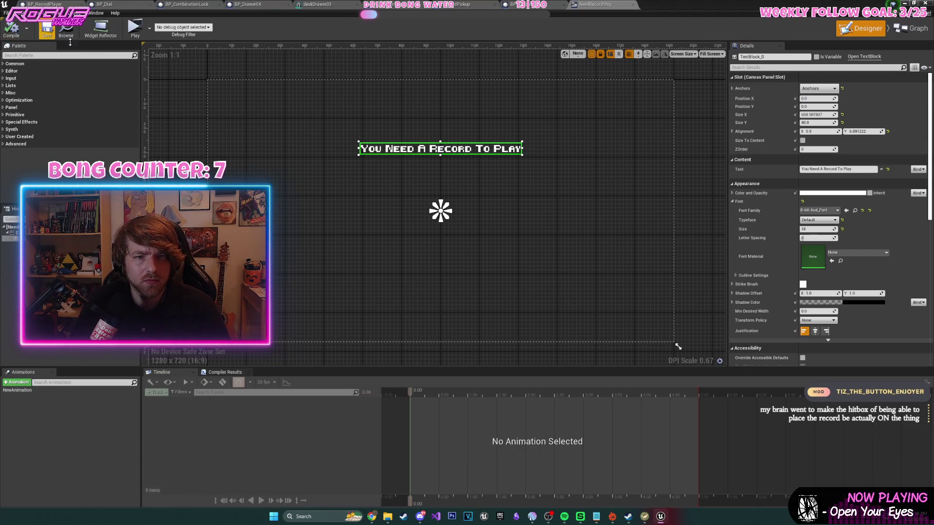
{"action": "left_click", "coordinate": [518, 6]}
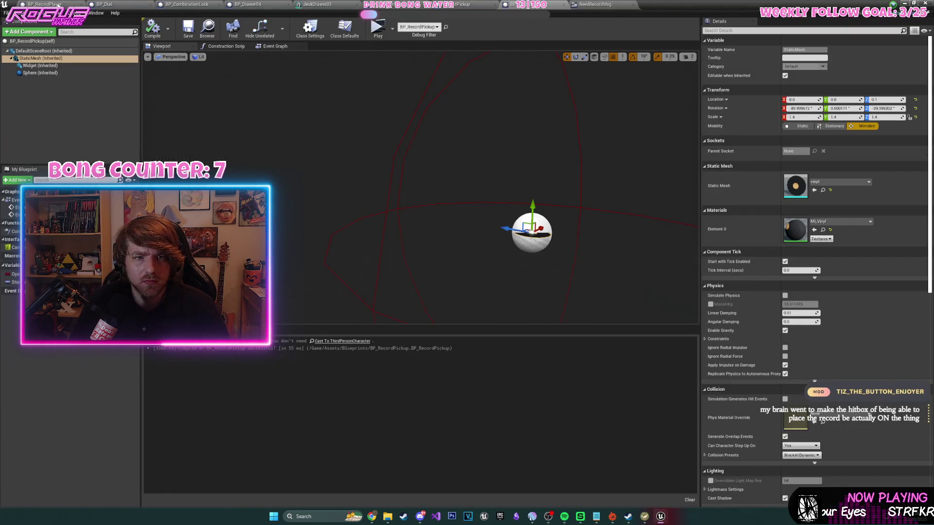
- From the Branch False pin, create a NeedRecordMsg widget and add it to the viewport
{"action": "left_click", "coordinate": [59, 5]}
{"action": "scroll", "coordinate": [361, 170], "scroll_direction": "down", "scroll_amount": 3}
{"action": "scroll", "coordinate": [335, 201], "scroll_direction": "up", "scroll_amount": 2}
{"action": "scroll", "coordinate": [393, 171], "scroll_direction": "up", "scroll_amount": 1}
{"action": "left_click_drag", "start_coordinate": [456, 200], "coordinate": [456, 199]}
{"action": "type", "text": "crea widget"}
{"action": "key", "text": "Return"}
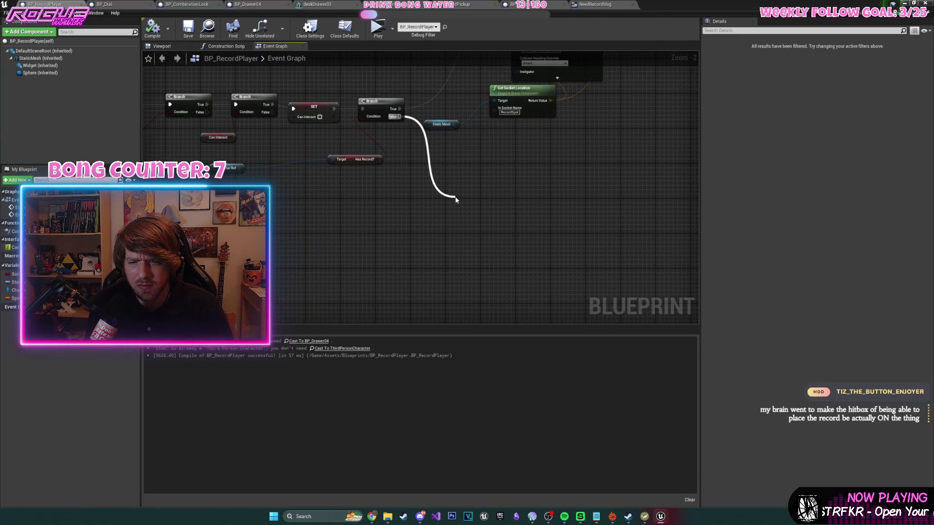
{"action": "left_click", "coordinate": [482, 217]}
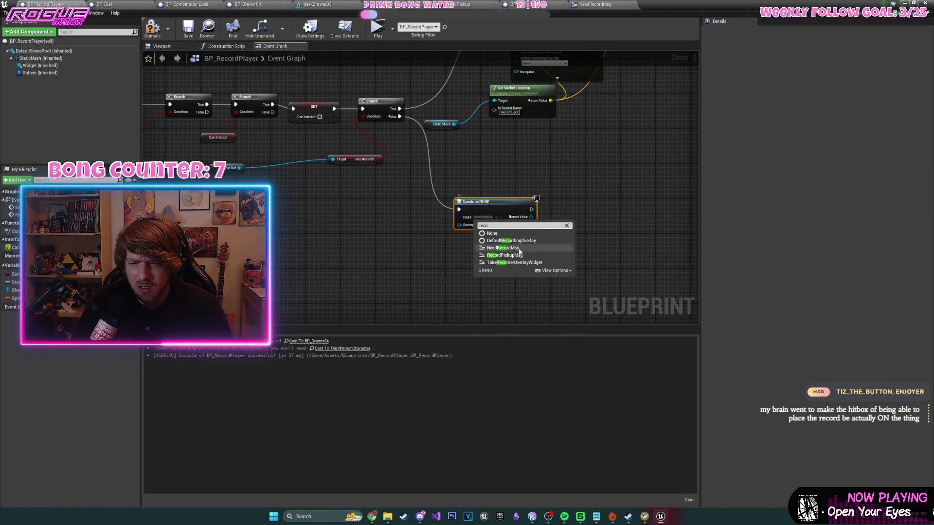
{"action": "left_click", "coordinate": [503, 247]}
{"action": "left_click_drag", "start_coordinate": [530, 217], "coordinate": [584, 216]}
{"action": "type", "text": "add to"}
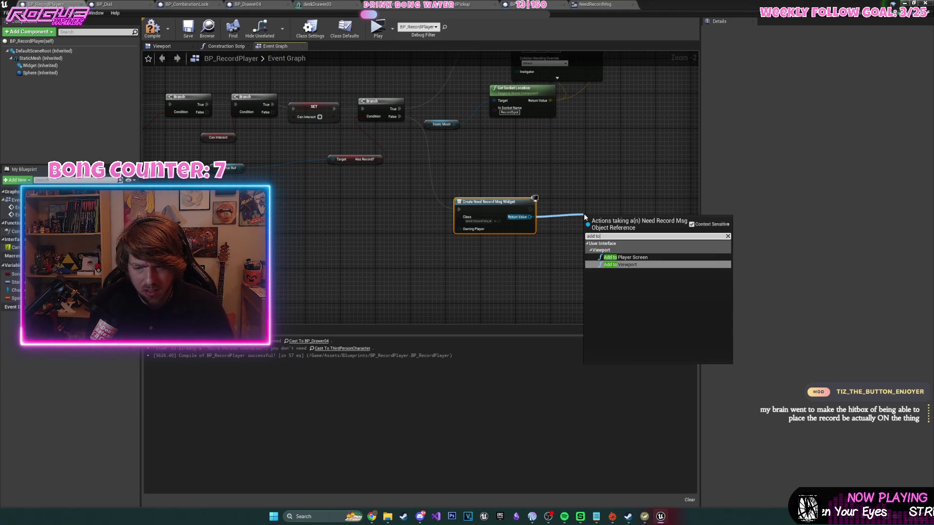
{"action": "key", "text": "Return"}
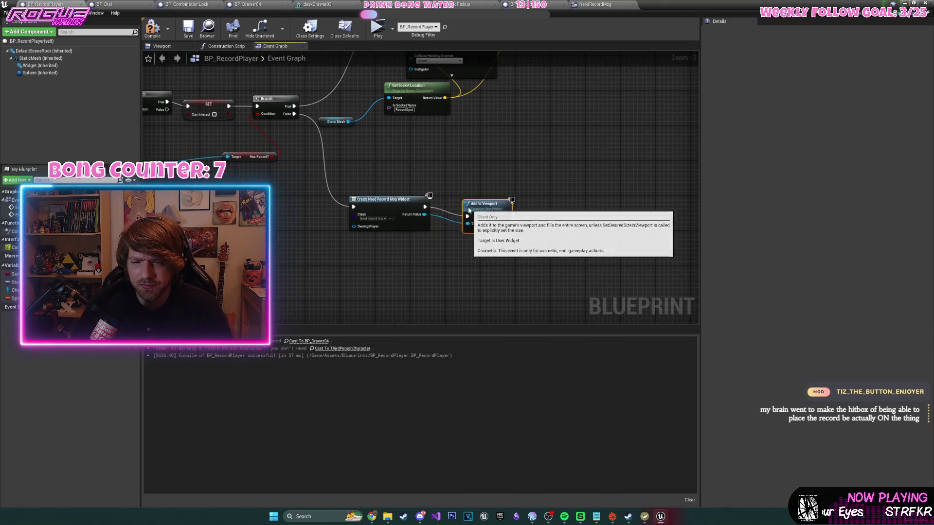
- Play the widget's New Animation after Add to Viewport, targeting the created widget
{"action": "mouse_move", "coordinate": [334, 194]}
{"action": "left_mouse_down"}
{"action": "mouse_move", "coordinate": [358, 244]}
{"action": "mouse_move", "coordinate": [457, 206]}
{"action": "left_mouse_up"}
{"action": "type", "text": "new anim"}
{"action": "key", "text": "Return"}
{"action": "type", "text": "play anim"}
{"action": "key", "text": "Return"}
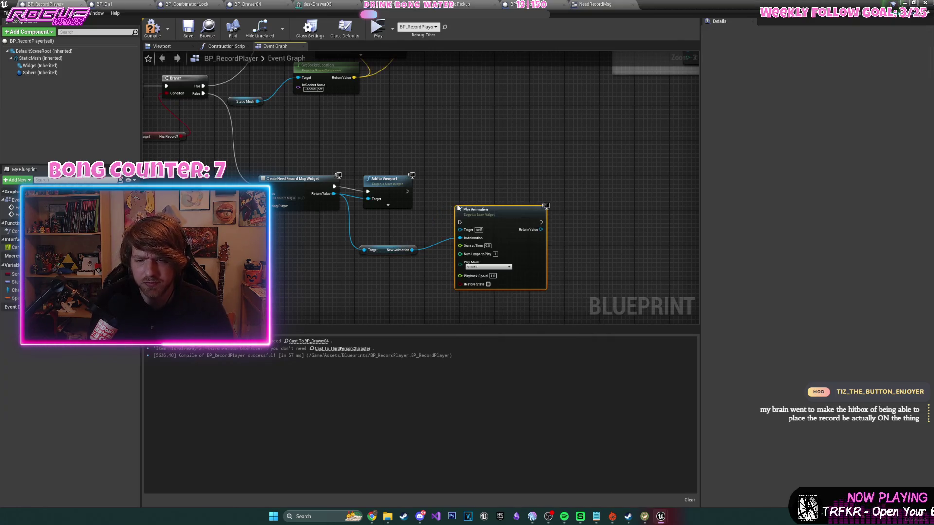
{"action": "mouse_move", "coordinate": [466, 183]}
{"action": "left_mouse_down"}
{"action": "mouse_move", "coordinate": [669, 244]}
{"action": "mouse_move", "coordinate": [624, 306]}
{"action": "mouse_move", "coordinate": [578, 283]}
{"action": "left_mouse_up"}
{"action": "left_click_drag", "start_coordinate": [445, 278], "coordinate": [280, 175]}
{"action": "left_click_drag", "start_coordinate": [345, 191], "coordinate": [363, 190]}
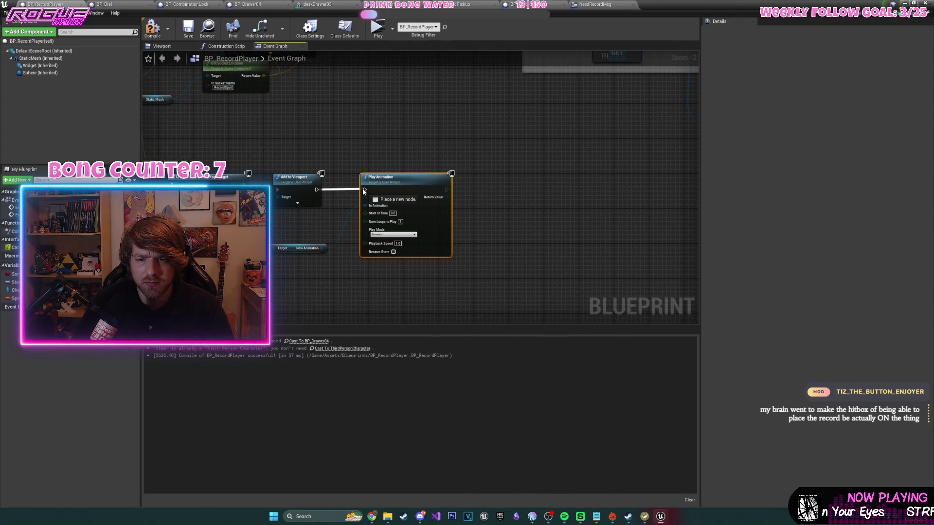
{"action": "scroll", "coordinate": [503, 193], "scroll_direction": "up", "scroll_amount": 2}
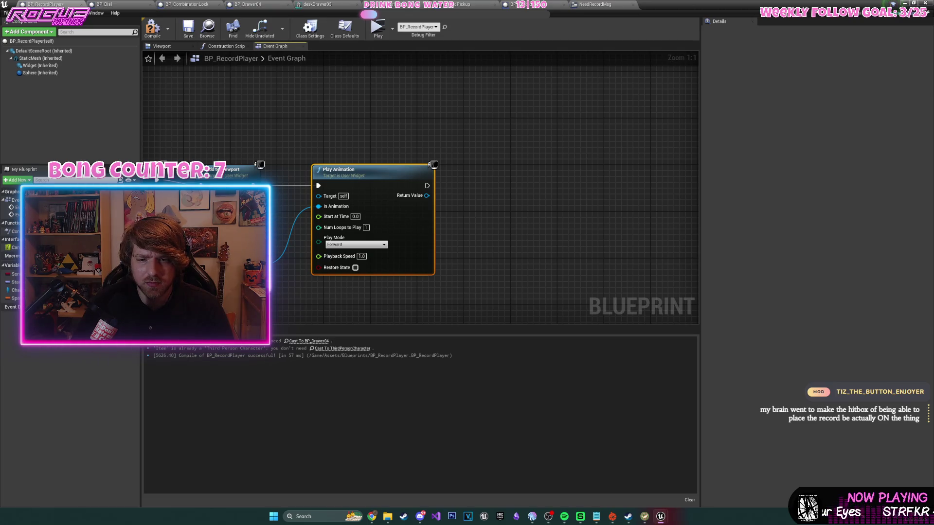
{"action": "left_click_drag", "start_coordinate": [319, 197], "coordinate": [319, 196]}
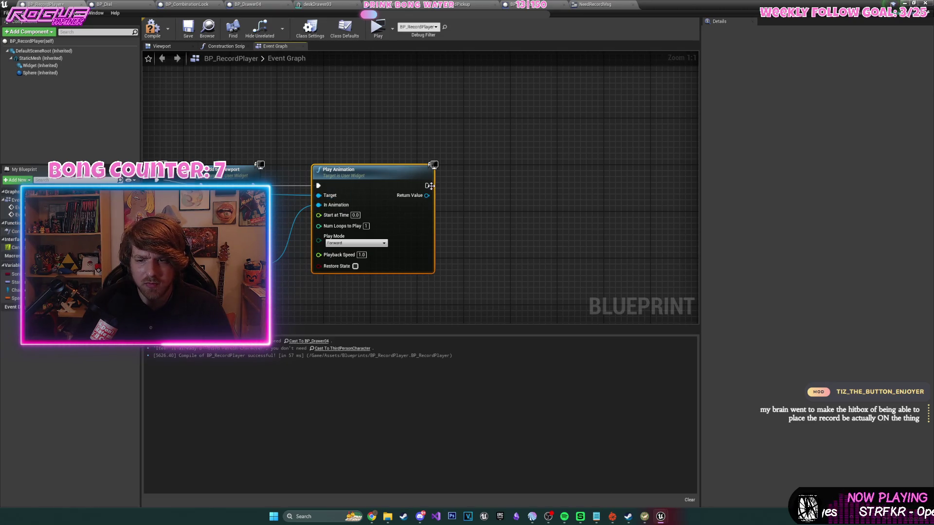
- Add a Delay node after Play Animation
{"action": "left_click_drag", "start_coordinate": [427, 186], "coordinate": [487, 190]}
{"action": "type", "text": "delay"}
{"action": "key", "text": "Return"}
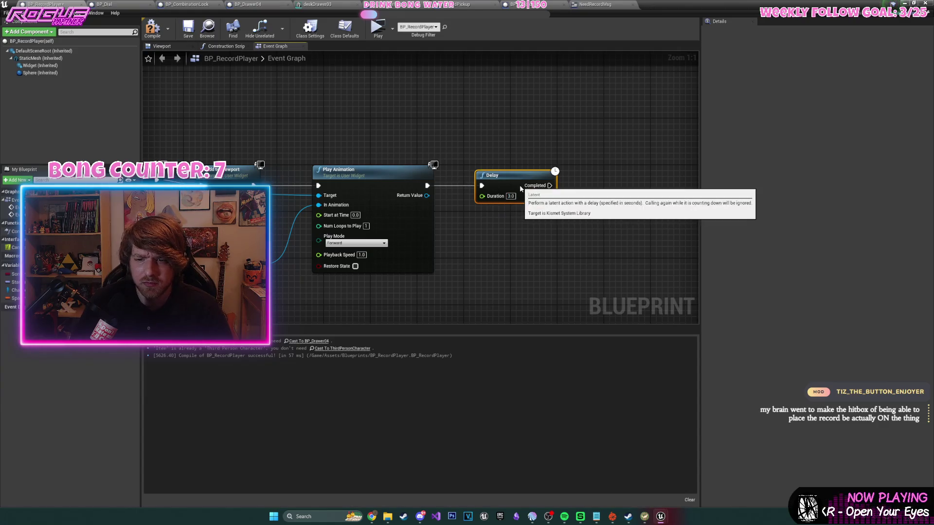
{"action": "scroll", "coordinate": [372, 243], "scroll_direction": "down", "scroll_amount": 2}
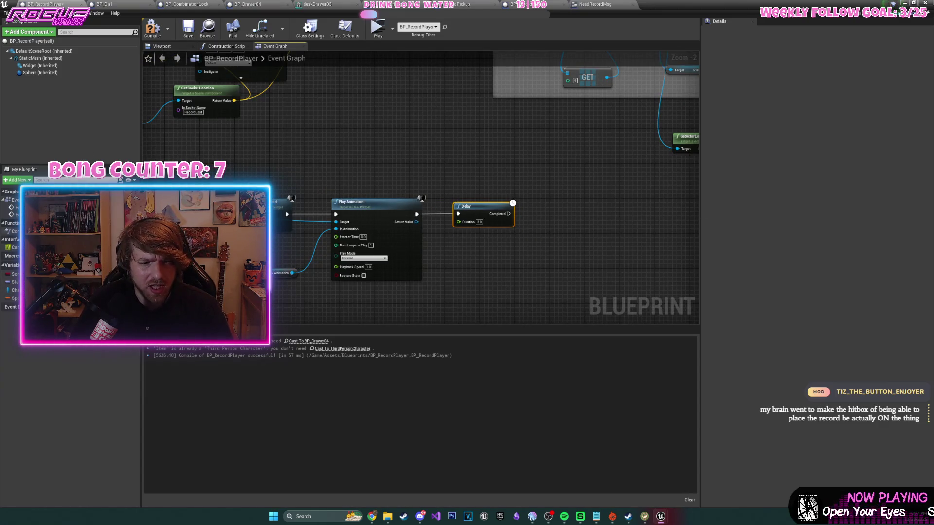
- Copy the SET Can Interact node, paste it beside Delay, and tick it to enable interaction
{"action": "left_click_drag", "start_coordinate": [146, 151], "coordinate": [456, 155]}
{"action": "left_click", "coordinate": [438, 121]}
{"action": "key", "text": "ctrl+c"}
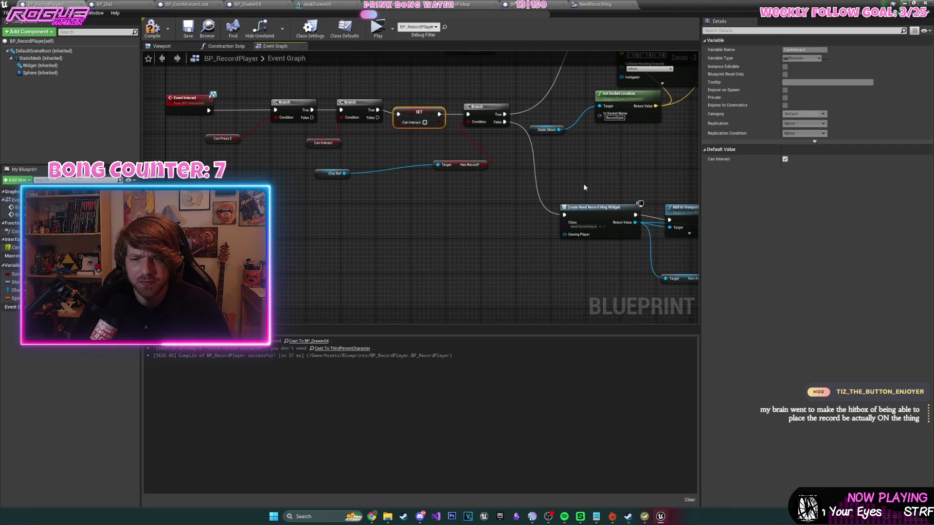
{"action": "left_click_drag", "start_coordinate": [583, 183], "coordinate": [492, 200]}
{"action": "key", "text": "ctrl+v"}
{"action": "left_click", "coordinate": [528, 218]}
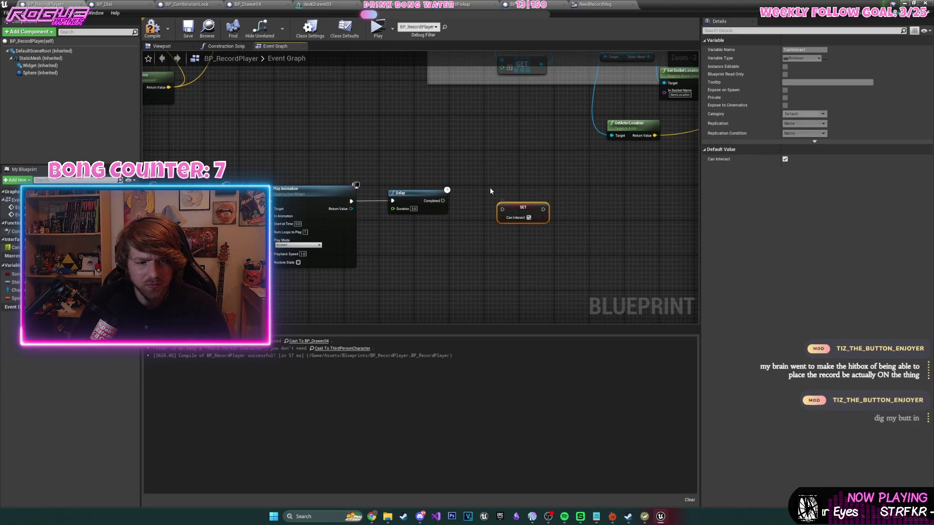
{"action": "scroll", "coordinate": [491, 194], "scroll_direction": "up", "scroll_amount": 1}
{"action": "left_click_drag", "start_coordinate": [524, 213], "coordinate": [560, 193]}
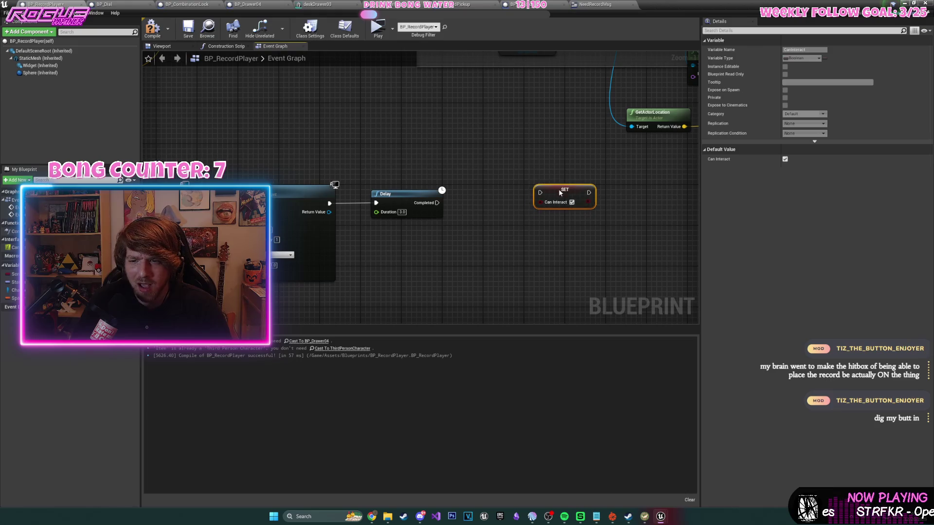
- Add an Is Valid check on the widget reference and run the SET after Delay completes
{"action": "left_click_drag", "start_coordinate": [286, 244], "coordinate": [297, 238]}
{"action": "left_click_drag", "start_coordinate": [269, 207], "coordinate": [550, 265]}
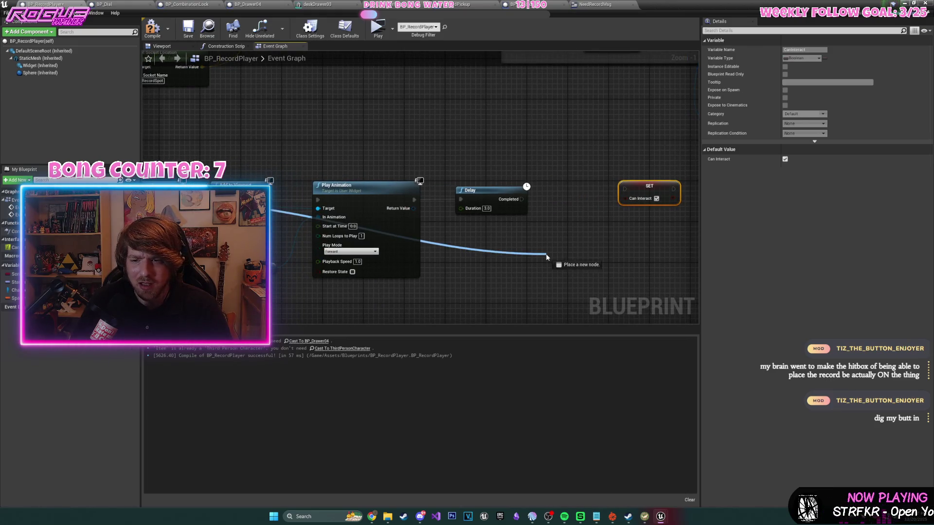
{"action": "type", "text": "is valid"}
{"action": "key", "text": "Return"}
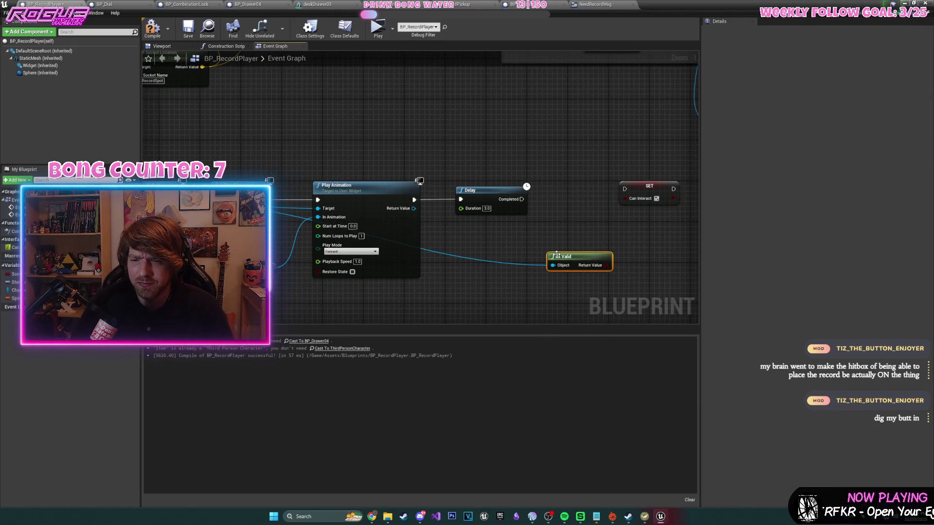
{"action": "left_click_drag", "start_coordinate": [647, 183], "coordinate": [548, 199]}
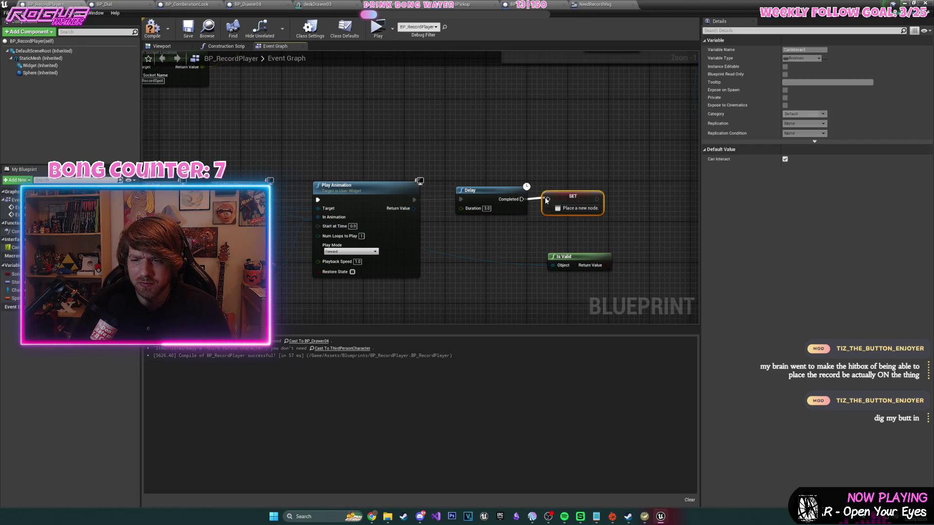
- Branch on Is Valid and call Remove from Parent on the widget when True
{"action": "mouse_move", "coordinate": [608, 266]}
{"action": "left_mouse_down"}
{"action": "mouse_move", "coordinate": [637, 212]}
{"action": "mouse_move", "coordinate": [517, 222]}
{"action": "mouse_move", "coordinate": [460, 238]}
{"action": "left_mouse_up"}
{"action": "type", "text": "branch"}
{"action": "key", "text": "Return"}
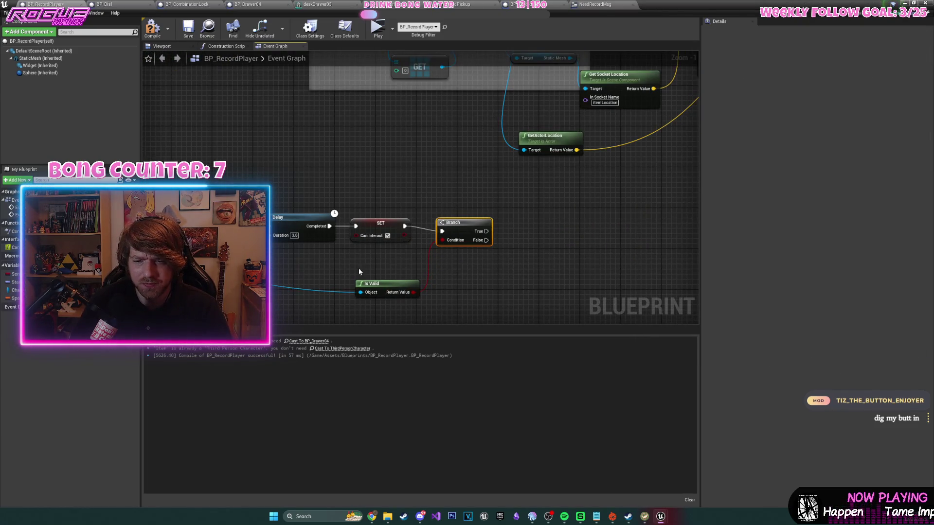
{"action": "double_click", "coordinate": [296, 288]}
{"action": "mouse_move", "coordinate": [295, 288]}
{"action": "left_mouse_down"}
{"action": "mouse_move", "coordinate": [523, 249]}
{"action": "mouse_move", "coordinate": [556, 233]}
{"action": "left_mouse_up"}
{"action": "type", "text": "remove"}
{"action": "key", "text": "Return"}
{"action": "left_click_drag", "start_coordinate": [486, 231], "coordinate": [529, 233]}
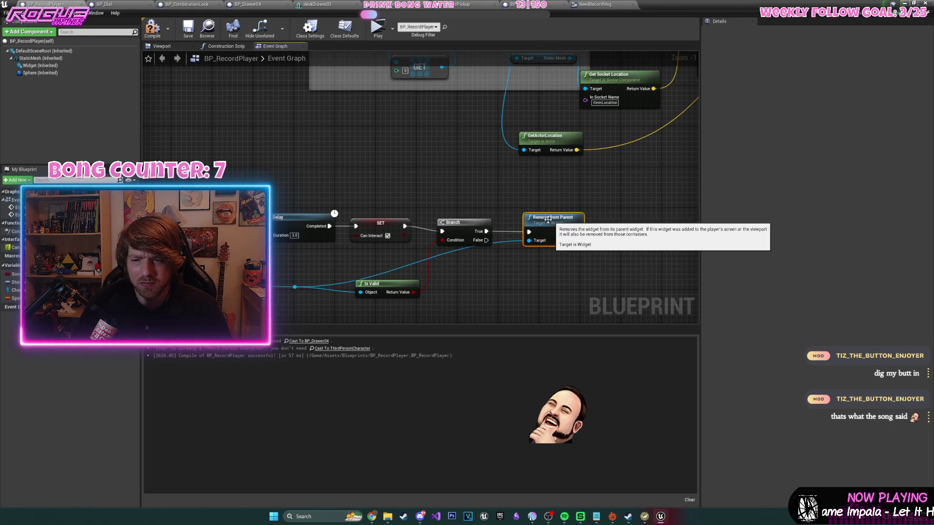
- Compile and save BP_RecordPlayer
{"action": "left_click", "coordinate": [152, 28]}
{"action": "left_click", "coordinate": [189, 28]}
{"action": "scroll", "coordinate": [301, 161], "scroll_direction": "down", "scroll_amount": 3}
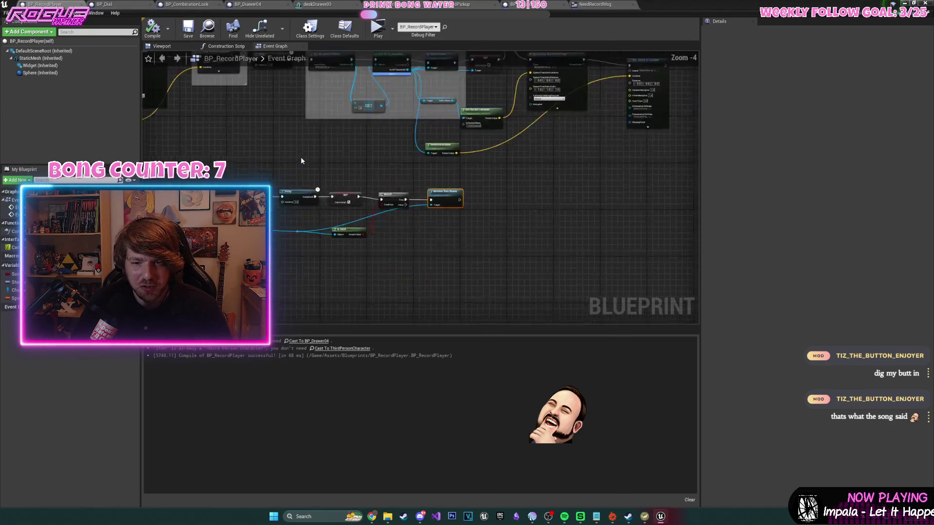
{"action": "scroll", "coordinate": [300, 161], "scroll_direction": "down", "scroll_amount": 3}
- Launch the game and use the gramophone twice without a record to see the need-record message
{"action": "left_click", "coordinate": [899, 3]}
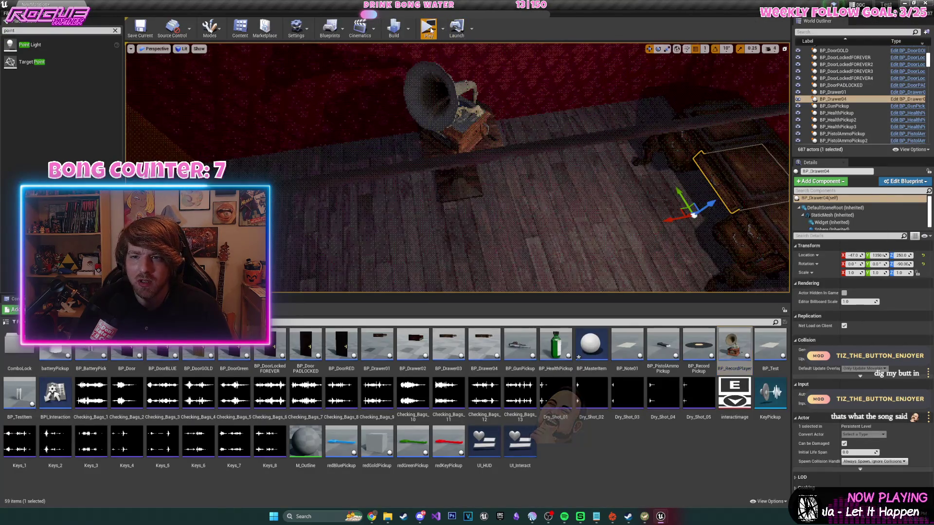
{"action": "key", "text": "w"}
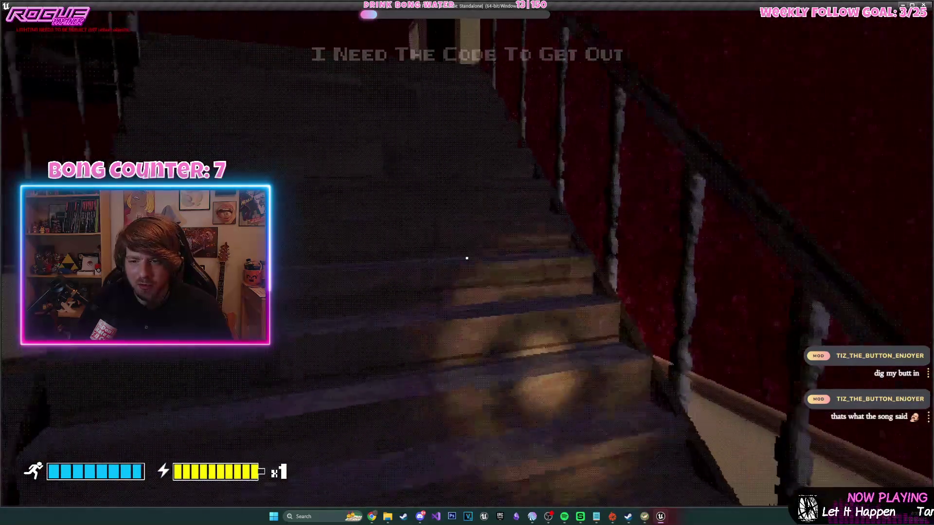
{"action": "key", "text": "w"}
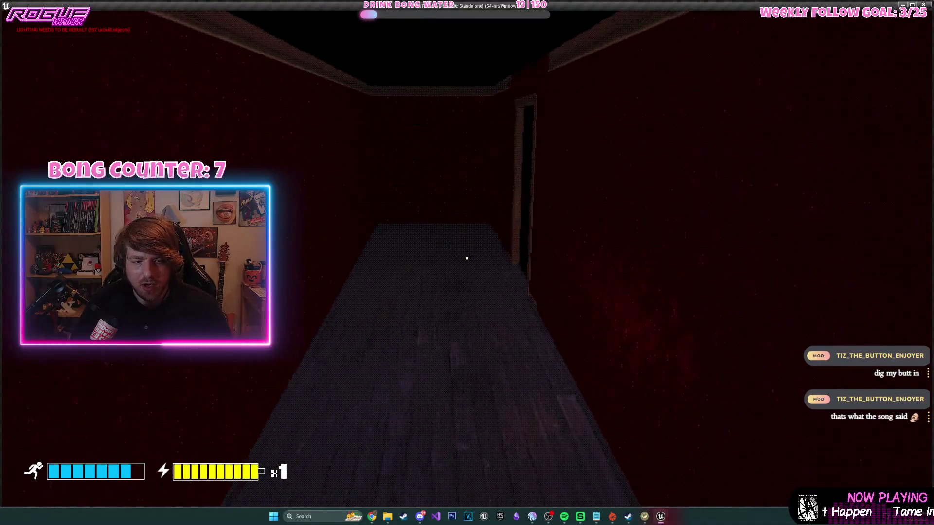
{"action": "key", "text": "w"}
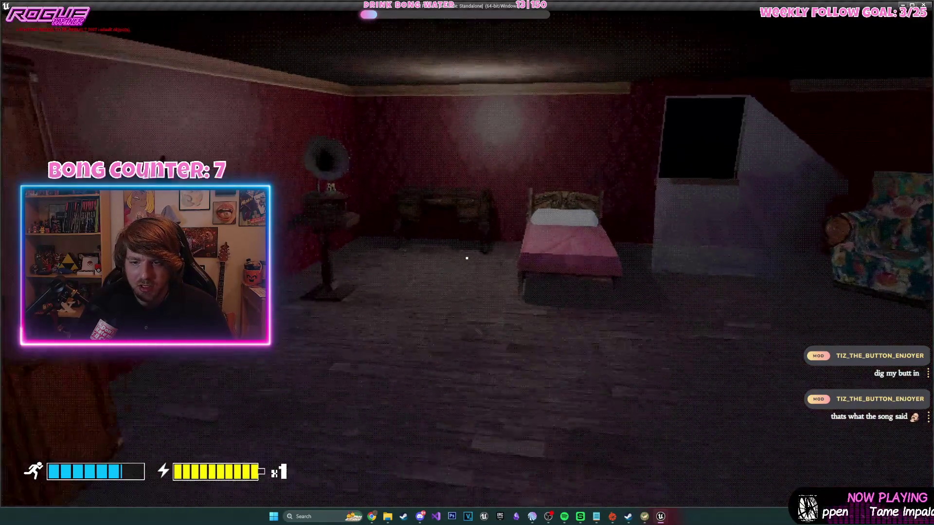
{"action": "key", "text": "e"}
{"action": "key", "text": "s"}
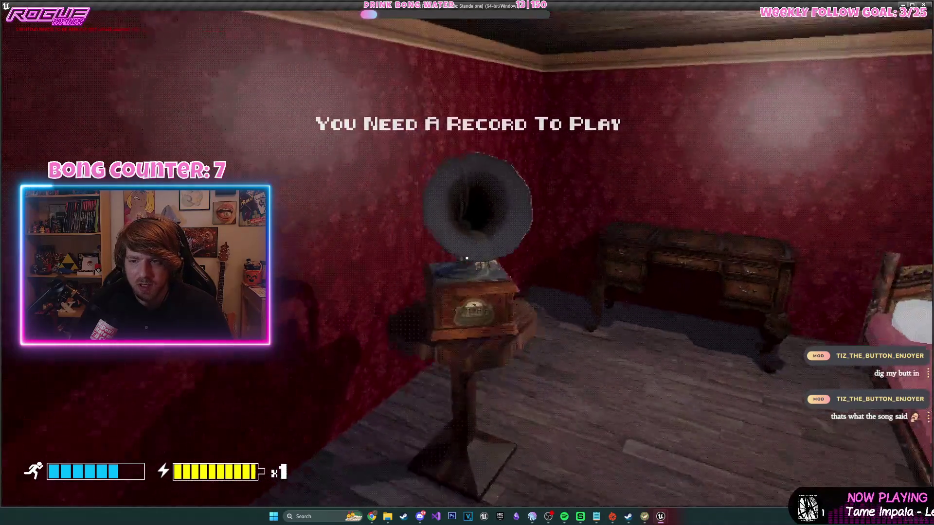
{"action": "key", "text": "w"}
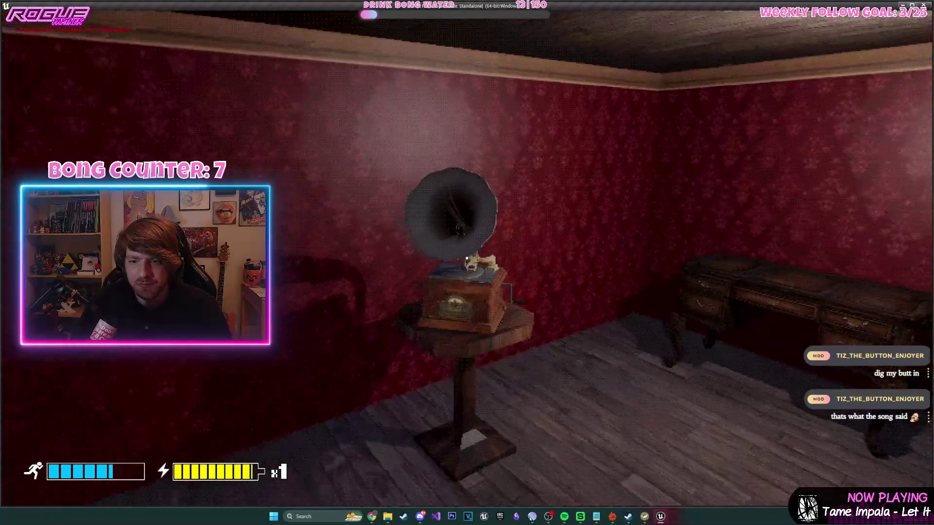
{"action": "key", "text": "e"}
{"action": "key", "text": "s"}
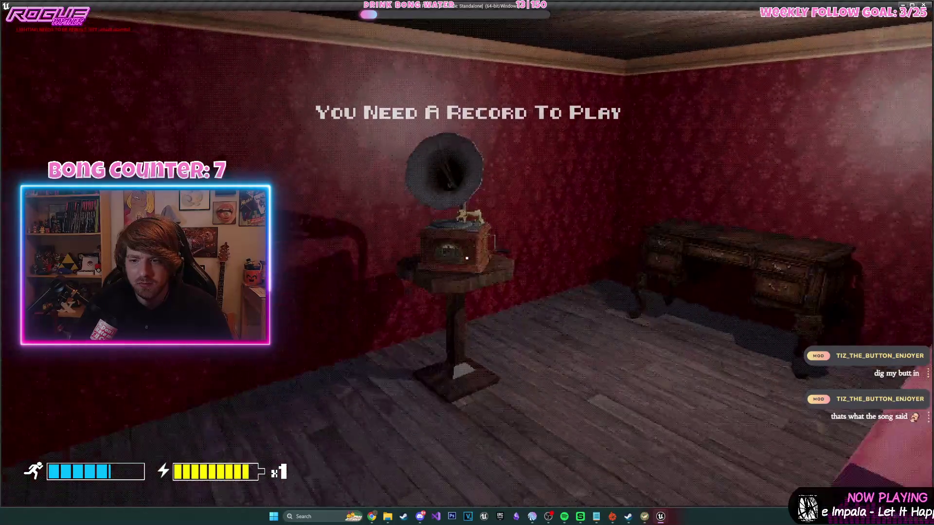
{"action": "key", "text": "w"}
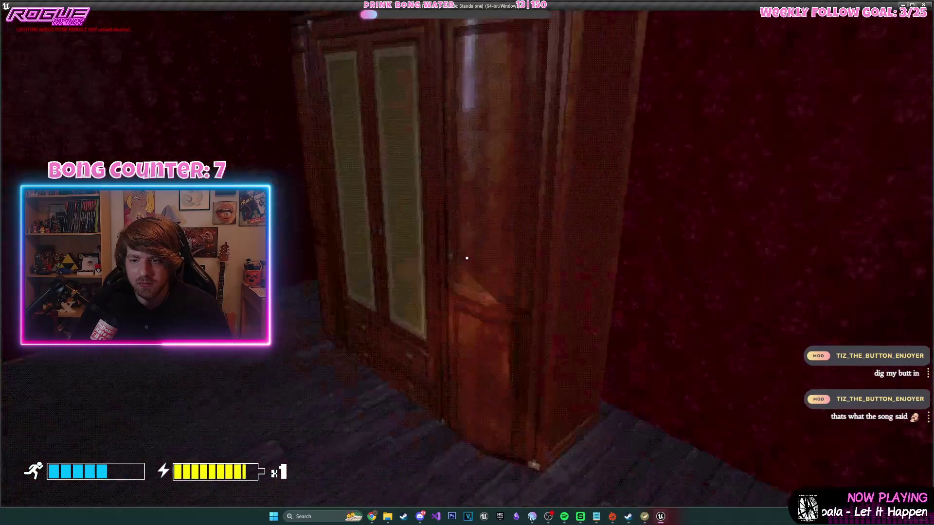
- Fetch the vinyl record, play it on the gramophone, take the Gold Key, and exit
{"action": "key", "text": "w"}
{"action": "key", "text": "e"}
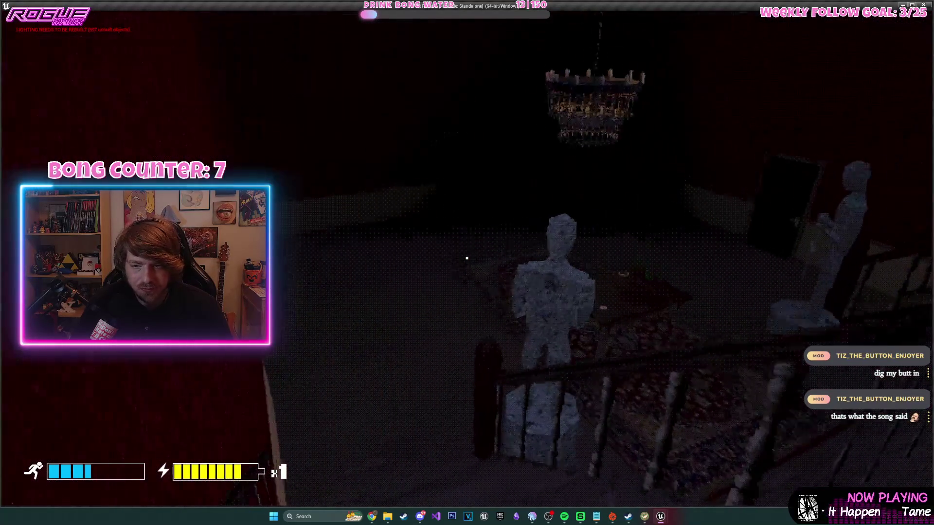
{"action": "key", "text": "w"}
{"action": "key", "text": "e"}
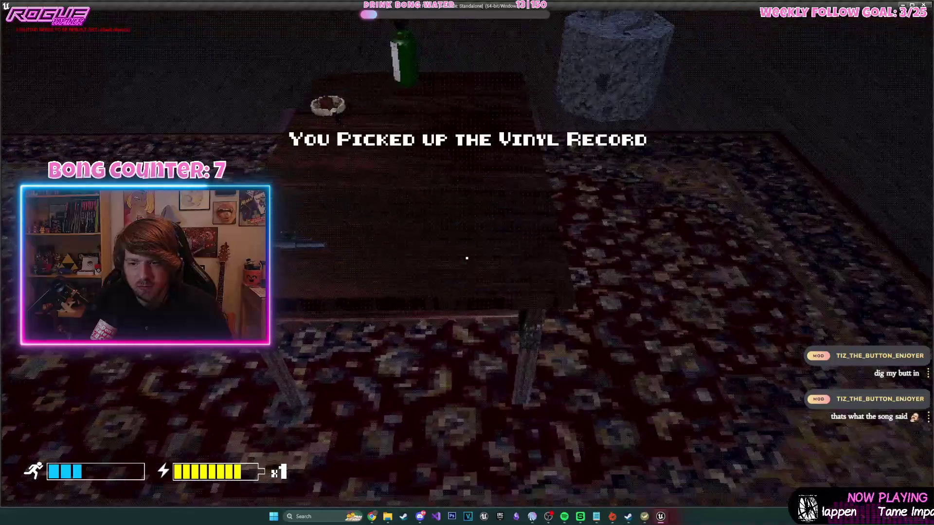
{"action": "key", "text": "w"}
{"action": "key", "text": "w"}
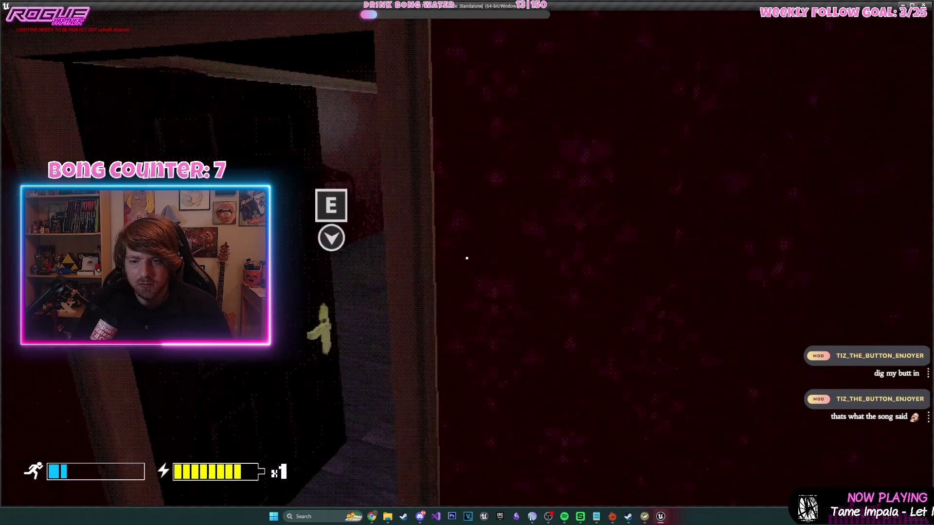
{"action": "key", "text": "e"}
{"action": "key", "text": "w"}
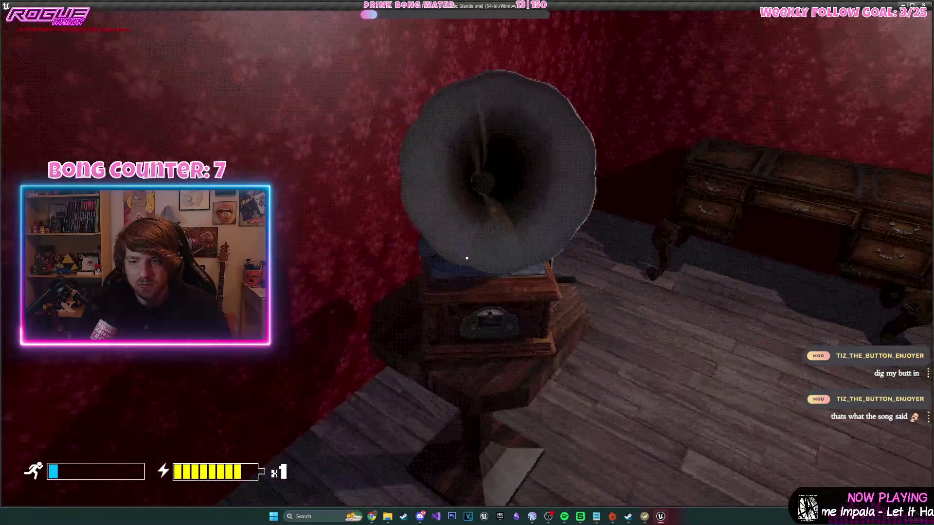
{"action": "key", "text": "w"}
{"action": "key", "text": "e"}
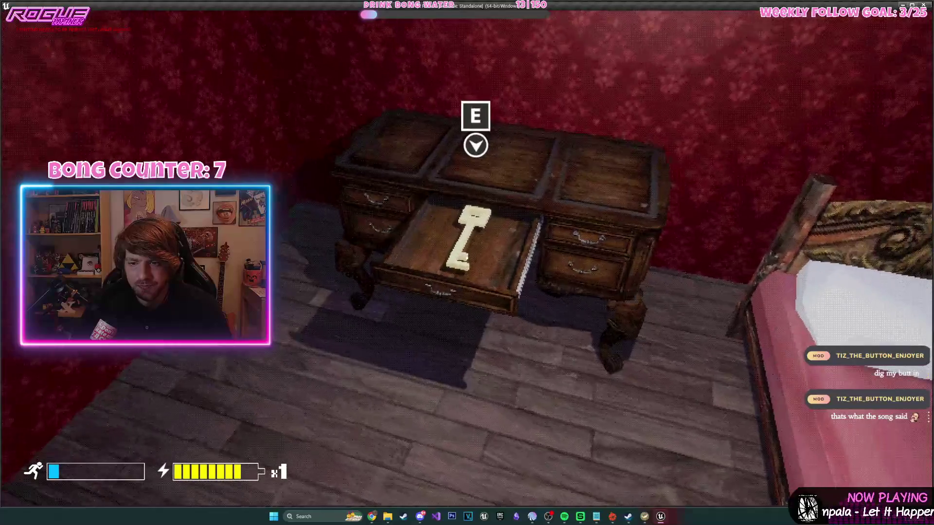
{"action": "key", "text": "e"}
{"action": "key", "text": "s"}
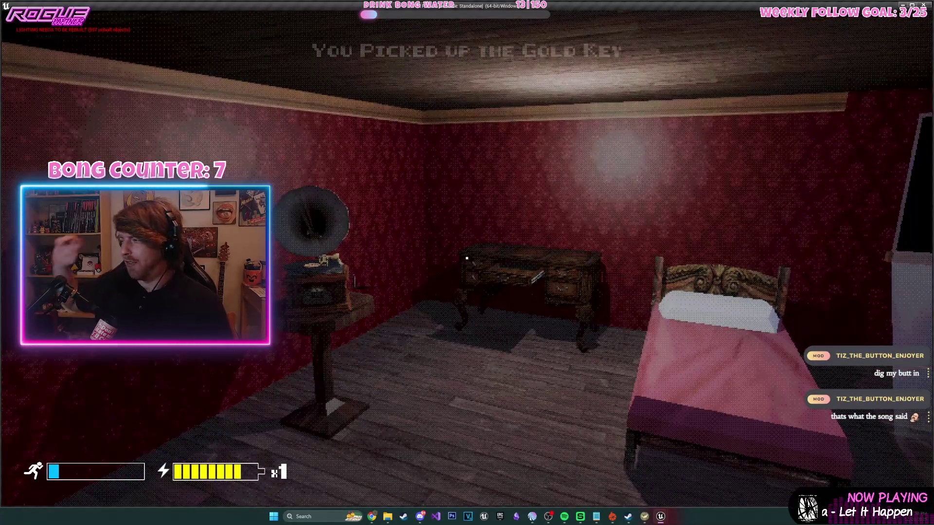
{"action": "key", "text": "Escape"}
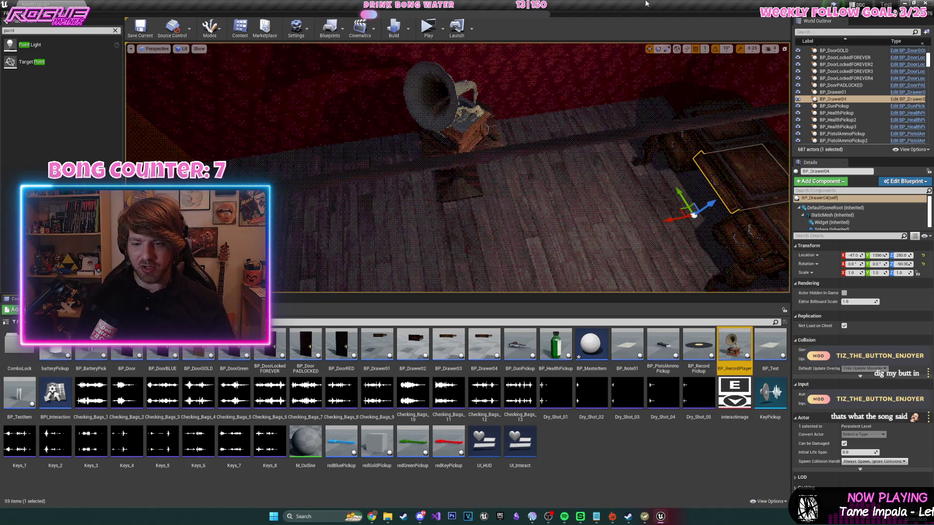
{"action": "right_click", "coordinate": [597, 444]}
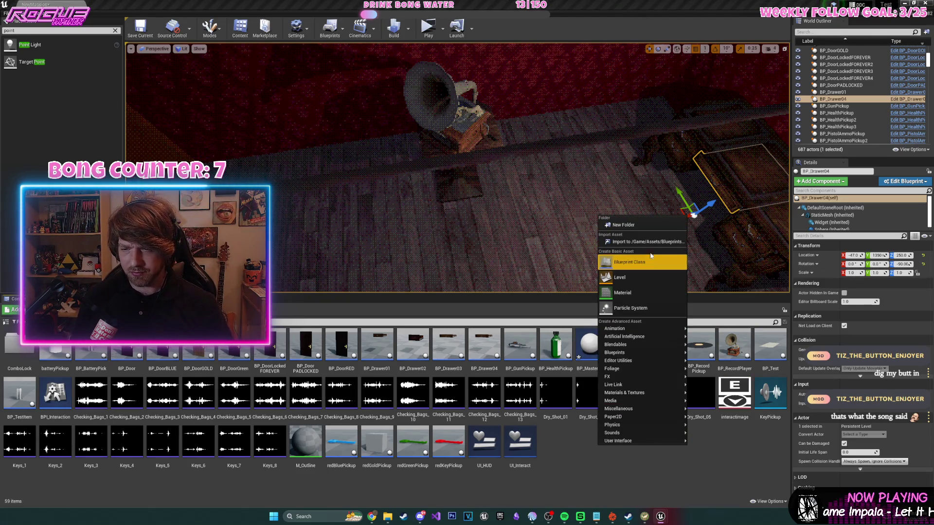
{"action": "left_click", "coordinate": [714, 453]}
{"action": "left_click", "coordinate": [383, 518]}
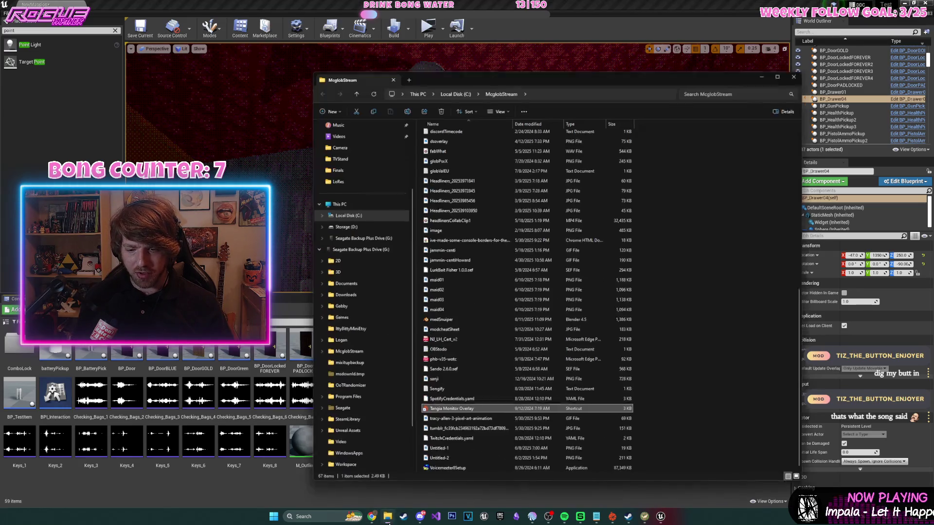
{"action": "left_click", "coordinate": [385, 518]}
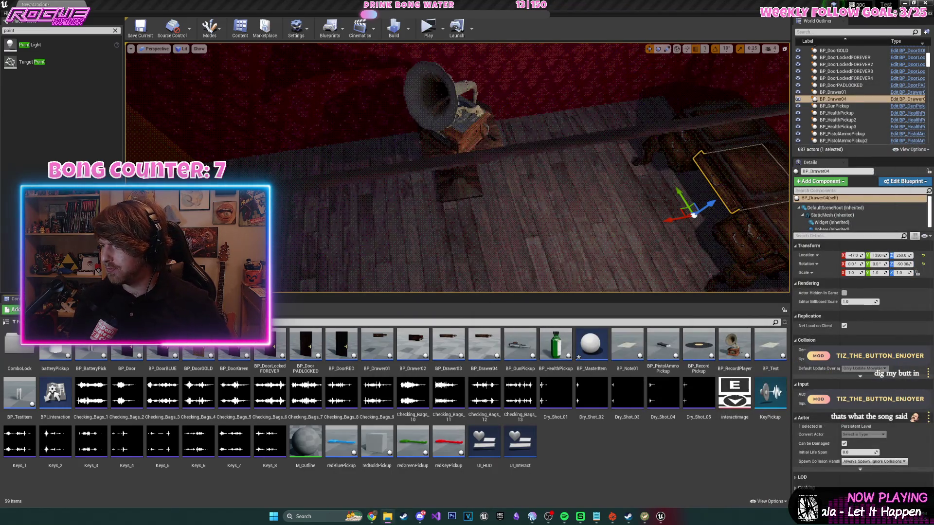